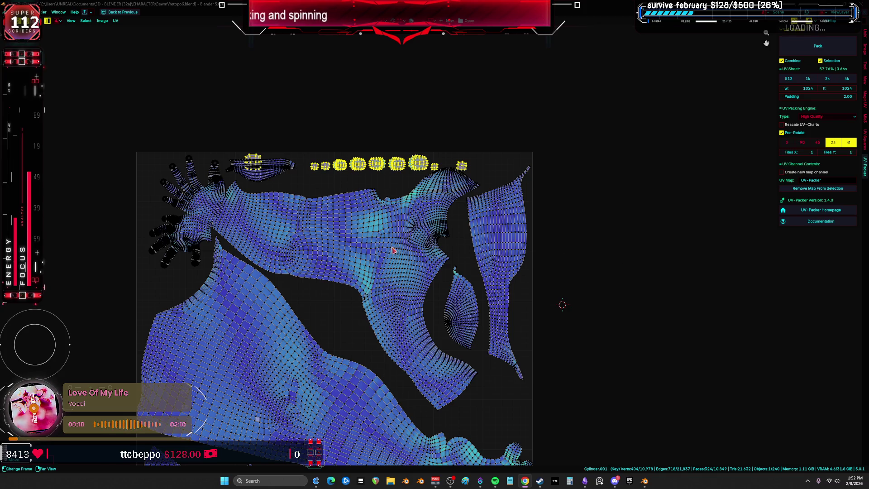
# - Reposition the small islands along the top of the UV tile
pyautogui.moveTo(436, 252); pyautogui.dragTo(434, 191, button='middle')
pyautogui.press('g')
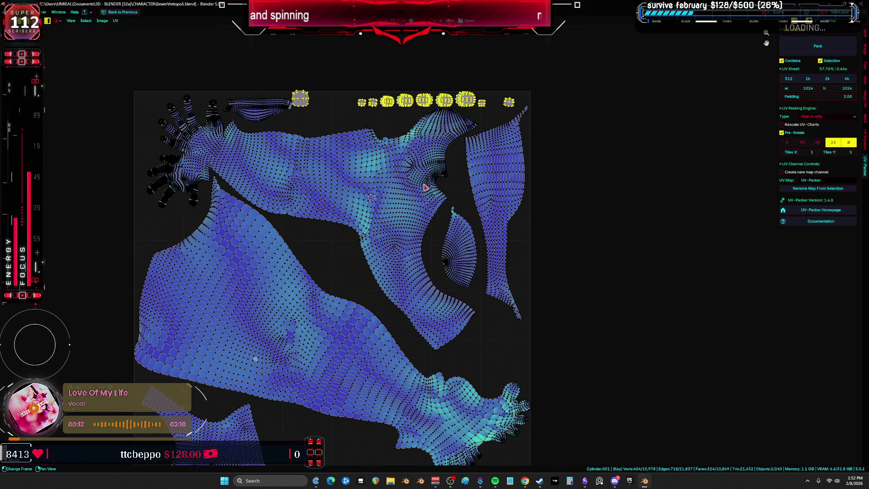
pyautogui.scroll(4, 434, 191)
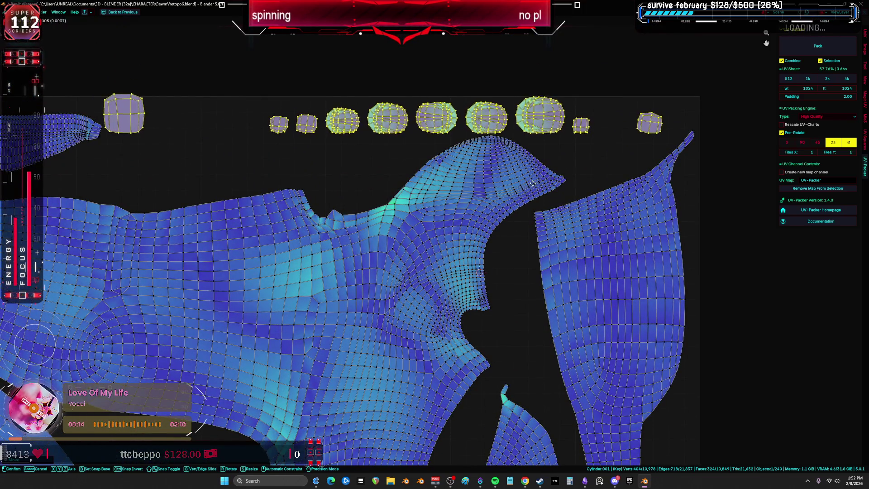
pyautogui.click(536, 179)
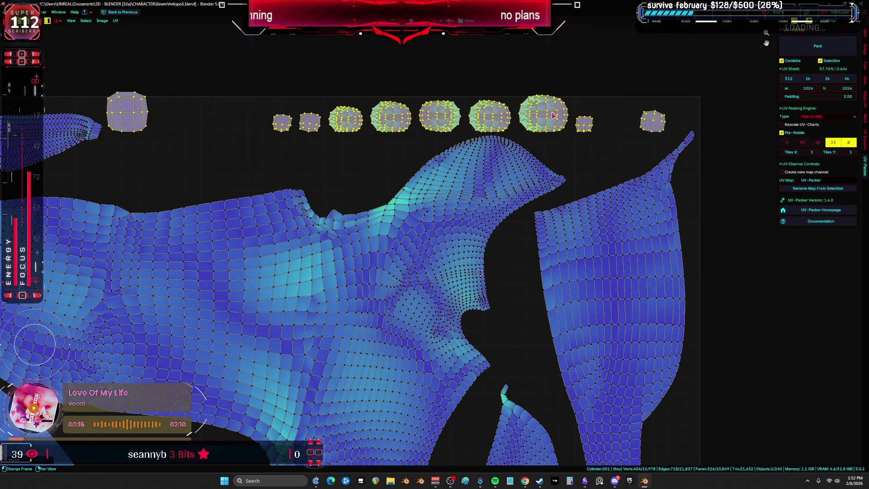
pyautogui.click(554, 116)
pyautogui.moveTo(644, 119); pyautogui.dragTo(612, 120)
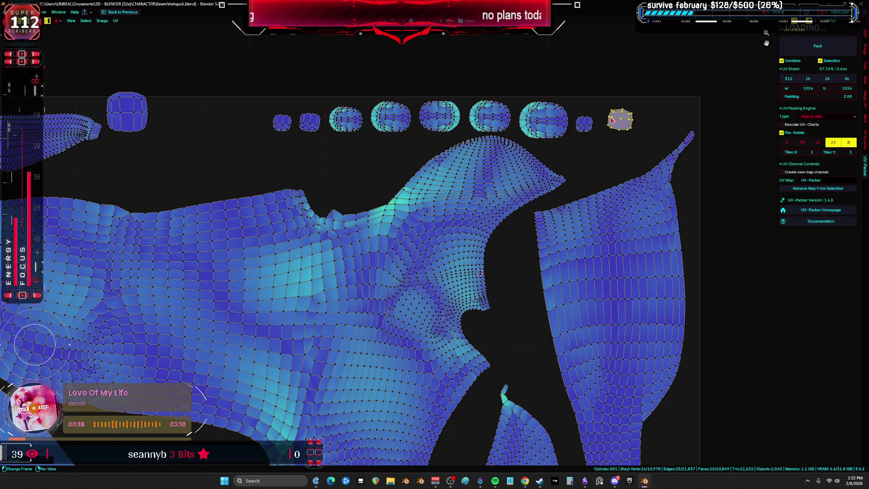
pyautogui.moveTo(123, 122)
pyautogui.mouseDown()
pyautogui.moveTo(209, 139)
pyautogui.moveTo(237, 132)
pyautogui.mouseUp()
# - Select all islands and pack them into the square tile with Ctrl+P
pyautogui.press('a')
pyautogui.hotkey('ctrl', 'p')
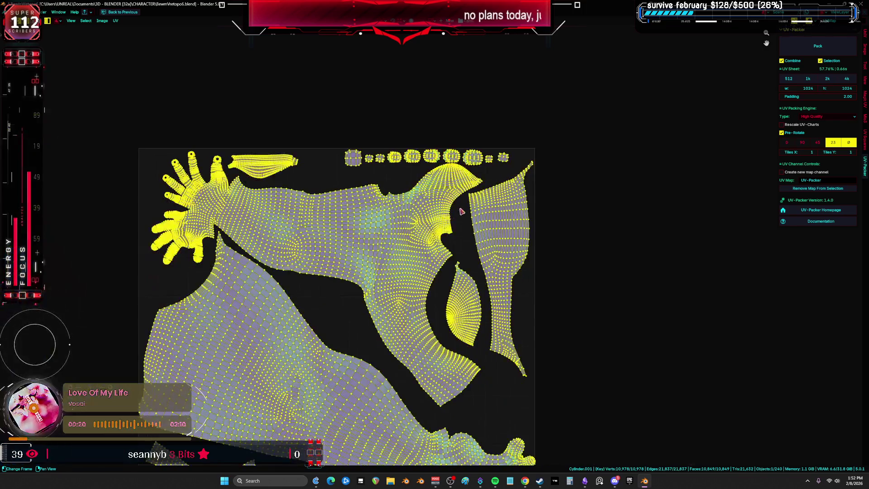
pyautogui.scroll(-2, 448, 267)
pyautogui.keyDown('shift'); pyautogui.scroll(-5, 449, 267); pyautogui.keyUp('shift')
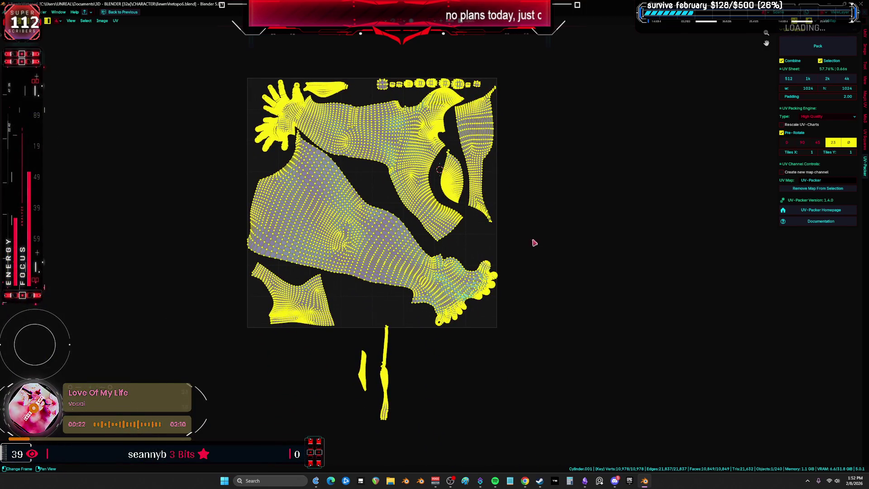
pyautogui.click(540, 232)
pyautogui.press('a')
pyautogui.click(510, 219)
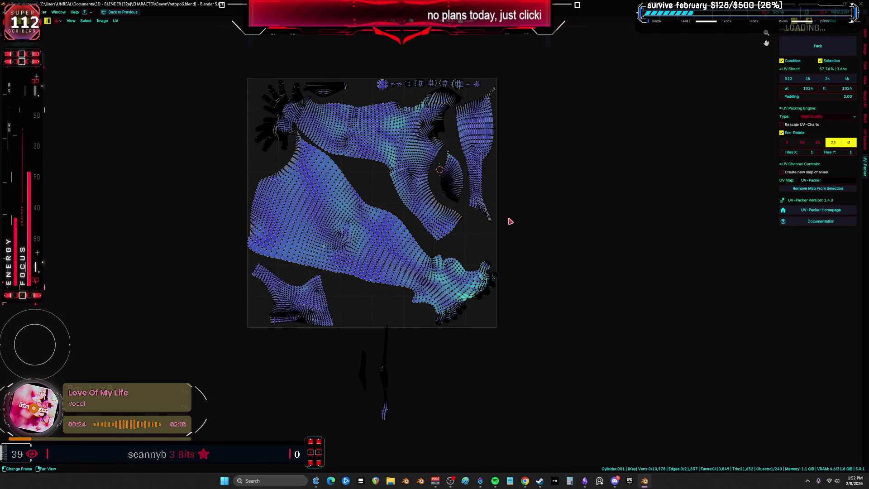
pyautogui.press('a')
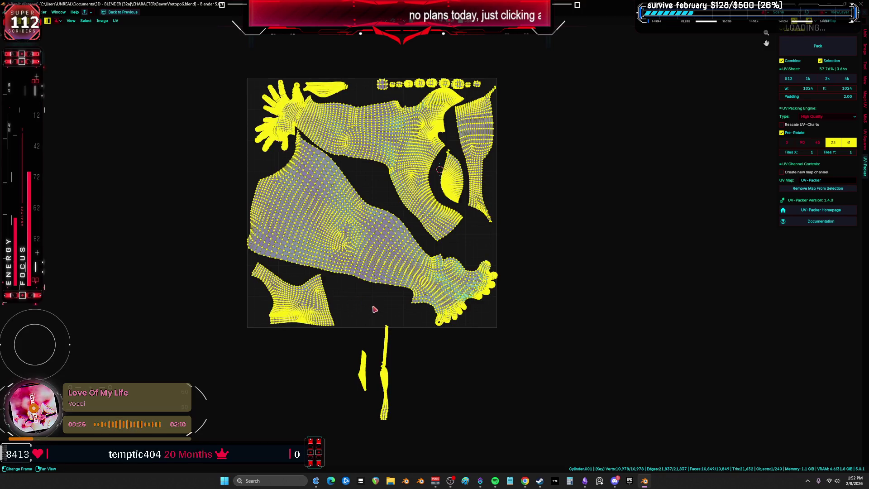
# - Select the top island and the bottom-left island in the maximized UV editor
pyautogui.hotkey('ctrl', 'space')
pyautogui.hotkey('ctrl', 'space')
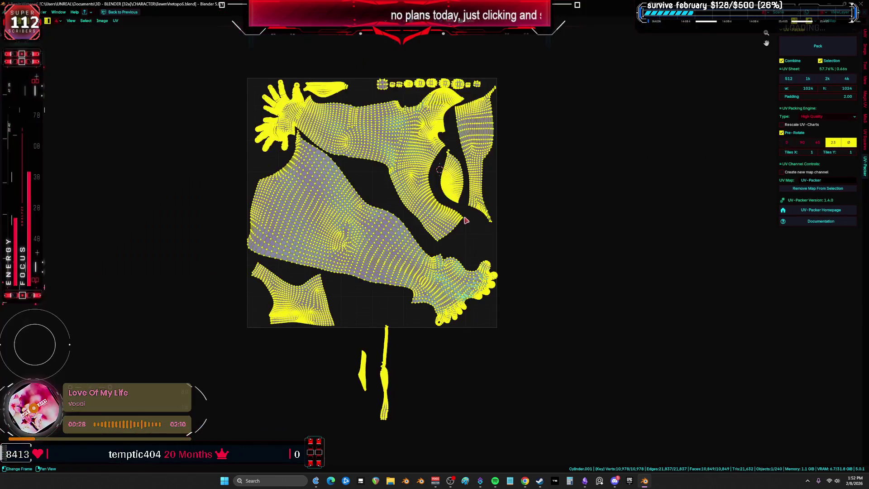
pyautogui.scroll(1, 290, 151)
pyautogui.hotkey('alt', 'a')
pyautogui.scroll(1, 290, 151)
pyautogui.click(314, 110)
pyautogui.scroll(-4, 329, 115)
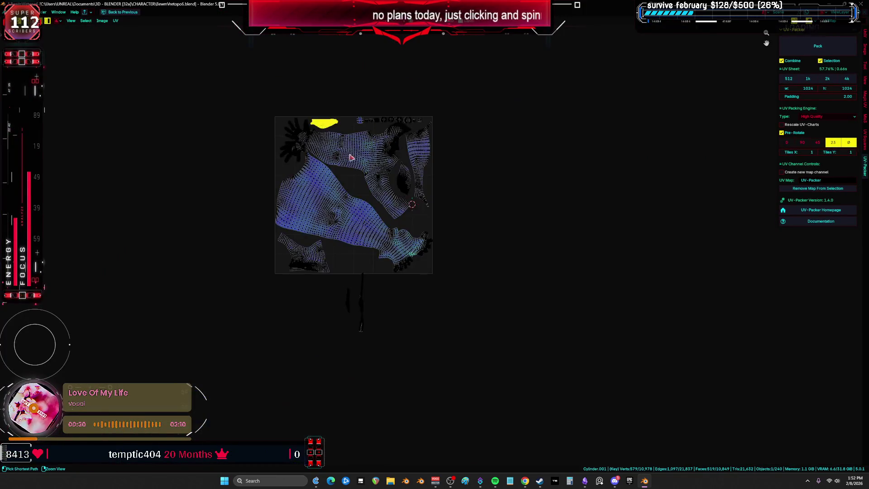
pyautogui.hotkey('ctrl', 'space')
pyautogui.hotkey('ctrl', 'space')
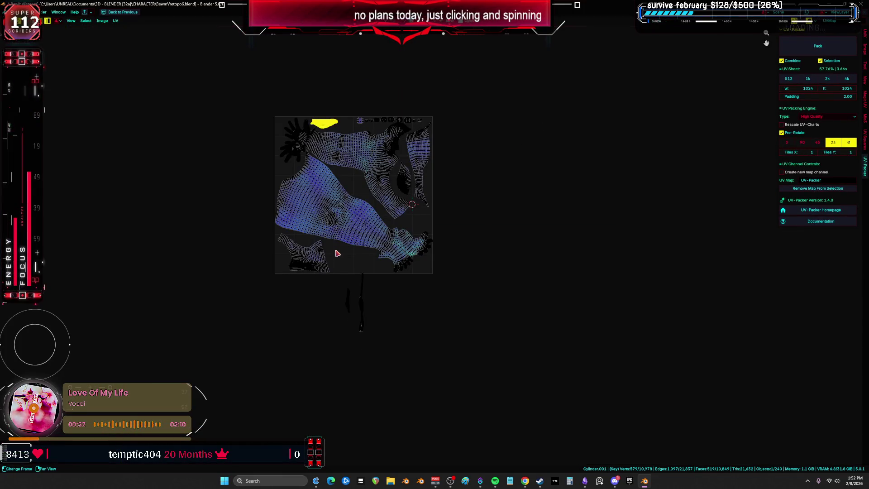
pyautogui.scroll(2, 333, 252)
pyautogui.keyDown('shift'); pyautogui.click(281, 270); pyautogui.keyUp('shift')
pyautogui.hotkey('ctrl', 'space')
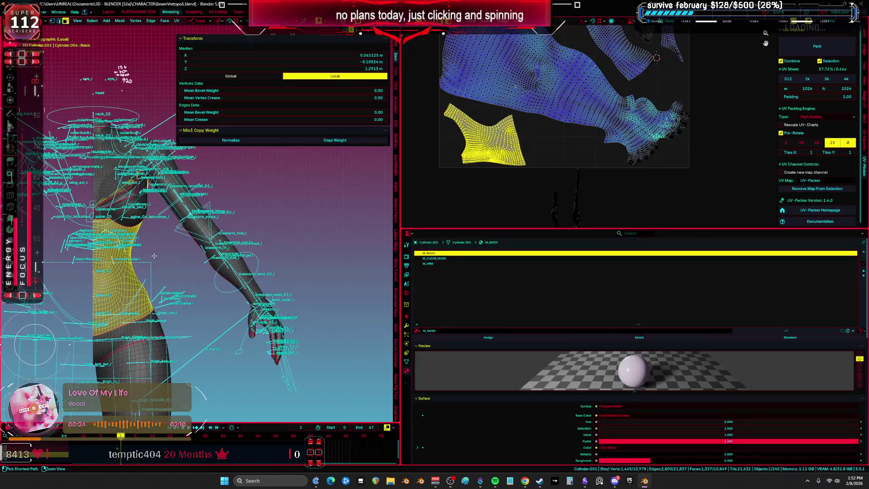
pyautogui.hotkey('ctrl', 'space')
# - Select the two thin islands, the crescent and the four small top islands
pyautogui.keyDown('shift'); pyautogui.click(330, 248); pyautogui.keyUp('shift')
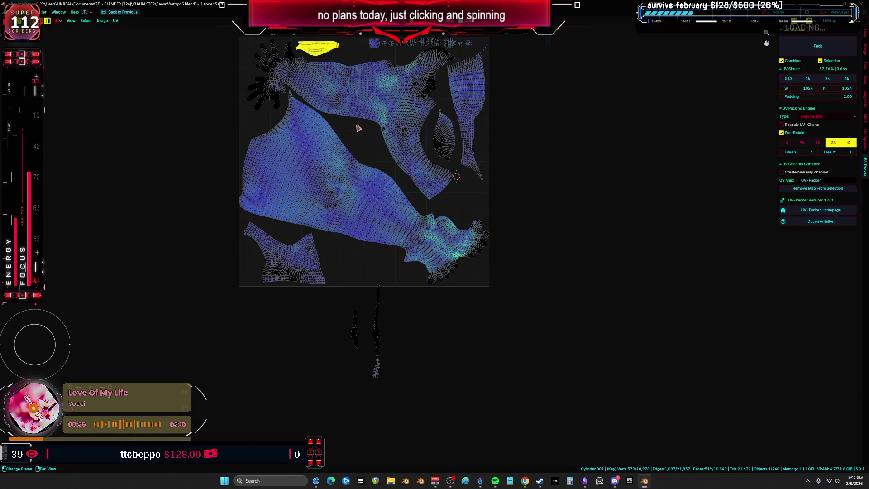
pyautogui.keyDown('shift'); pyautogui.rightClick(420, 96); pyautogui.keyUp('shift')
pyautogui.keyDown('shift'); pyautogui.scroll(2, 418, 169); pyautogui.keyUp('shift')
pyautogui.keyDown('shift'); pyautogui.click(373, 388); pyautogui.keyUp('shift')
pyautogui.keyDown('shift'); pyautogui.click(355, 385); pyautogui.keyUp('shift')
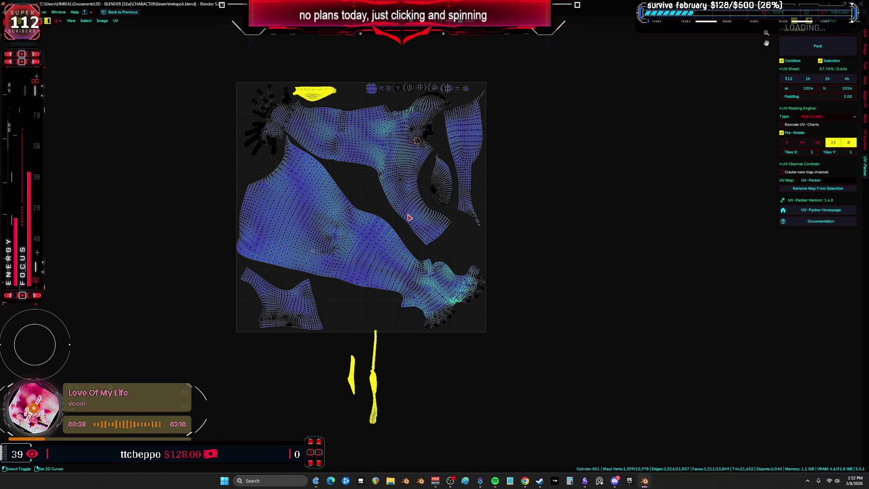
pyautogui.keyDown('shift'); pyautogui.scroll(3, 410, 217); pyautogui.keyUp('shift')
pyautogui.keyDown('shift'); pyautogui.rightClick(407, 272); pyautogui.keyUp('shift')
pyautogui.keyDown('shift'); pyautogui.click(434, 252); pyautogui.keyUp('shift')
pyautogui.keyDown('shift'); pyautogui.click(442, 158); pyautogui.keyUp('shift')
pyautogui.keyDown('shift'); pyautogui.click(415, 158); pyautogui.keyUp('shift')
pyautogui.keyDown('shift'); pyautogui.click(402, 158); pyautogui.keyUp('shift')
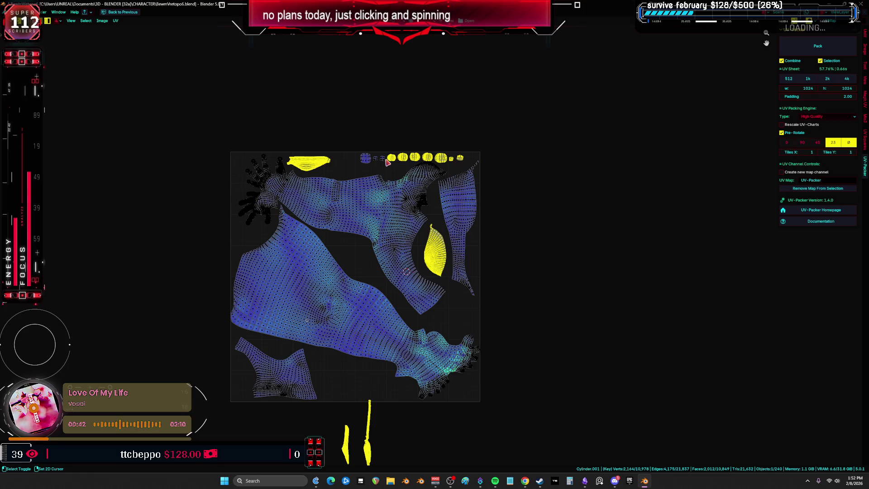
pyautogui.keyDown('shift'); pyautogui.click(367, 160); pyautogui.keyUp('shift')
pyautogui.scroll(-4, 370, 163)
# - Grab the selected islands and drop them just right of the square tile
pyautogui.hotkey('ctrl', 'space')
pyautogui.press('g')
pyautogui.keyDown('shift'); pyautogui.scroll(-10, 233, 332); pyautogui.keyUp('shift')
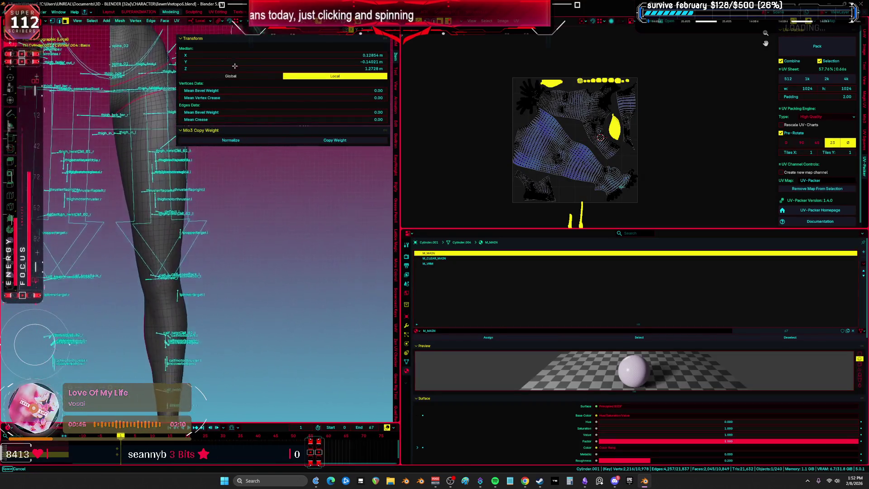
pyautogui.moveTo(233, 331); pyautogui.dragTo(335, 299, button='middle')
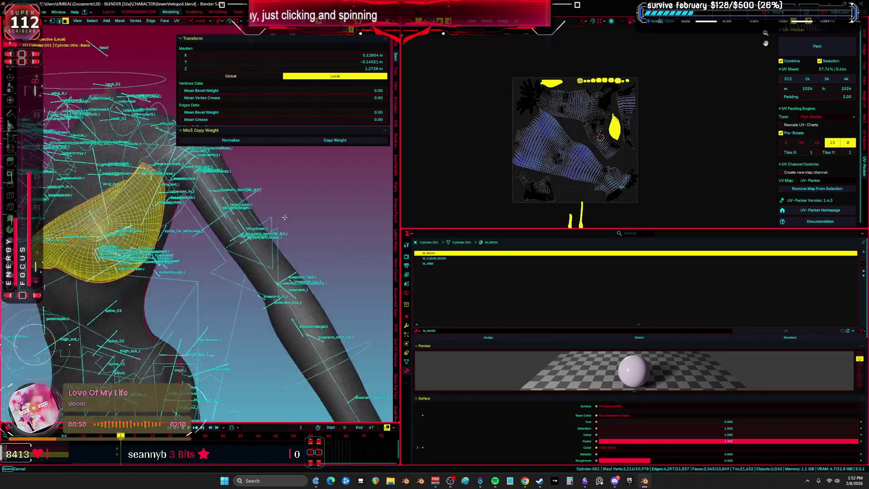
pyautogui.hotkey('ctrl', 'space')
pyautogui.scroll(2, 454, 222)
pyautogui.press('g')
pyautogui.click(549, 266)
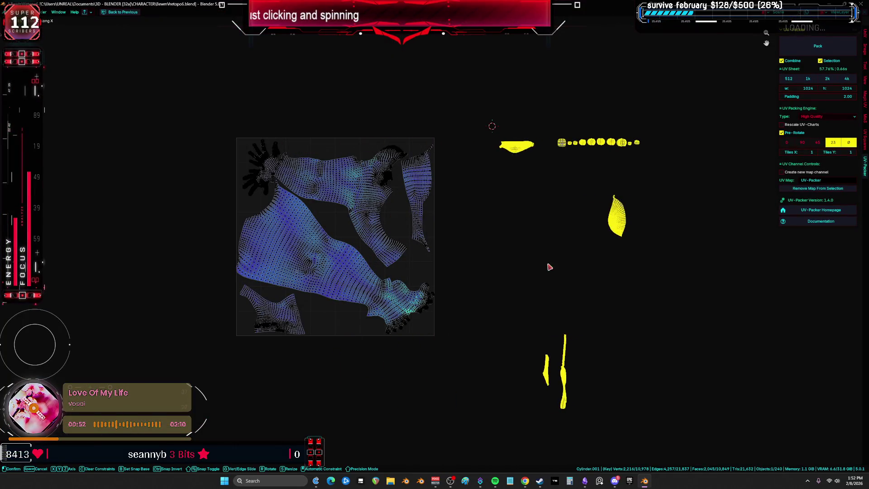
# - Rotate the narrow right island around the 2D cursor
pyautogui.press('a')
pyautogui.hotkey('alt', 'a')
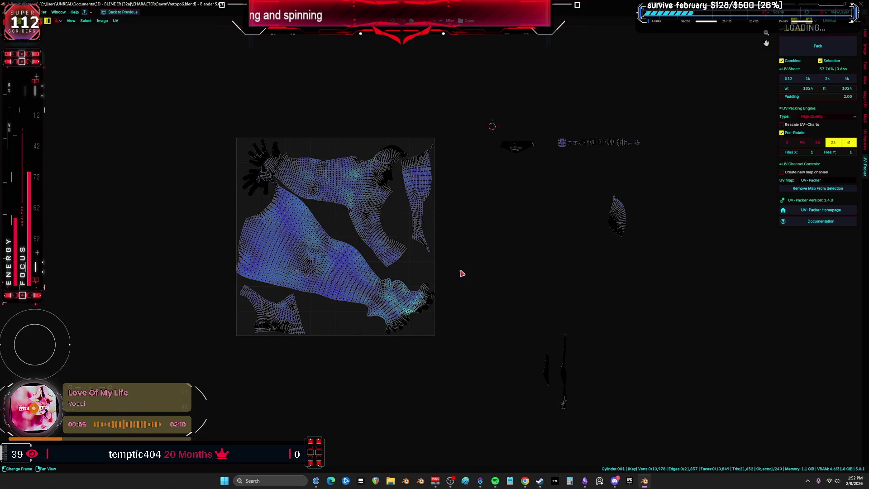
pyautogui.scroll(2, 461, 273)
pyautogui.click(388, 173)
pyautogui.scroll(2, 388, 174)
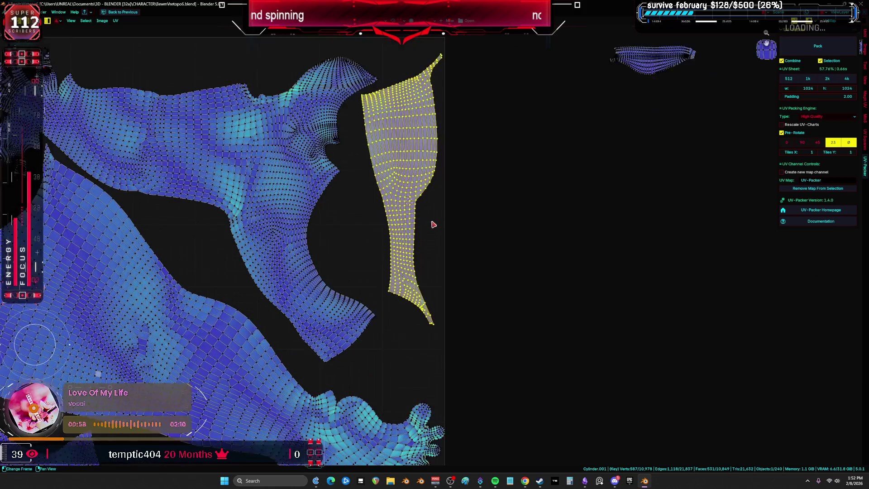
pyautogui.press('r')
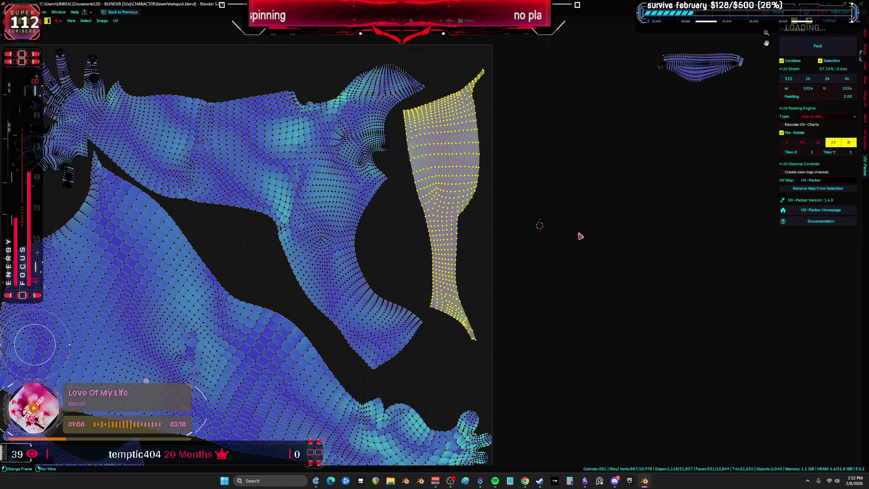
pyautogui.click(586, 243)
# - Select the whole bottom-left island and rotate it slightly
pyautogui.press('a')
pyautogui.press('Home')
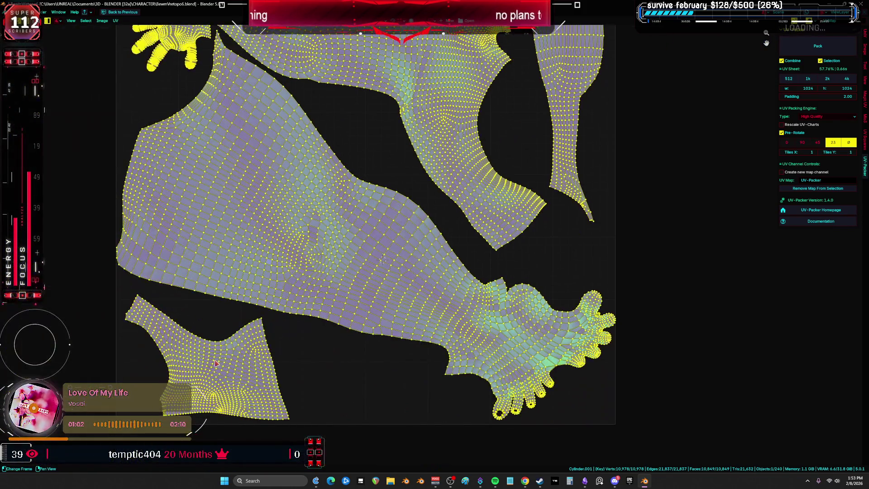
pyautogui.click(259, 380)
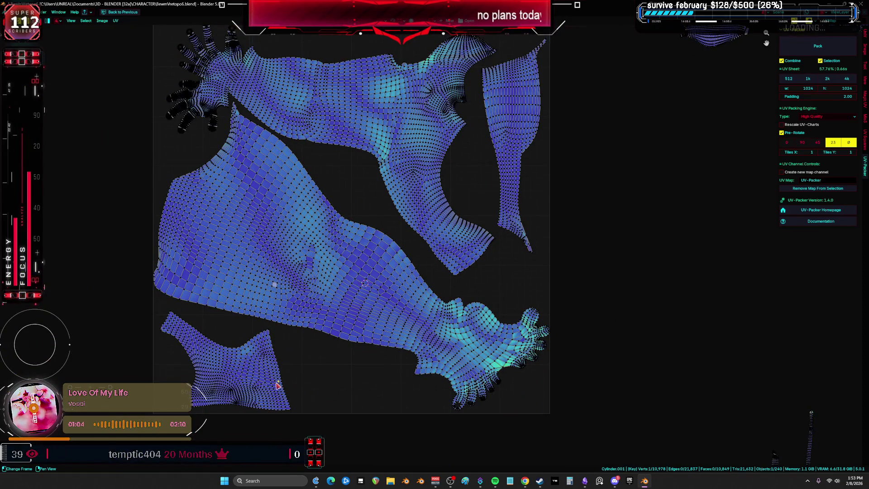
pyautogui.hotkey('ctrl', 'l')
pyautogui.press('r')
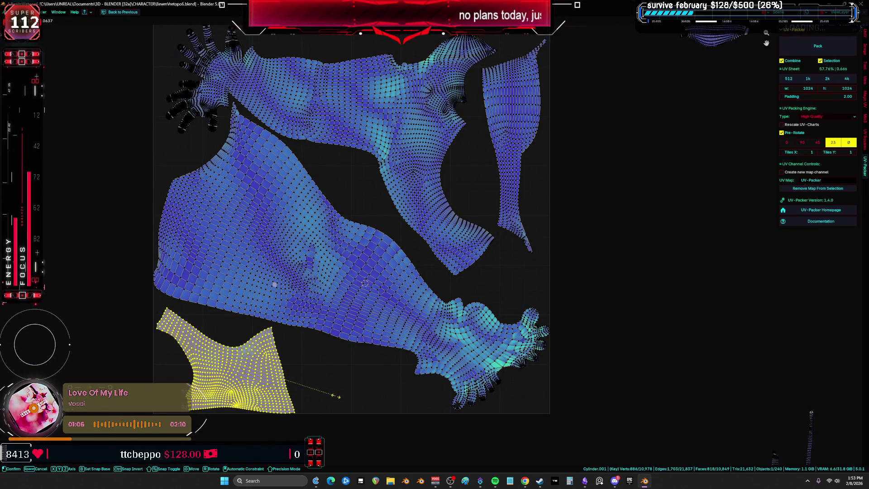
pyautogui.click(346, 400)
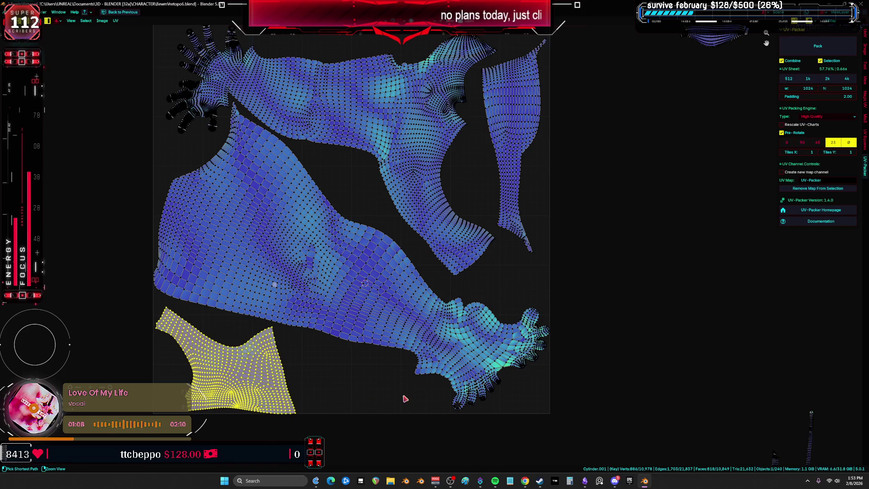
pyautogui.press('s')
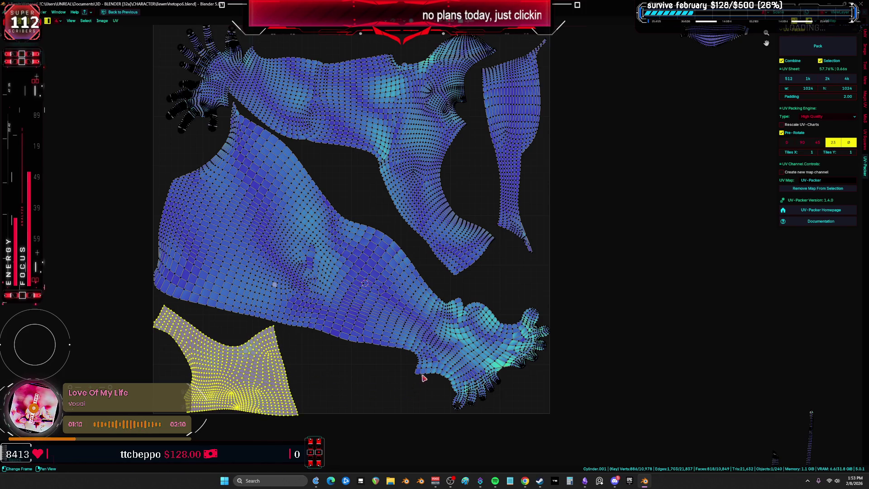
pyautogui.press('r')
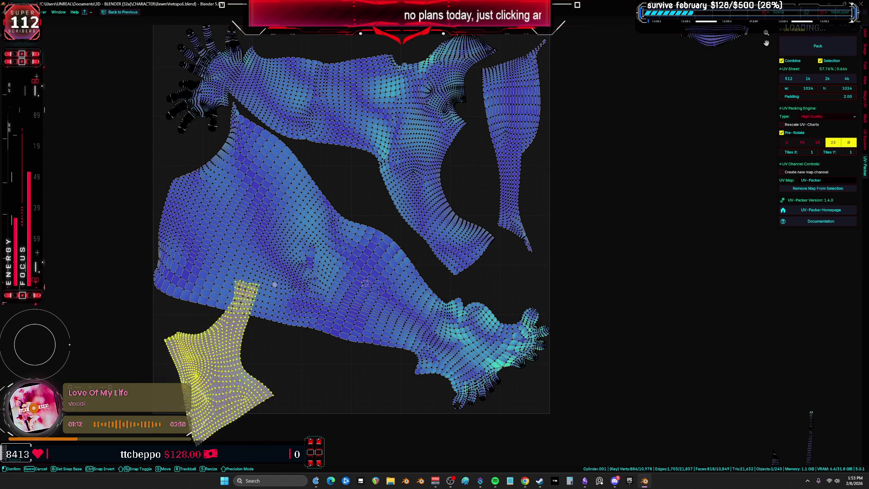
pyautogui.click(344, 368)
# - Give the bottom-left island another small rotation, then select all islands
pyautogui.scroll(-2, 344, 368)
pyautogui.scroll(3, 326, 375)
pyautogui.scroll(2, 413, 311)
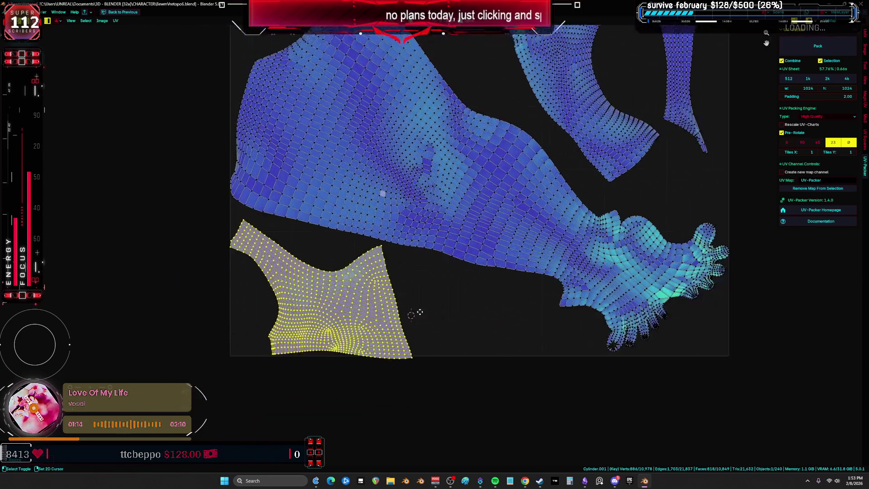
pyautogui.scroll(1, 568, 333)
pyautogui.press('r')
pyautogui.click(621, 319)
pyautogui.hotkey('alt', 'a')
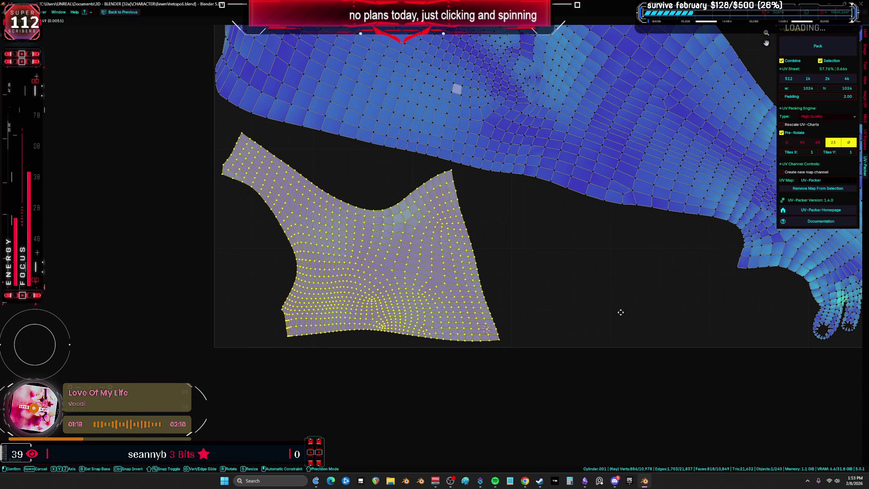
pyautogui.press('a')
# - Rotate and move the narrow right island to a new place on the sheet
pyautogui.scroll(4, 621, 305)
pyautogui.moveTo(517, 243)
pyautogui.mouseDown(button='middle')
pyautogui.moveTo(427, 300)
pyautogui.moveTo(386, 312)
pyautogui.mouseUp(button='middle')
pyautogui.click(625, 233)
pyautogui.moveTo(625, 234); pyautogui.dragTo(564, 204, button='middle')
pyautogui.press('g')
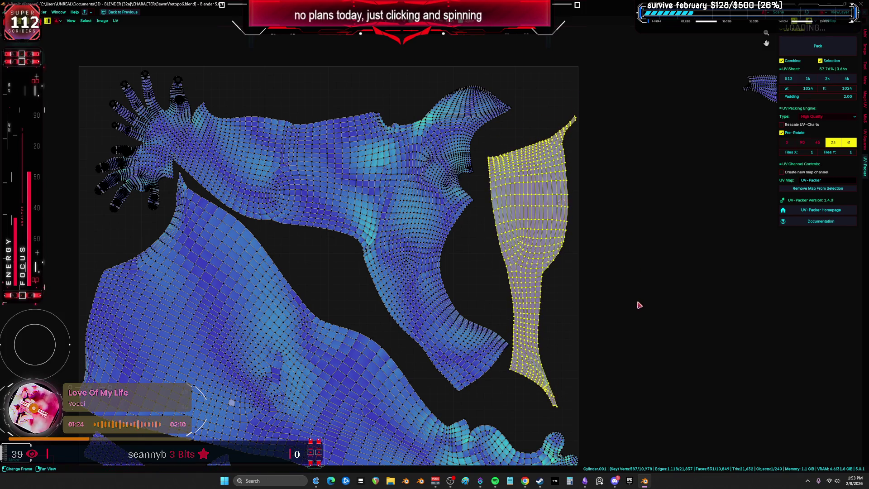
pyautogui.press('r')
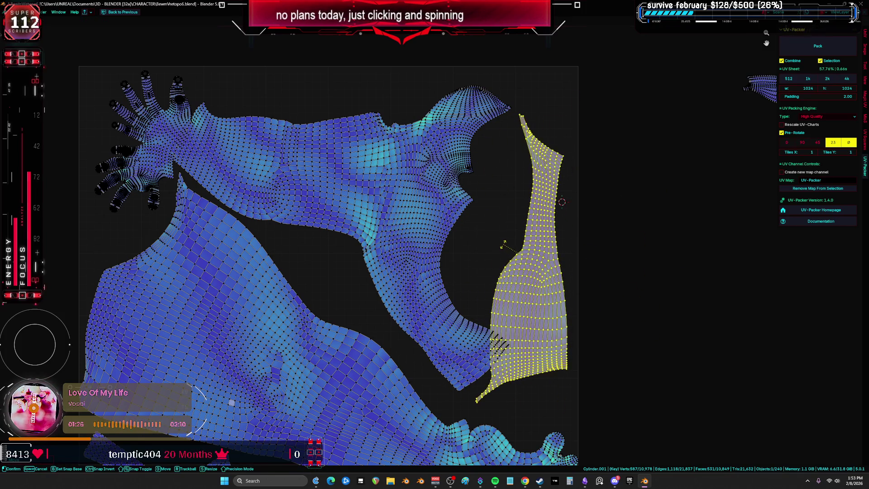
pyautogui.press('g')
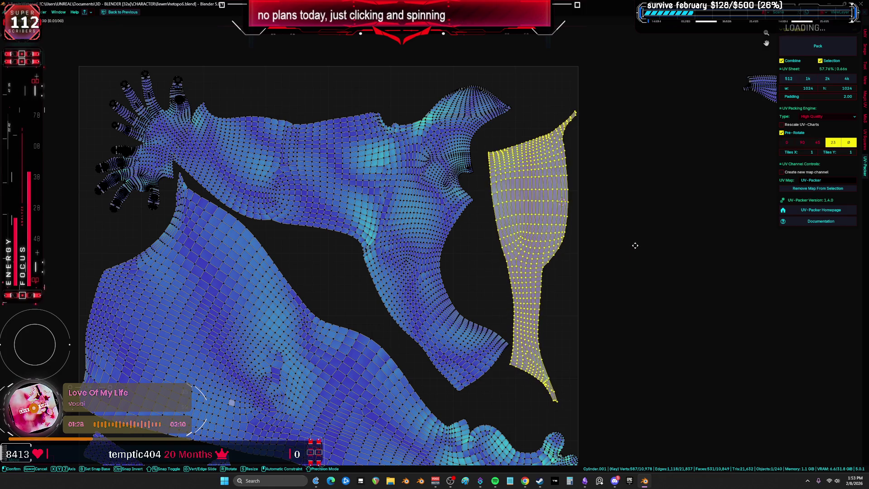
pyautogui.click(632, 235)
pyautogui.scroll(-4, 632, 236)
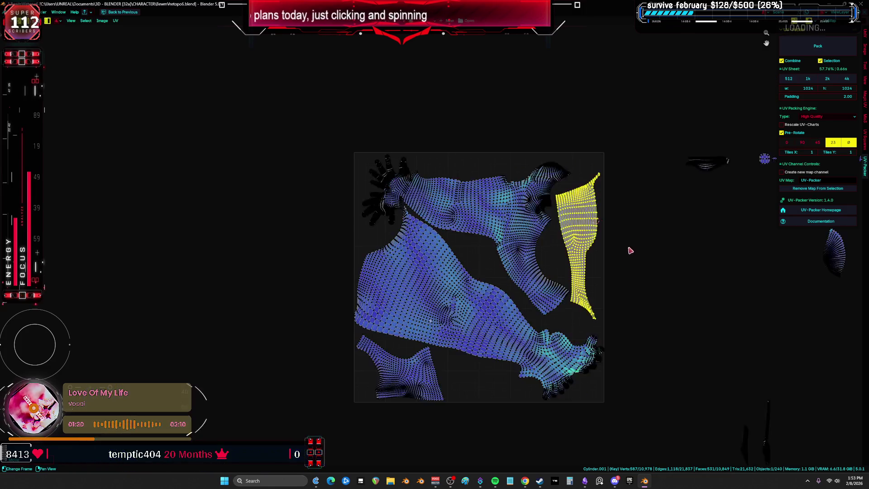
# - Undo back to the packed layout and restore the full workspace
pyautogui.hotkey('ctrl', 'z')
pyautogui.moveTo(627, 249); pyautogui.dragTo(491, 207, button='middle')
pyautogui.hotkey('ctrl', 'z')
pyautogui.hotkey('ctrl', 'z')
pyautogui.scroll(-3, 494, 287)
pyautogui.hotkey('ctrl', 'space')
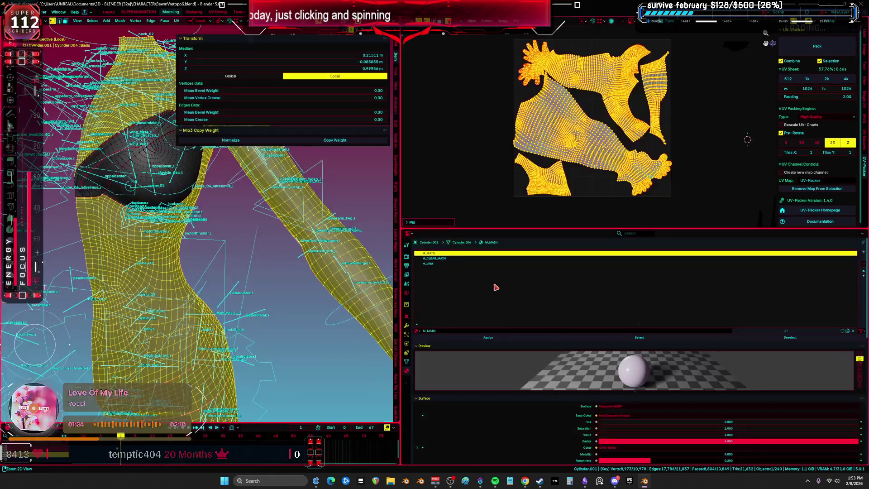
# - Make the body mesh active and enter Edit Mode with nothing selected
pyautogui.hotkey('ctrl', 'Tab')
pyautogui.click(347, 270)
pyautogui.click(348, 270)
pyautogui.press('Tab')
pyautogui.hotkey('alt', 'a')
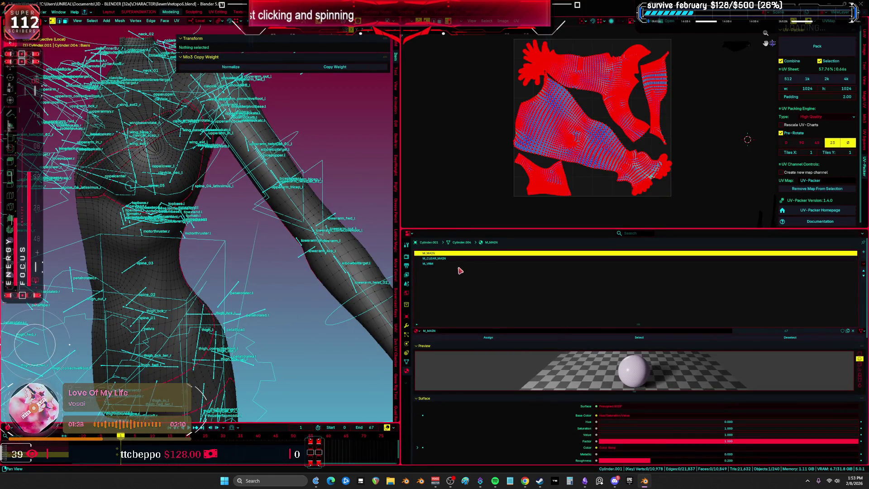
# - Select the M_VRM faces and their UVs, then return to Object Mode in front view
pyautogui.click(461, 264)
pyautogui.click(636, 339)
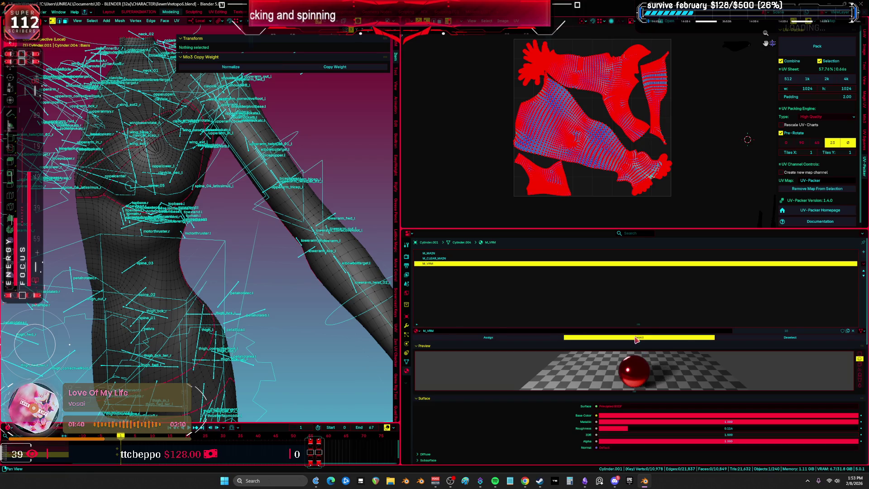
pyautogui.hotkey('ctrl', 'space')
pyautogui.press('a')
pyautogui.hotkey('ctrl', 'space')
pyautogui.hotkey('ctrl', 'Tab')
pyautogui.click(156, 263)
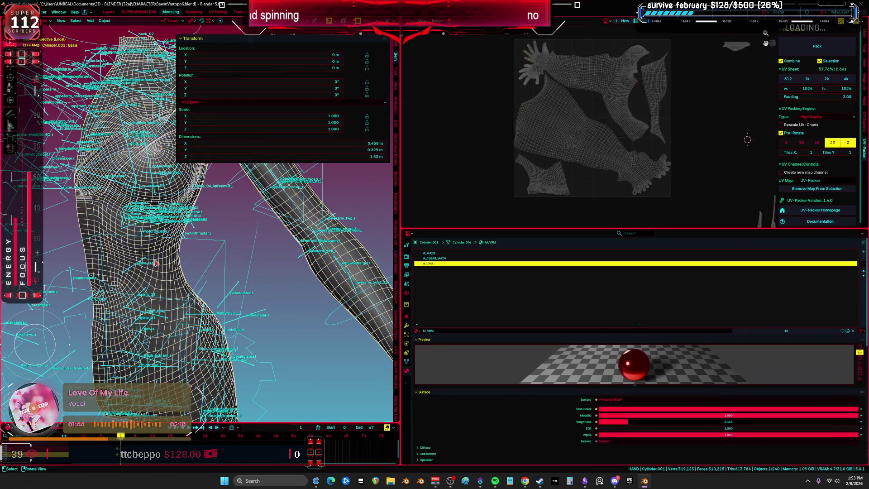
pyautogui.press('KP_1')
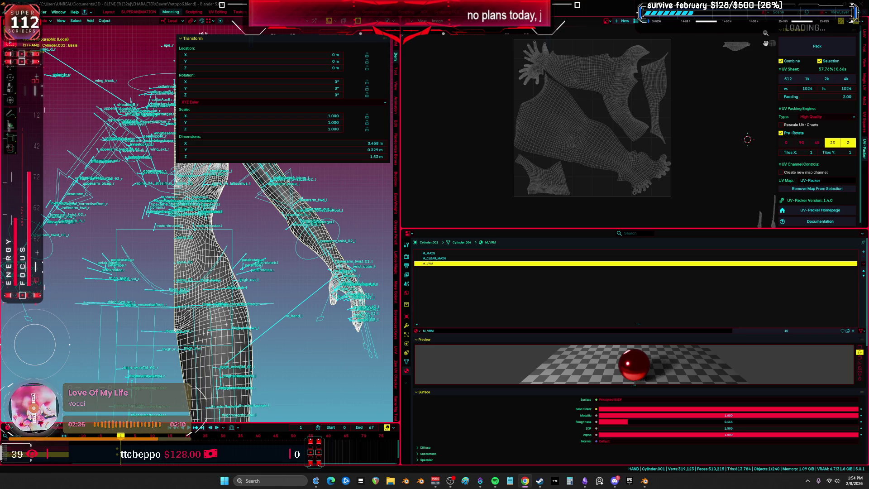
pyautogui.scroll(-3, 601, 192)
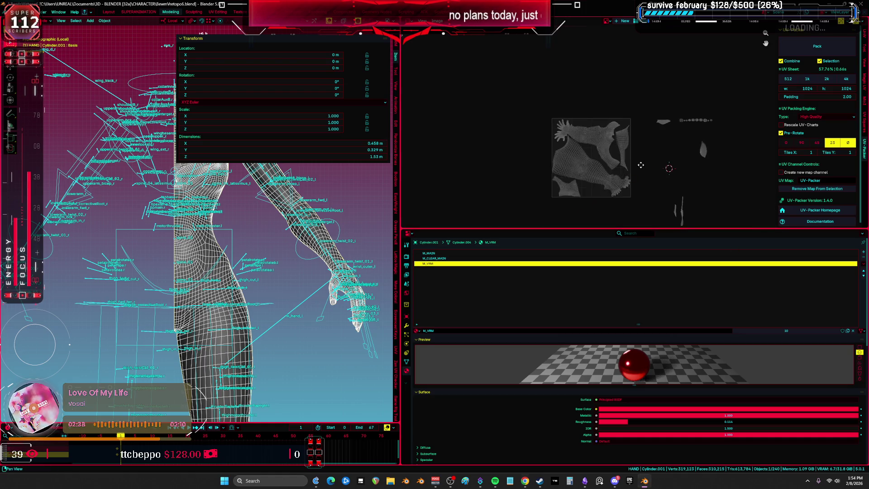
# - Zoom in on the UV islands and select the whole body mesh
pyautogui.moveTo(655, 136); pyautogui.dragTo(565, 128, button='middle')
pyautogui.hotkey('ctrl', 'space')
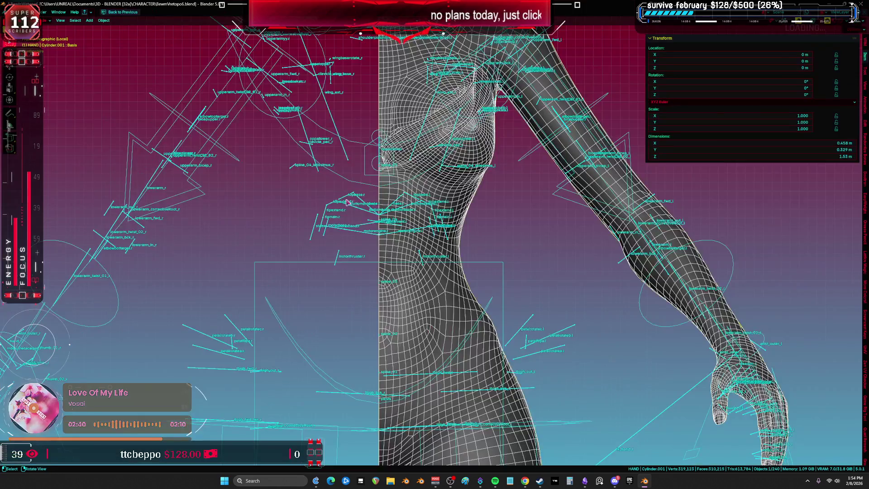
pyautogui.hotkey('ctrl', 'space')
pyautogui.hotkey('ctrl', 'space')
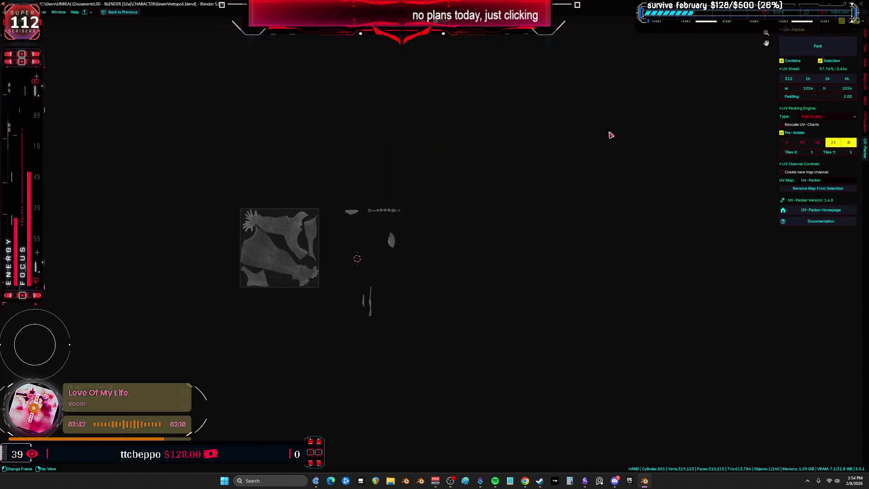
pyautogui.moveTo(458, 195)
pyautogui.keyDown('ctrl'); pyautogui.mouseDown(button='middle')
pyautogui.moveTo(421, 236)
pyautogui.moveTo(496, 211)
pyautogui.moveTo(305, 213)
pyautogui.mouseUp(button='middle'); pyautogui.keyUp('ctrl')
pyautogui.hotkey('ctrl', 'space')
pyautogui.press('a')
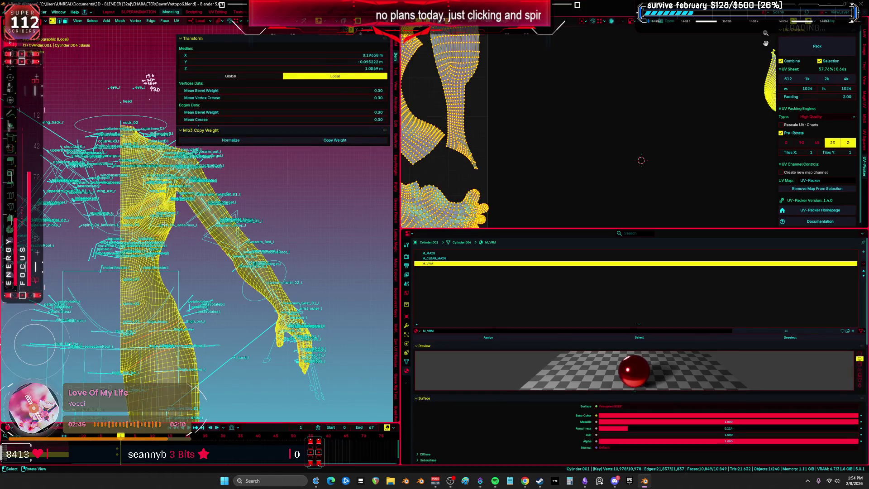
# - Box-select the stray islands lying off the UV sheet
pyautogui.hotkey('ctrl', 'space')
pyautogui.hotkey('alt', 'a')
pyautogui.scroll(-2, 578, 167)
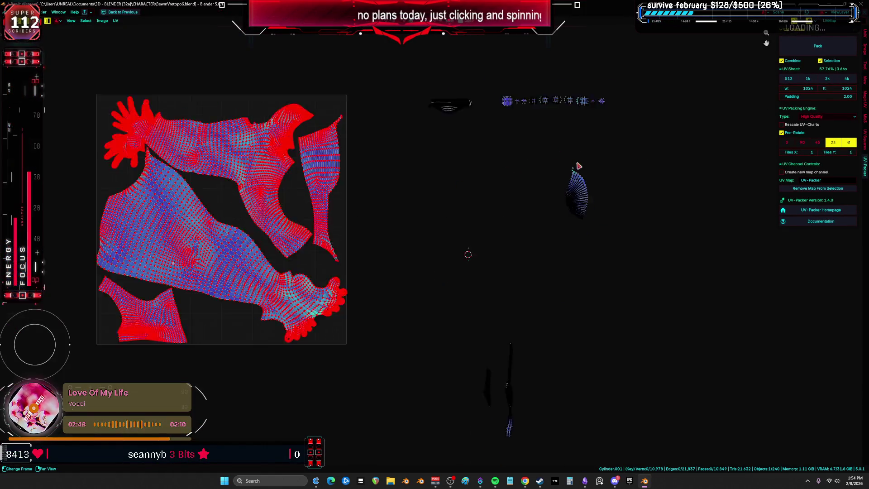
pyautogui.moveTo(681, 426); pyautogui.dragTo(437, 82)
pyautogui.moveTo(491, 246)
pyautogui.keyDown('ctrl'); pyautogui.mouseDown(button='middle')
pyautogui.moveTo(487, 232)
pyautogui.moveTo(316, 215)
pyautogui.moveTo(335, 204)
pyautogui.moveTo(391, 258)
pyautogui.moveTo(466, 215)
pyautogui.moveTo(551, 202)
pyautogui.moveTo(458, 153)
pyautogui.moveTo(501, 43)
pyautogui.moveTo(388, 203)
pyautogui.mouseUp(button='middle'); pyautogui.keyUp('ctrl')
# - Select an edge loop around the hip in the full-window 3D view
pyautogui.hotkey('ctrl', 'space')
pyautogui.hotkey('ctrl', 'space')
pyautogui.scroll(3, 465, 215)
pyautogui.keyDown('alt'); pyautogui.click(451, 216); pyautogui.keyUp('alt')
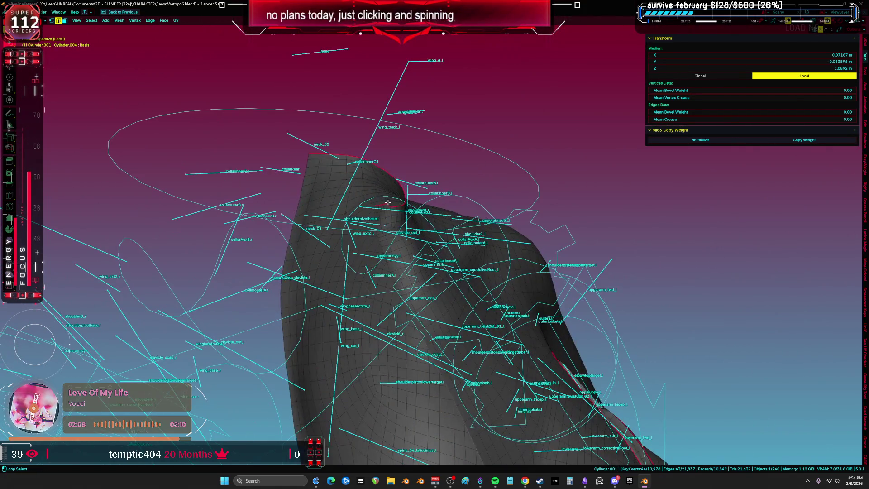
# - Add two more edge loops around the hip to the selection
pyautogui.scroll(5, 384, 205)
pyautogui.scroll(-5, 429, 224)
pyautogui.moveTo(429, 224)
pyautogui.mouseDown(button='middle')
pyautogui.moveTo(453, 204)
pyautogui.moveTo(439, 266)
pyautogui.moveTo(395, 247)
pyautogui.moveTo(490, 280)
pyautogui.moveTo(498, 261)
pyautogui.mouseUp(button='middle')
pyautogui.scroll(5, 395, 247)
pyautogui.keyDown('alt'); pyautogui.keyDown('shift'); pyautogui.click(395, 247); pyautogui.keyUp('shift'); pyautogui.keyUp('alt')
pyautogui.keyDown('alt'); pyautogui.keyDown('shift'); pyautogui.click(480, 273); pyautogui.keyUp('shift'); pyautogui.keyUp('alt')
# - Orbit around the leg and duplicate the selected edge loops with Shift+D
pyautogui.moveTo(576, 163); pyautogui.dragTo(581, 143, button='middle')
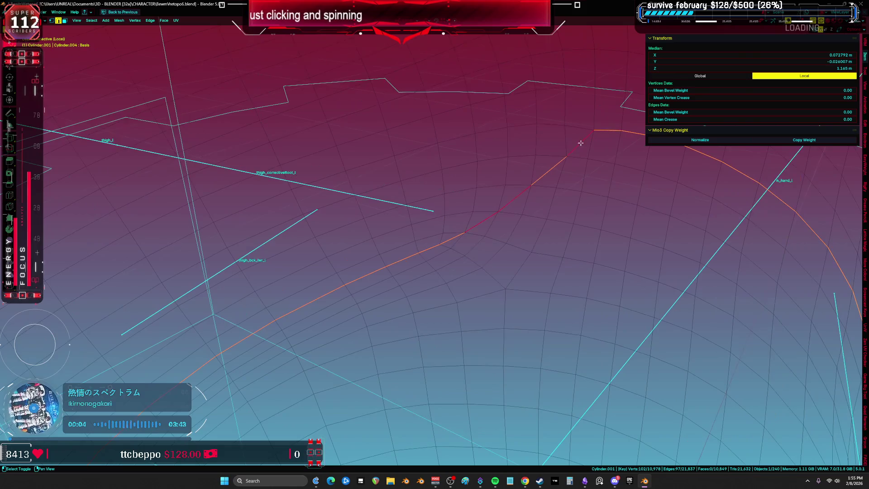
pyautogui.moveTo(481, 222)
pyautogui.mouseDown(button='middle')
pyautogui.moveTo(471, 270)
pyautogui.moveTo(495, 155)
pyautogui.moveTo(479, 199)
pyautogui.moveTo(449, 190)
pyautogui.mouseUp(button='middle')
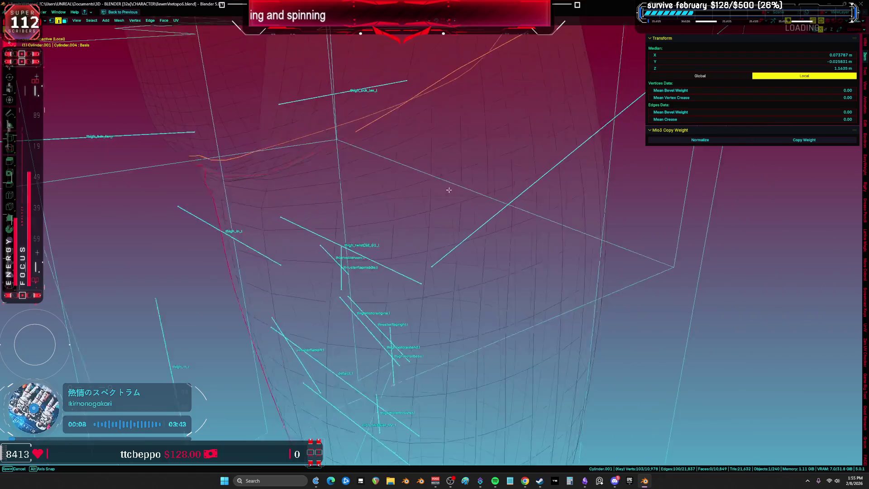
pyautogui.moveTo(247, 171)
pyautogui.mouseDown(button='middle')
pyautogui.moveTo(306, 203)
pyautogui.moveTo(346, 166)
pyautogui.mouseUp(button='middle')
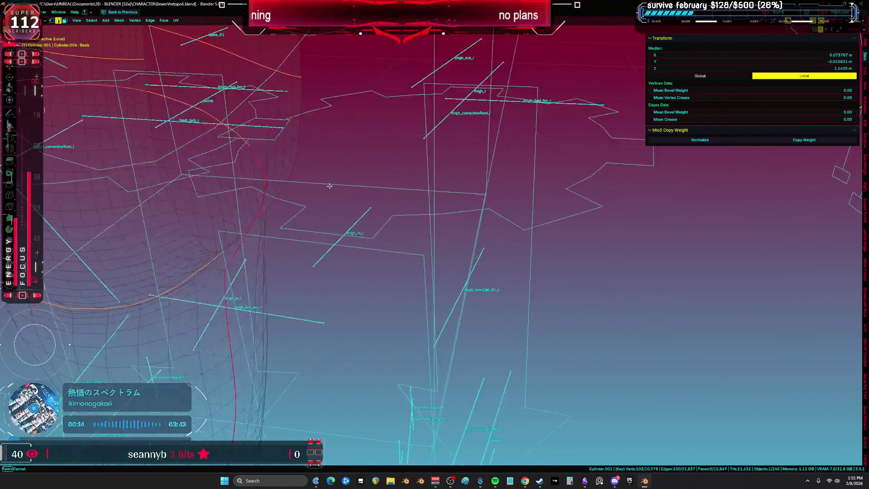
pyautogui.moveTo(385, 192); pyautogui.dragTo(380, 194, button='middle')
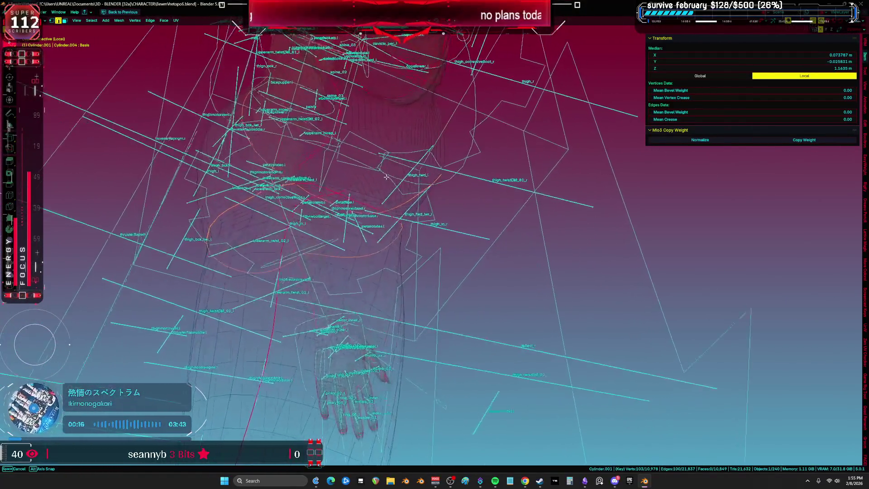
pyautogui.scroll(3, 301, 211)
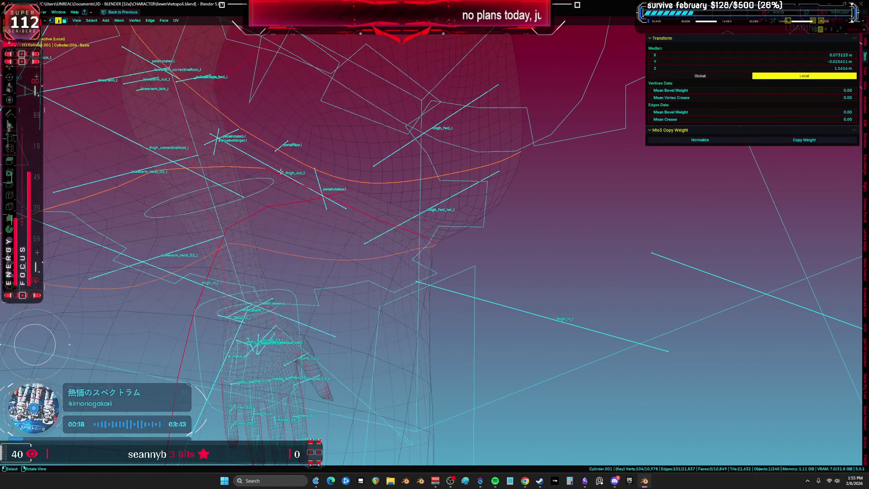
pyautogui.moveTo(278, 173)
pyautogui.mouseDown(button='middle')
pyautogui.moveTo(359, 273)
pyautogui.moveTo(428, 269)
pyautogui.moveTo(421, 269)
pyautogui.moveTo(510, 237)
pyautogui.moveTo(527, 225)
pyautogui.moveTo(520, 217)
pyautogui.moveTo(501, 223)
pyautogui.moveTo(493, 274)
pyautogui.moveTo(481, 278)
pyautogui.mouseUp(button='middle')
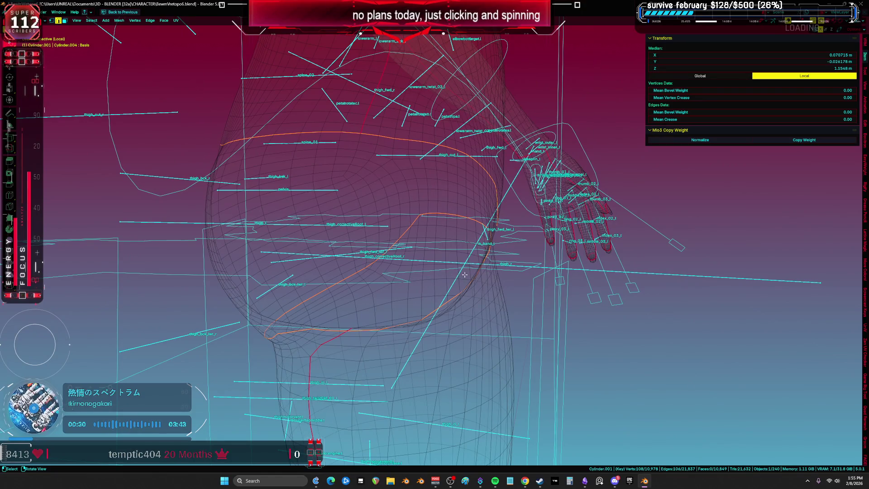
pyautogui.hotkey('shift', 'd')
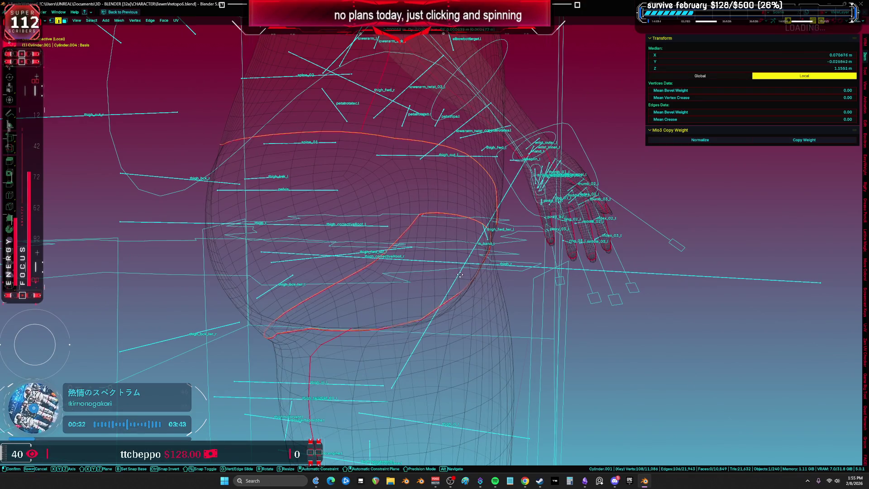
# - Isolate the duplicated hip loops and join two loop vertices with an edge
pyautogui.rightClick(461, 271)
pyautogui.hotkey('ctrl', 'i')
pyautogui.press('h')
pyautogui.moveTo(527, 280)
pyautogui.mouseDown(button='middle')
pyautogui.moveTo(506, 222)
pyautogui.moveTo(315, 185)
pyautogui.mouseUp(button='middle')
pyautogui.click(506, 222)
pyautogui.keyDown('shift'); pyautogui.click(229, 146); pyautogui.keyUp('shift')
pyautogui.press('f')
pyautogui.moveTo(229, 147); pyautogui.dragTo(327, 175, button='middle')
# - Add a loop cut and grid-fill the first hip loop with faces
pyautogui.hotkey('ctrl', 'r')
pyautogui.click(327, 176)
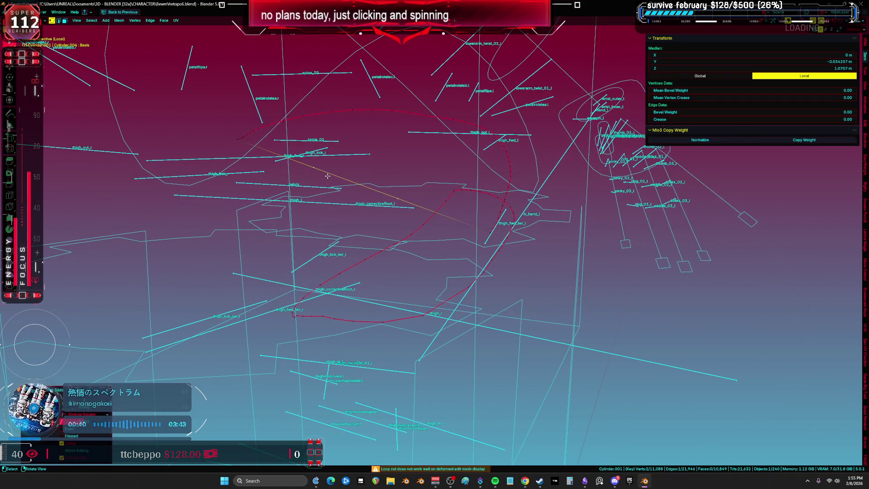
pyautogui.hotkey('ctrl', 'f')
pyautogui.click(454, 171)
pyautogui.moveTo(390, 226); pyautogui.dragTo(385, 235, button='middle')
pyautogui.moveTo(294, 297); pyautogui.dragTo(376, 304, button='middle')
# - Cap the second open hip loop with a single filled face
pyautogui.keyDown('alt'); pyautogui.click(471, 316); pyautogui.keyUp('alt')
pyautogui.moveTo(471, 317)
pyautogui.mouseDown(button='middle')
pyautogui.moveTo(481, 314)
pyautogui.moveTo(375, 339)
pyautogui.mouseUp(button='middle')
pyautogui.hotkey('ctrl', 'g')
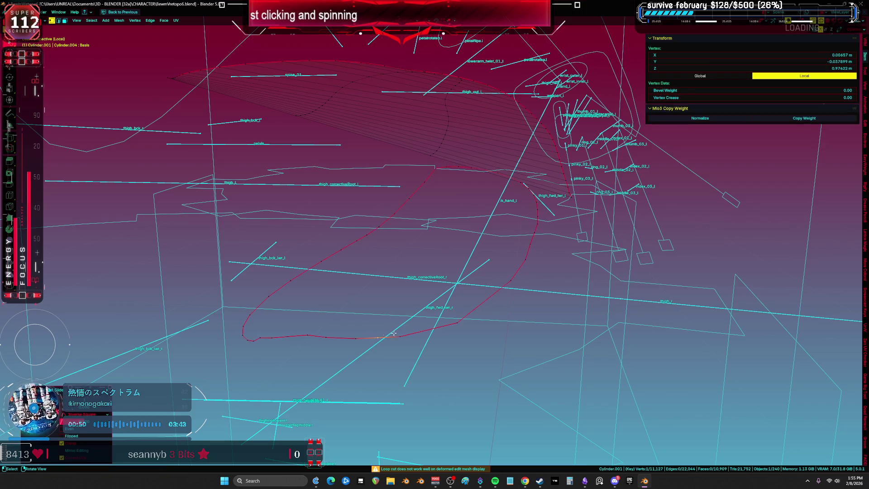
pyautogui.press('2')
pyautogui.keyDown('ctrl'); pyautogui.click(434, 331); pyautogui.keyUp('ctrl')
pyautogui.rightClick(433, 331)
pyautogui.click(433, 331)
pyautogui.moveTo(434, 331); pyautogui.dragTo(464, 334, button='middle')
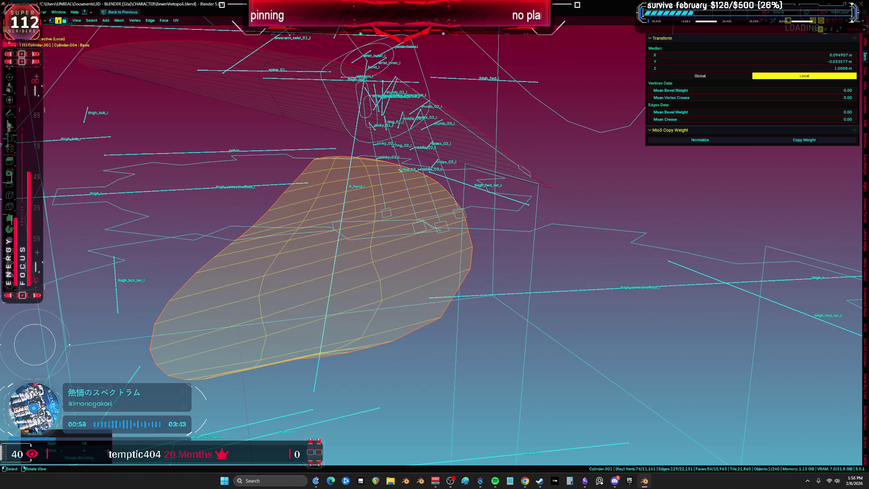
pyautogui.moveTo(344, 254)
pyautogui.mouseDown(button='middle')
pyautogui.moveTo(391, 277)
pyautogui.moveTo(358, 280)
pyautogui.moveTo(483, 267)
pyautogui.mouseUp(button='middle')
# - Reveal the whole body mesh and switch to Material Preview shading
pyautogui.hotkey('alt', 'h')
pyautogui.click(389, 305)
pyautogui.moveTo(389, 306)
pyautogui.mouseDown(button='middle')
pyautogui.moveTo(374, 297)
pyautogui.moveTo(408, 256)
pyautogui.moveTo(309, 229)
pyautogui.moveTo(325, 250)
pyautogui.mouseUp(button='middle')
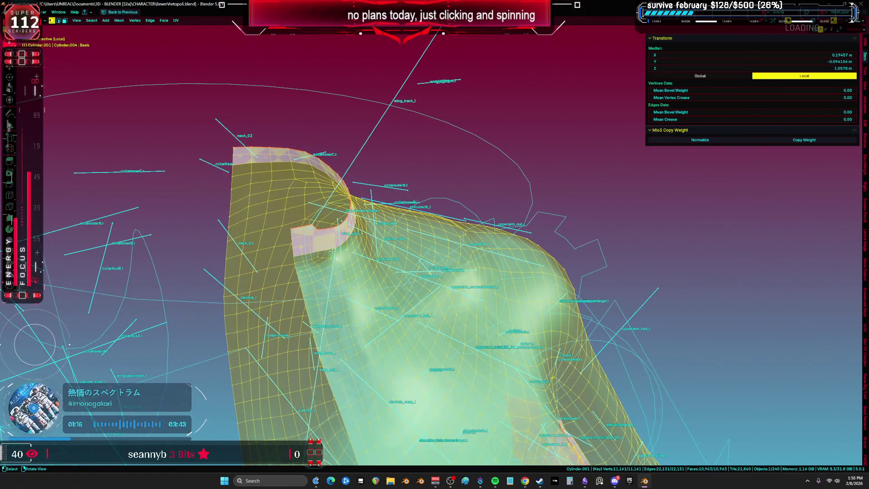
# - Hide the connected shoulder mesh and nudge a vertex at the neck opening
pyautogui.click(327, 252)
pyautogui.press('a')
pyautogui.press('h')
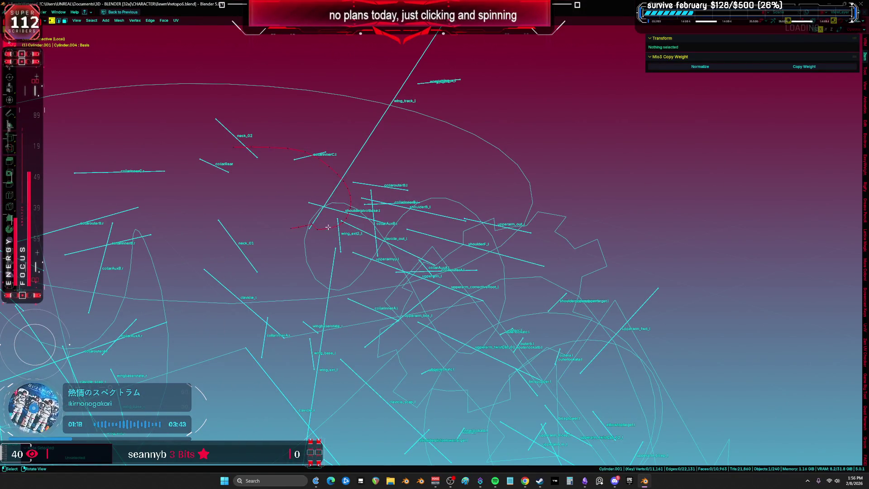
pyautogui.click(297, 228)
pyautogui.press('g')
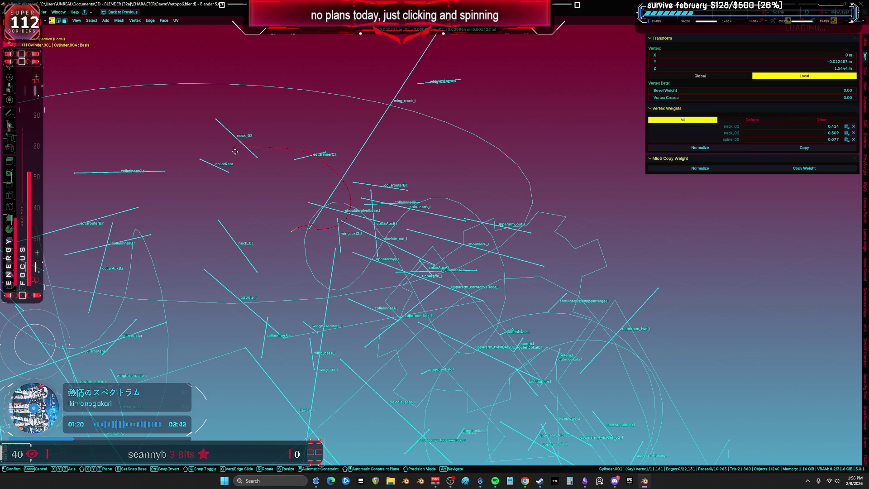
pyautogui.click(235, 151)
pyautogui.keyDown('ctrl'); pyautogui.click(233, 147); pyautogui.keyUp('ctrl')
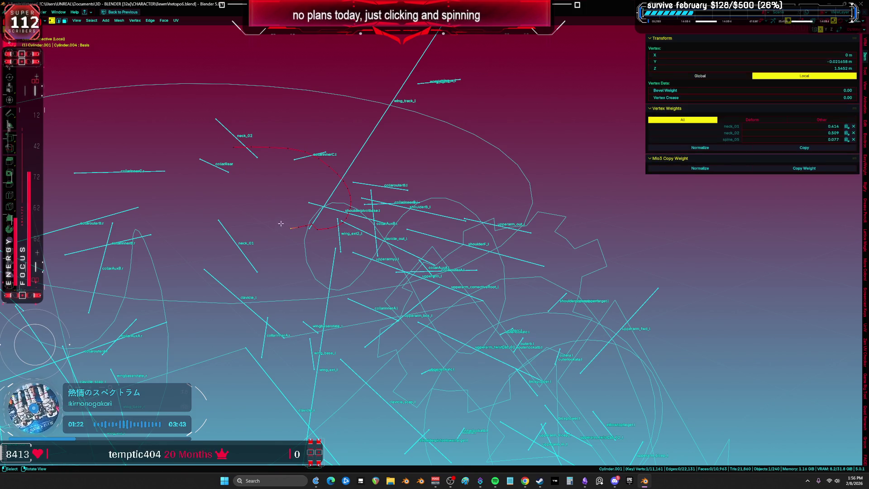
# - Grid-fill the open neck boundary loop and select the linked patches
pyautogui.hotkey('ctrl', 'r')
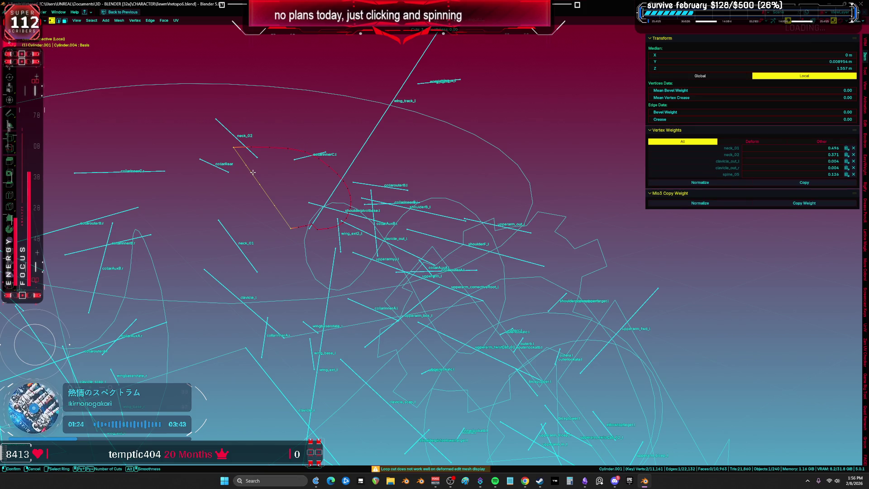
pyautogui.press('Escape')
pyautogui.keyDown('alt'); pyautogui.click(253, 172); pyautogui.keyUp('alt')
pyautogui.hotkey('ctrl', 'f')
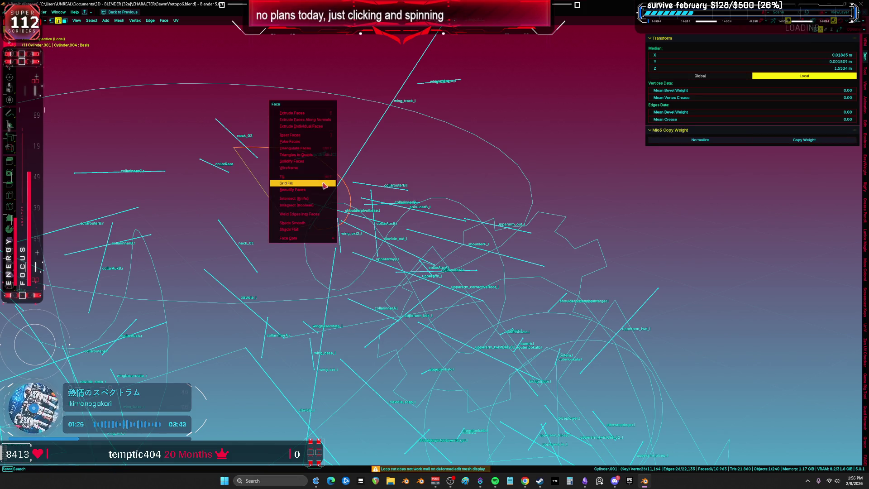
pyautogui.click(323, 183)
pyautogui.hotkey('ctrl', 'l')
pyautogui.moveTo(323, 182); pyautogui.dragTo(317, 172, button='middle')
# - Reveal all hidden mesh parts and maximize the UV editor
pyautogui.scroll(-5, 317, 172)
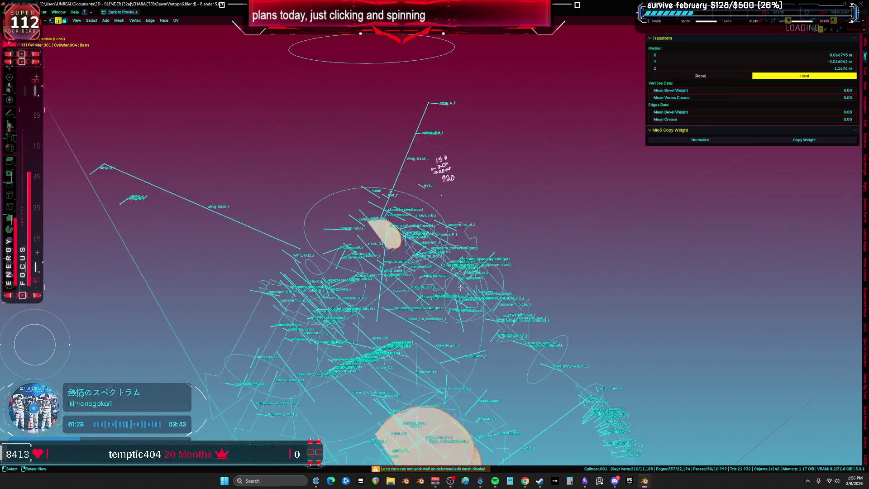
pyautogui.moveTo(361, 109); pyautogui.dragTo(401, 97, button='middle')
pyautogui.scroll(3, 401, 96)
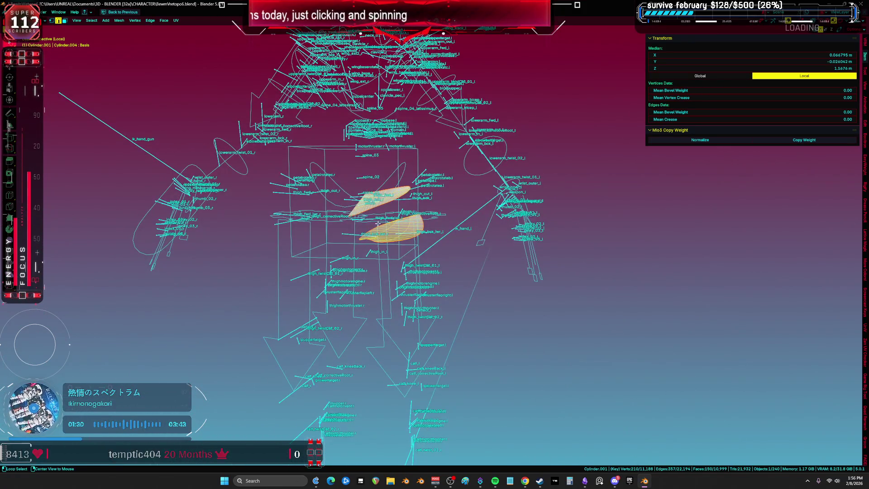
pyautogui.hotkey('alt', 'h')
pyautogui.scroll(-5, 377, 223)
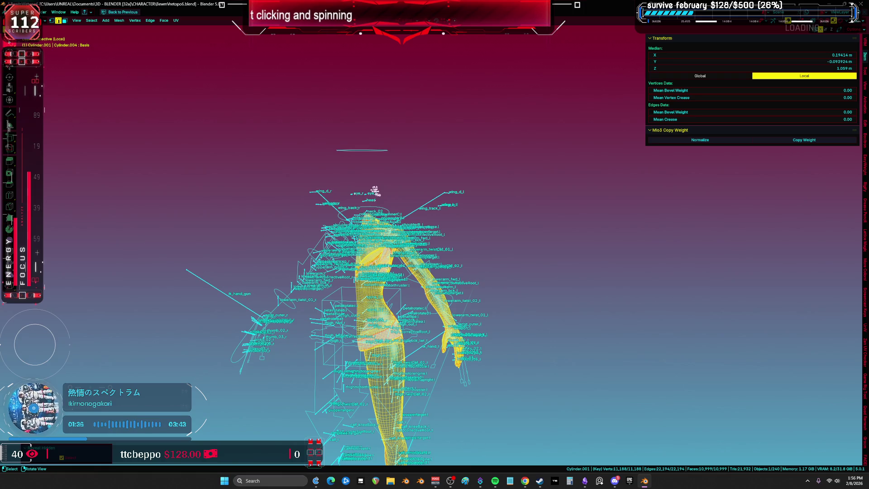
pyautogui.scroll(3, 305, 235)
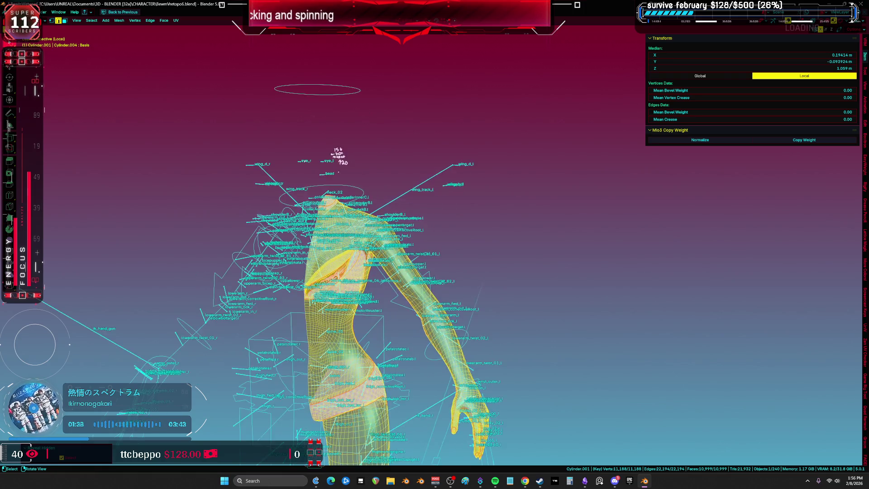
pyautogui.hotkey('ctrl', 'space')
pyautogui.hotkey('ctrl', 'space')
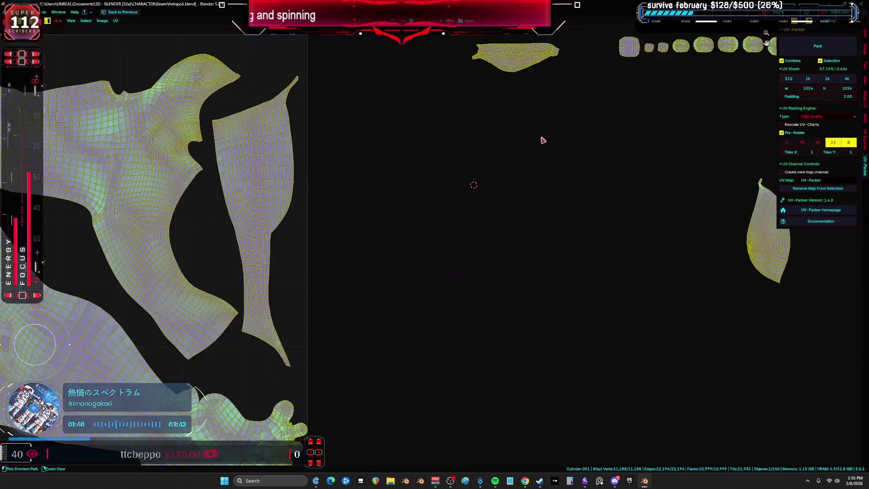
# - Re-unwrap all UV islands using the Minimum Stretch method
pyautogui.press('Home')
pyautogui.press('1')
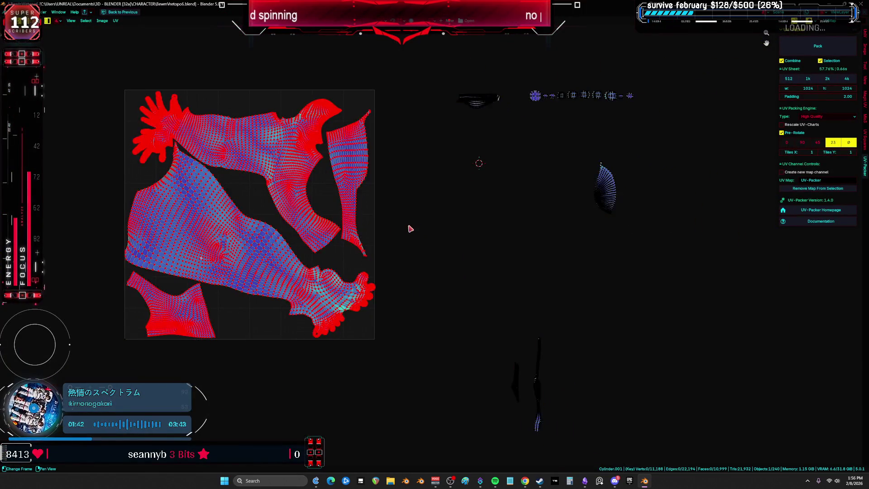
pyautogui.press('u')
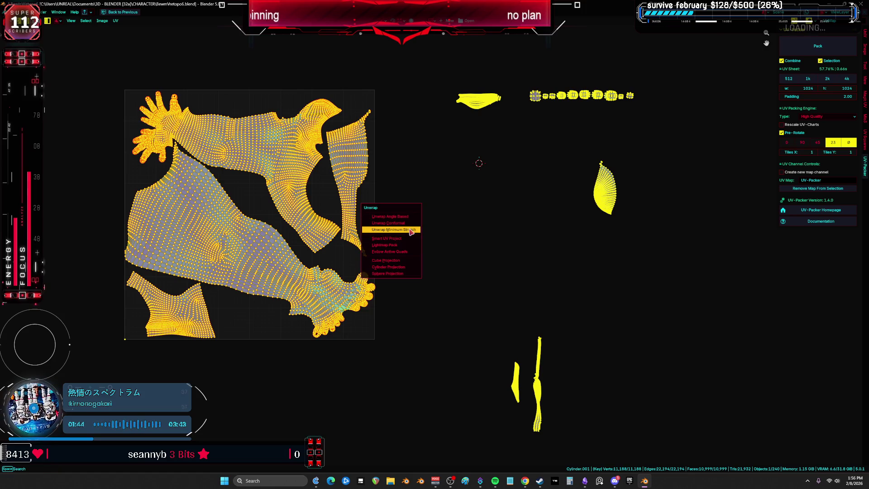
pyautogui.click(411, 230)
pyautogui.hotkey('ctrl', 'space')
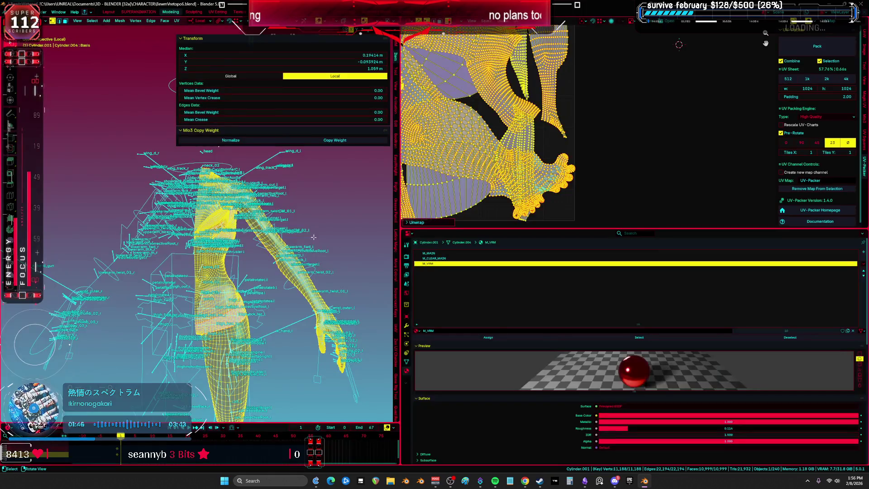
# - Select the pinned UV vertices, then invert the selection to the unpinned islands
pyautogui.click(234, 340)
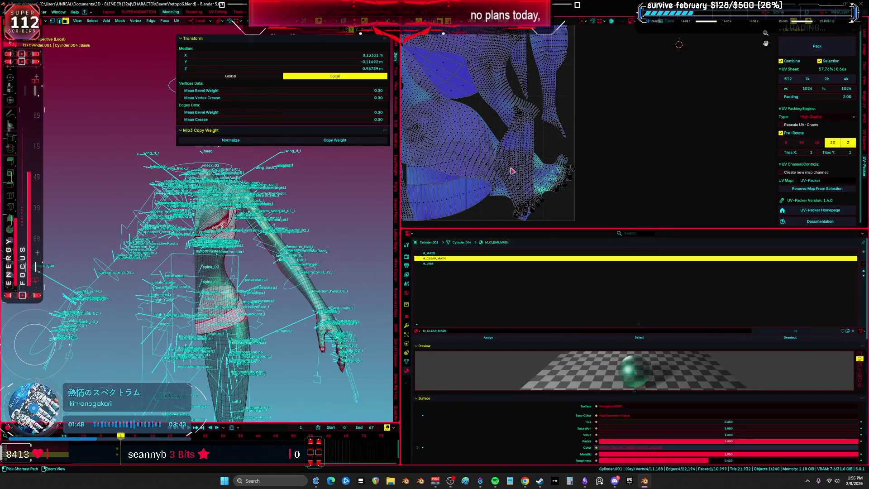
pyautogui.hotkey('ctrl', 'space')
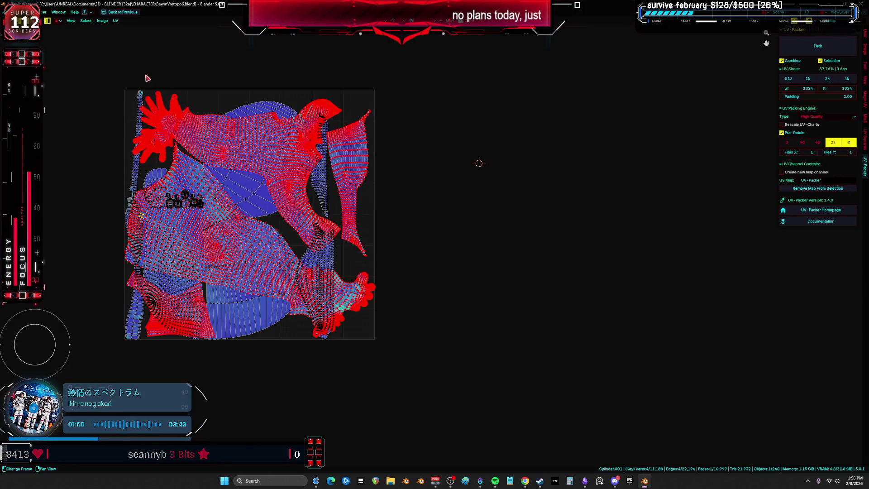
pyautogui.click(86, 21)
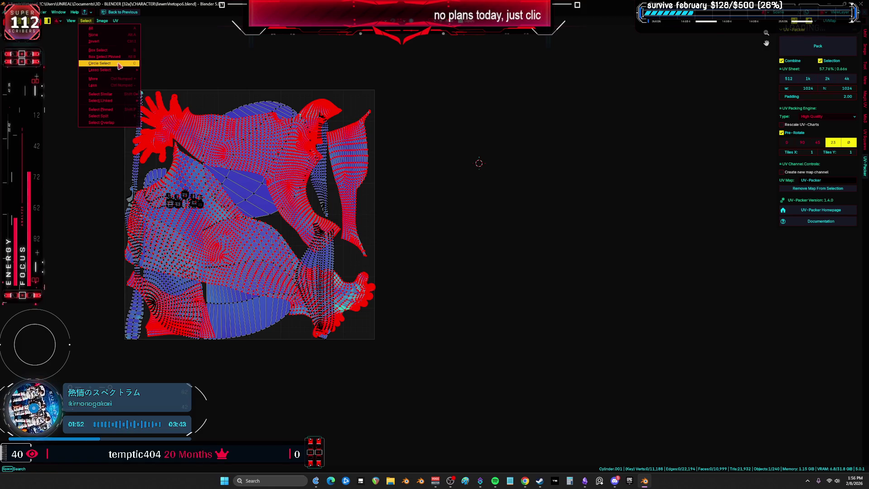
pyautogui.moveTo(128, 97)
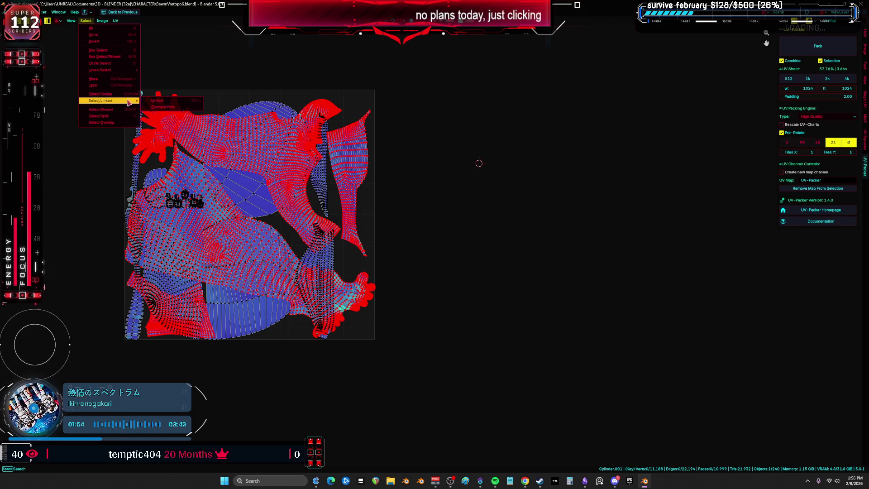
pyautogui.click(122, 110)
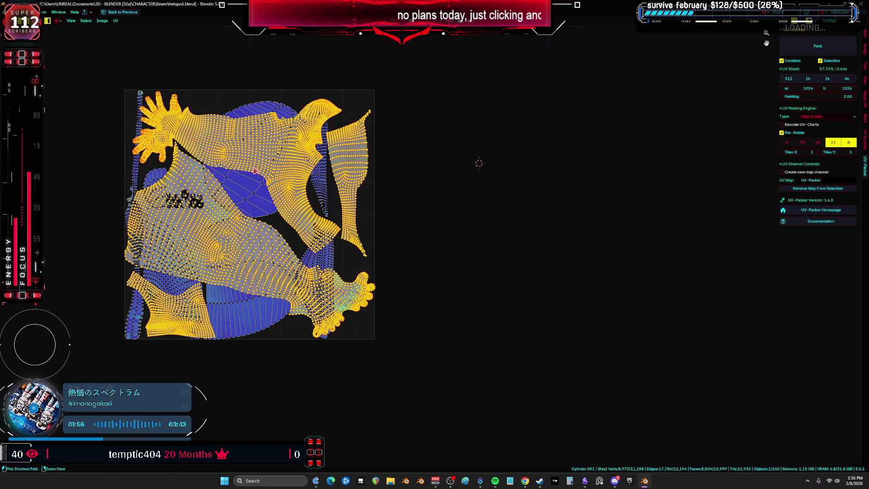
pyautogui.hotkey('ctrl', 'i')
pyautogui.moveTo(618, 225); pyautogui.dragTo(558, 225, button='middle')
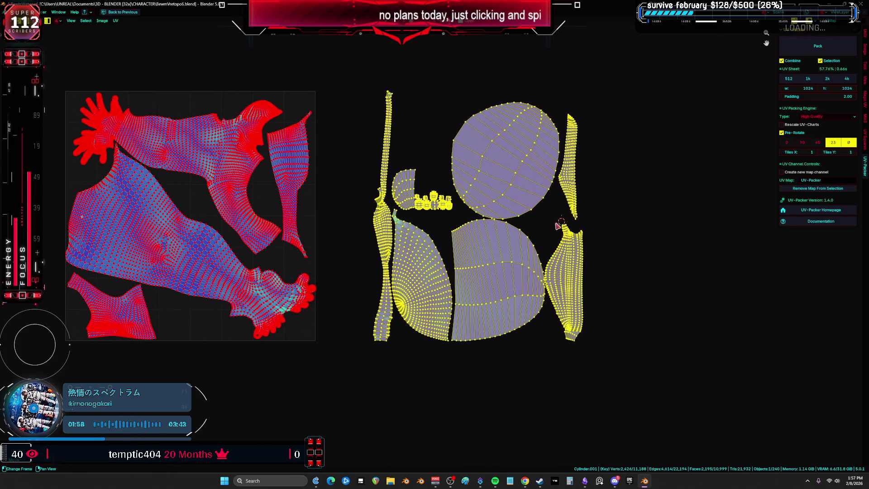
# - Inspect the cap islands by selecting the two oval islands, then all islands
pyautogui.scroll(2, 525, 192)
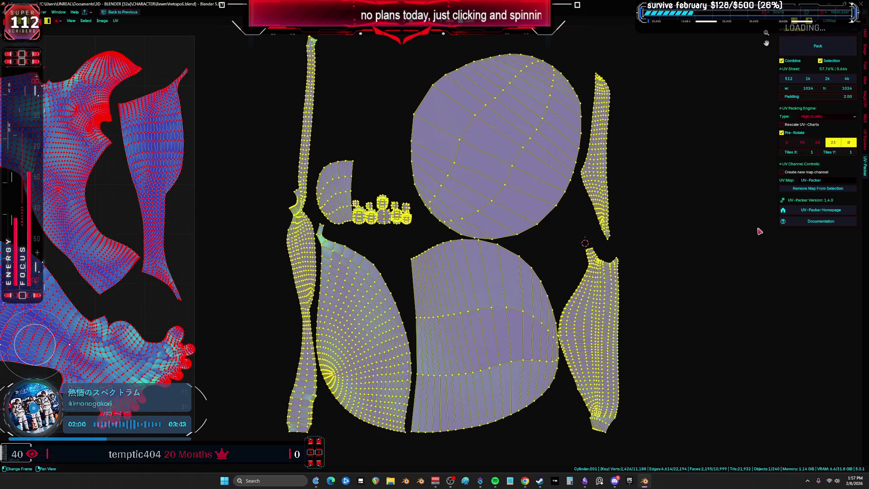
pyautogui.click(759, 232)
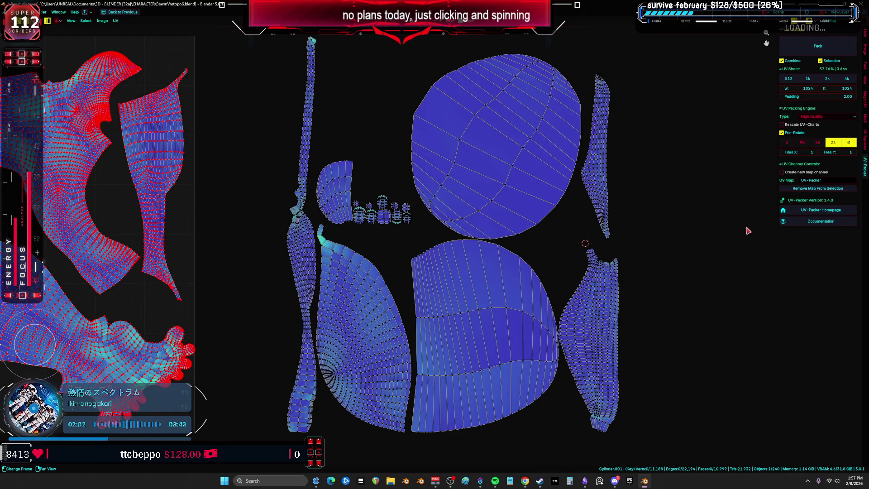
pyautogui.click(524, 198)
pyautogui.keyDown('shift'); pyautogui.click(498, 308); pyautogui.keyUp('shift')
pyautogui.scroll(-2, 511, 308)
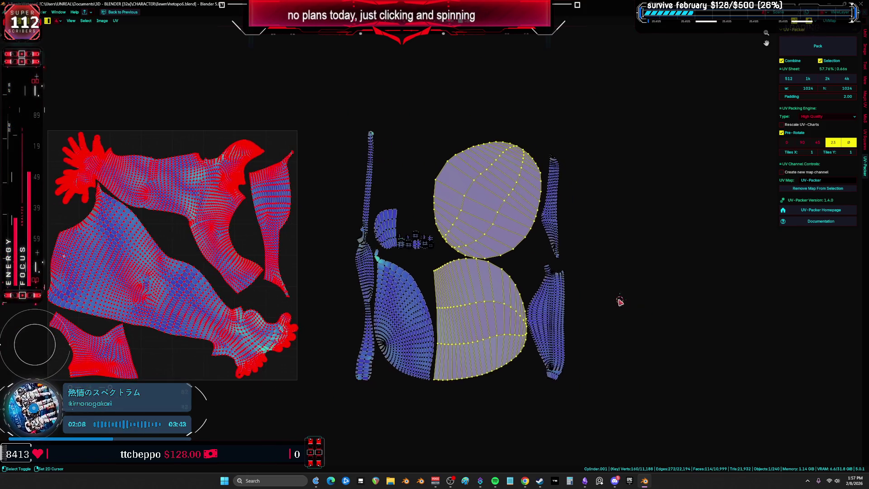
pyautogui.scroll(1, 539, 267)
pyautogui.press('a')
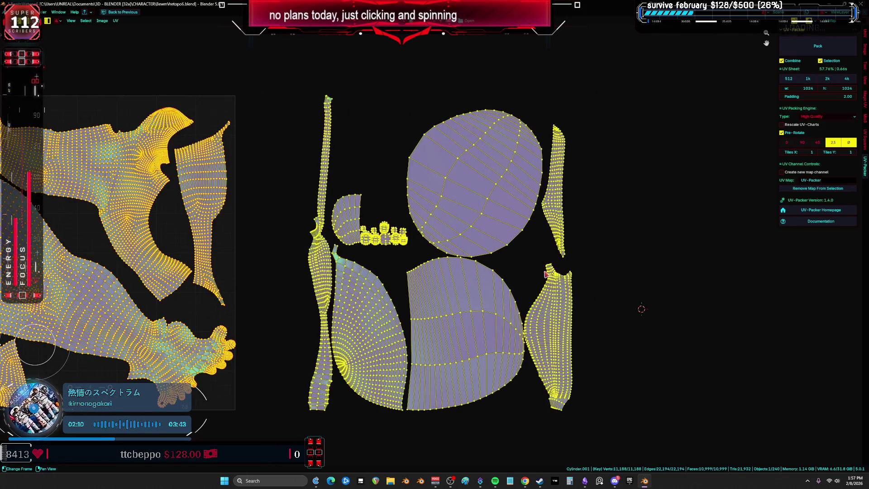
pyautogui.scroll(-1, 584, 278)
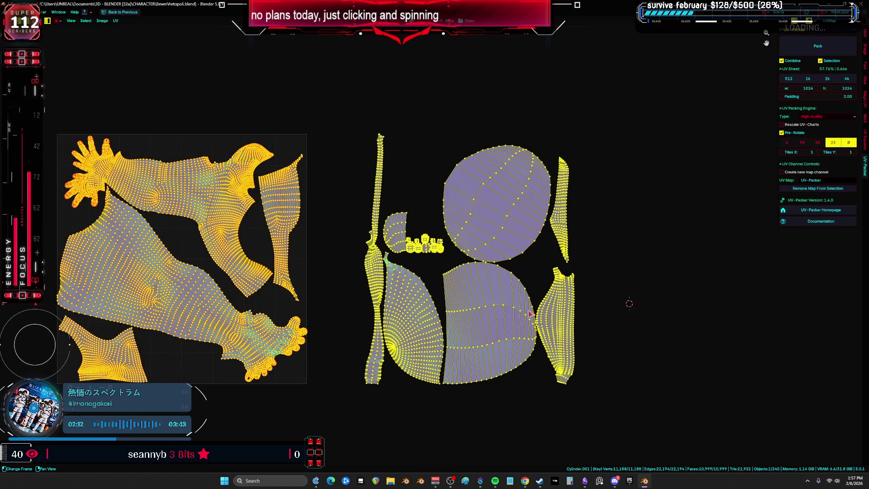
pyautogui.scroll(3, 413, 280)
# - Box-select the red pinned islands inside the UV square
pyautogui.click(415, 214)
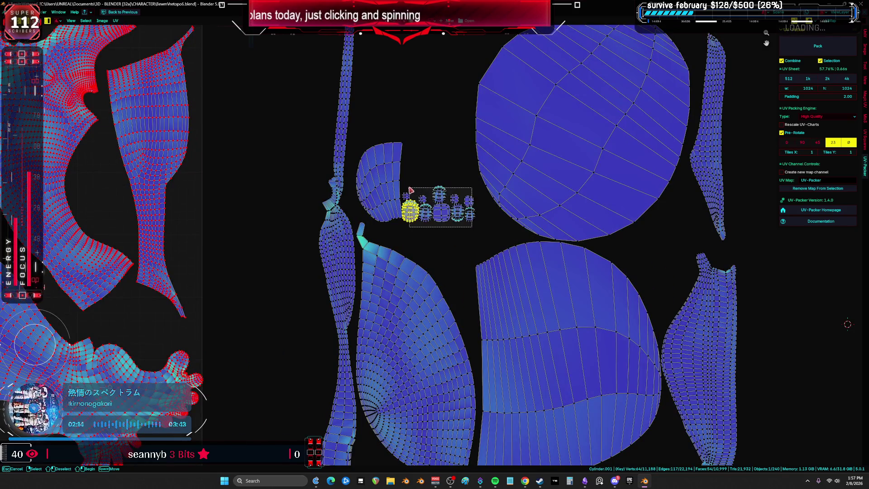
pyautogui.keyDown('ctrl'); pyautogui.scroll(-2, 471, 230); pyautogui.keyUp('ctrl')
pyautogui.scroll(-4, 337, 199)
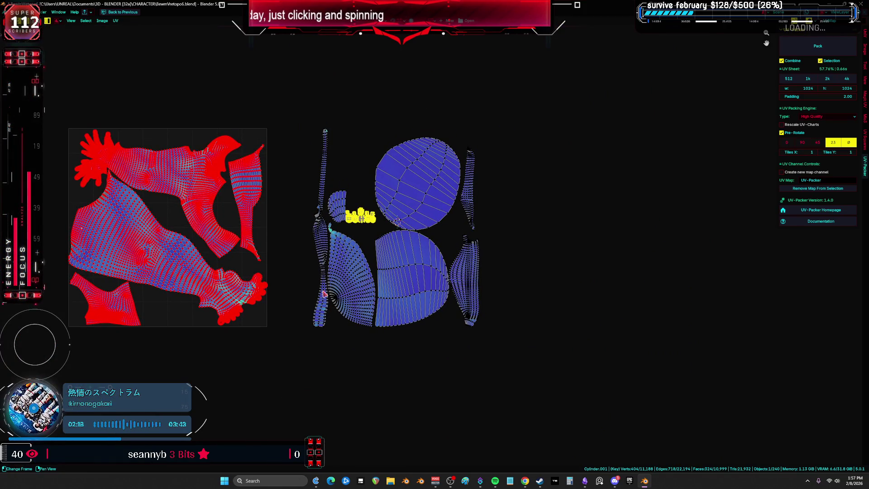
pyautogui.moveTo(63, 121)
pyautogui.mouseDown()
pyautogui.moveTo(228, 385)
pyautogui.moveTo(278, 373)
pyautogui.mouseUp()
# - Hide the pinned islands and pack the remaining islands into the UV square
pyautogui.press('h')
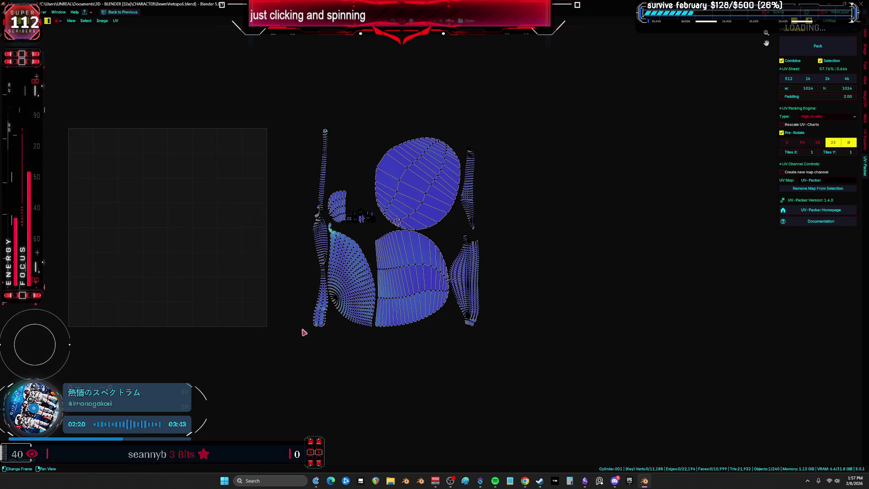
pyautogui.press('a')
pyautogui.click(818, 46)
pyautogui.press('Home')
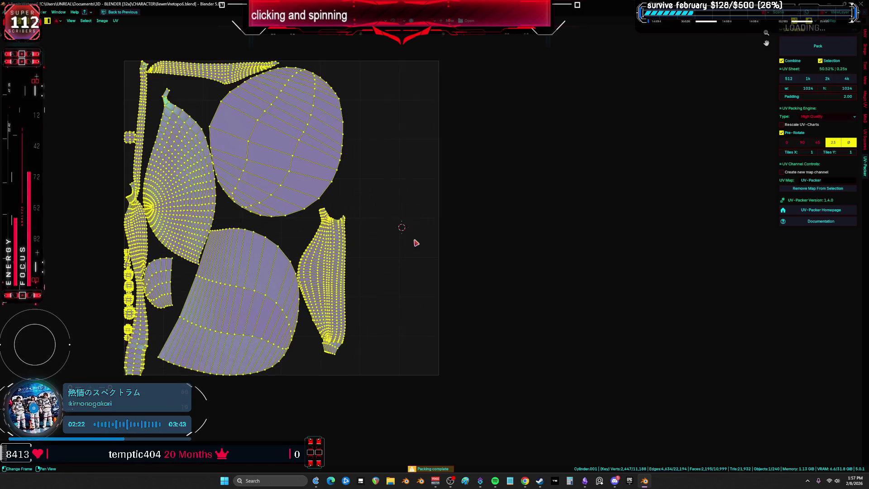
# - Shrink the two oval cap islands and move them beside the tall island
pyautogui.click(277, 292)
pyautogui.keyDown('shift'); pyautogui.click(291, 180); pyautogui.keyUp('shift')
pyautogui.press('s')
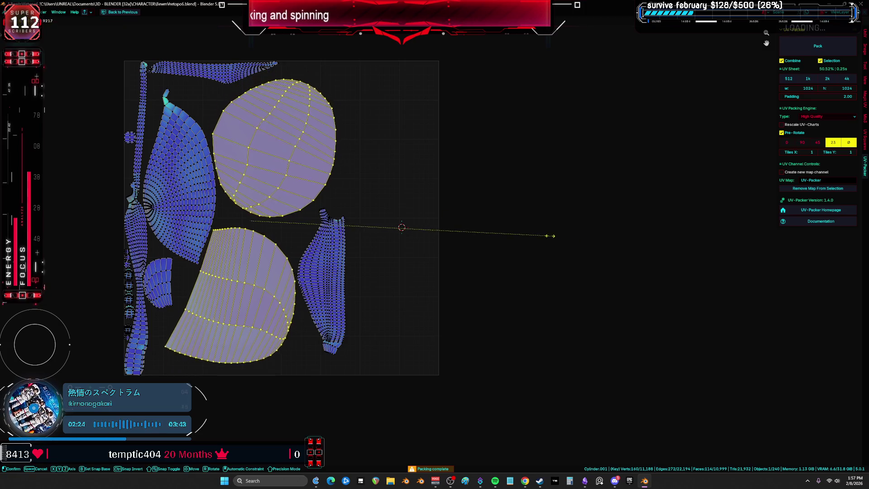
pyautogui.click(454, 237)
pyautogui.press('g')
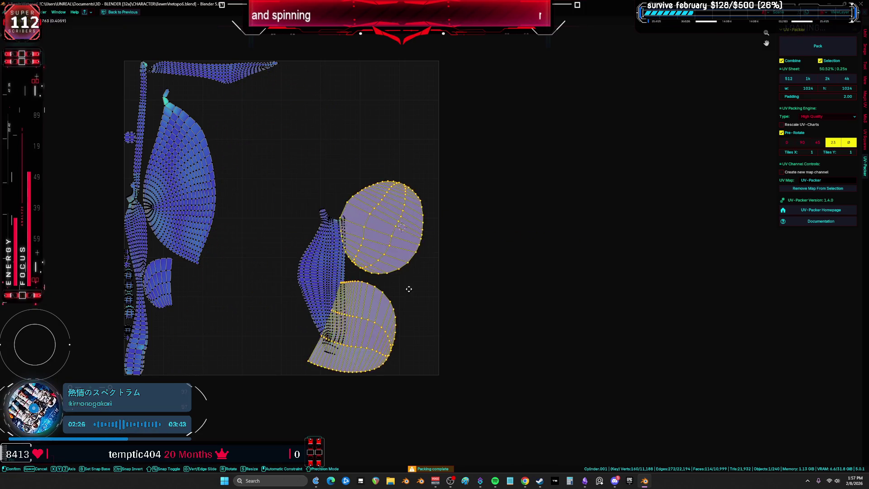
pyautogui.click(455, 282)
pyautogui.press('r')
pyautogui.click(513, 257)
pyautogui.hotkey('ctrl', 'z')
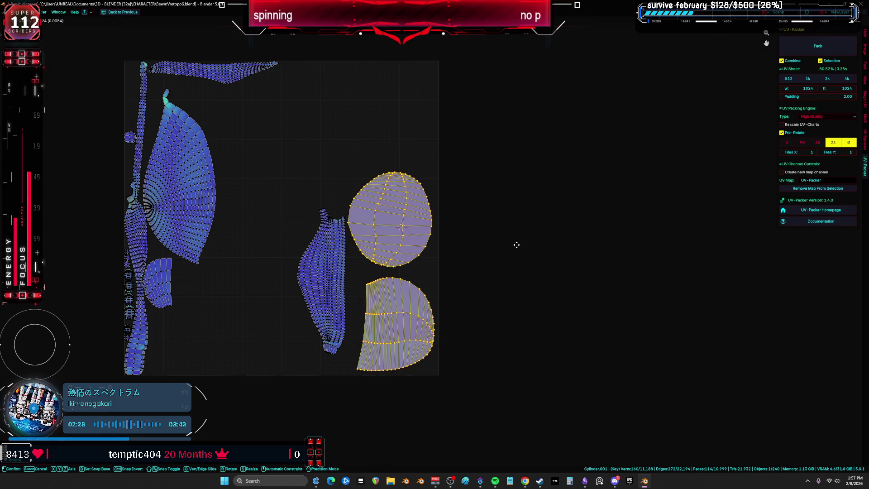
pyautogui.hotkey('alt', 'a')
# - Move the fan-shaped island outside the square and lay the long island diagonally
pyautogui.click(182, 214)
pyautogui.press('g')
pyautogui.click(618, 239)
pyautogui.click(136, 235)
pyautogui.press('g')
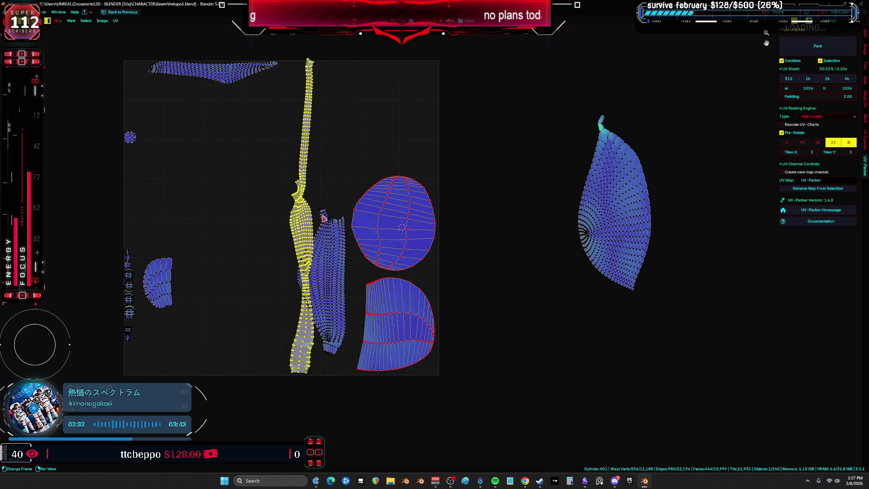
pyautogui.press('r')
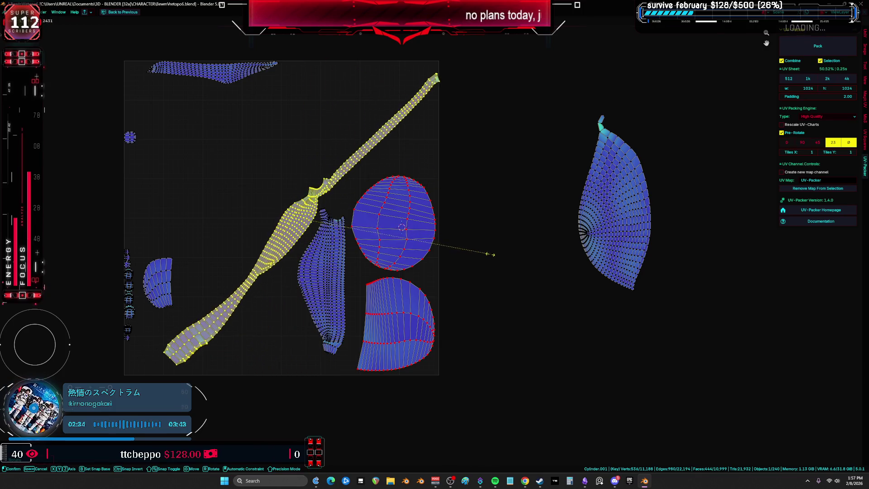
pyautogui.click(478, 263)
pyautogui.press('r')
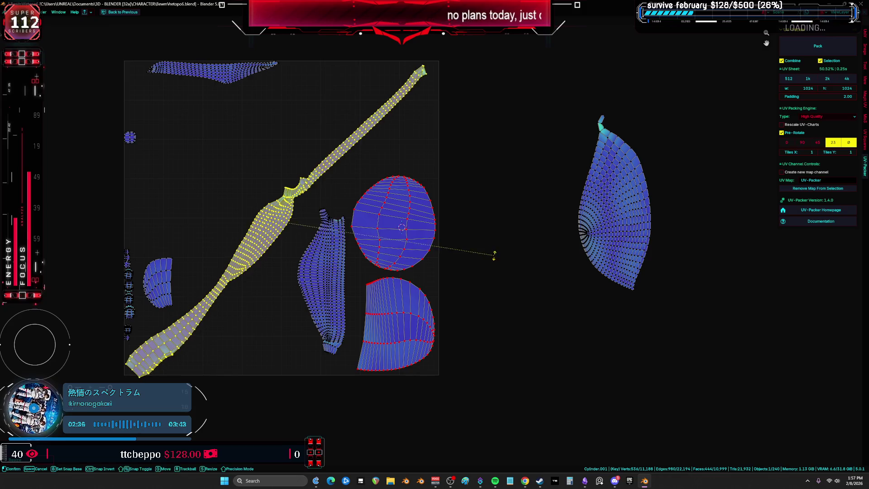
pyautogui.click(511, 263)
pyautogui.press('g')
pyautogui.click(508, 260)
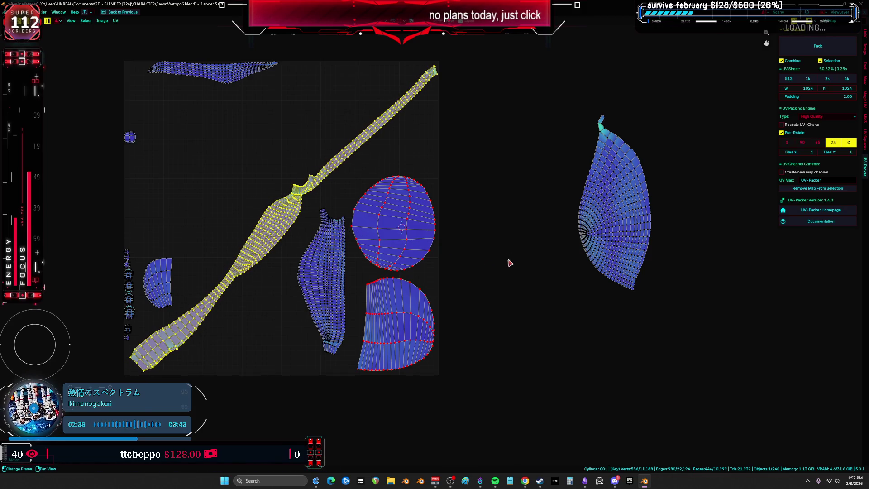
pyautogui.hotkey('ctrl', 'alt', 'space')
pyautogui.hotkey('ctrl', 'alt', 'space')
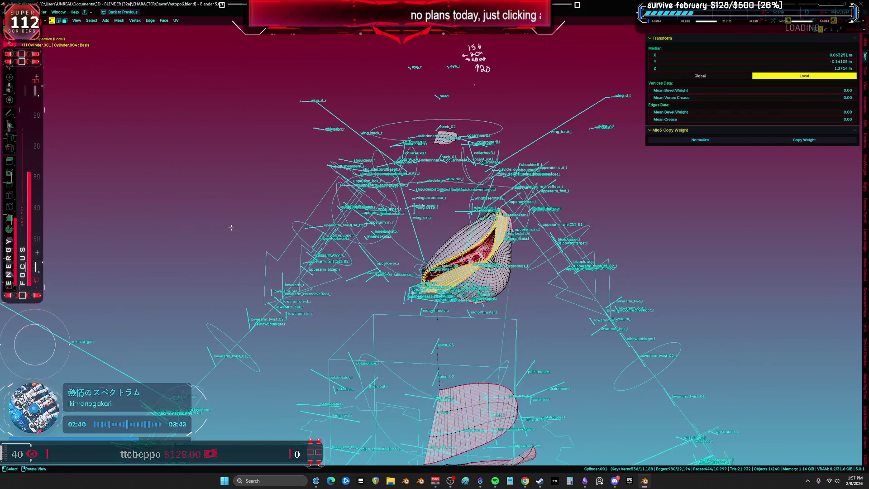
# - Switch to wireframe and select the connected mesh around the yellow band
pyautogui.press('KP_Divide')
pyautogui.click(179, 205)
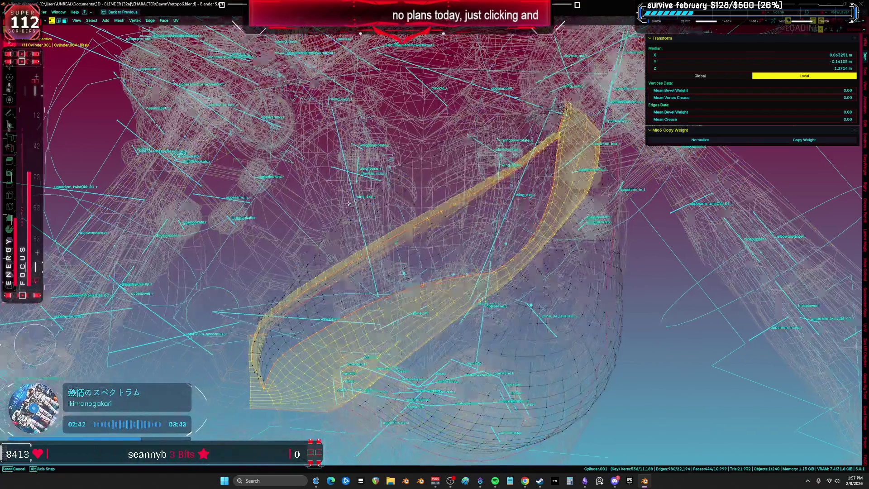
pyautogui.scroll(5, 429, 219)
pyautogui.moveTo(429, 220)
pyautogui.mouseDown(button='middle')
pyautogui.moveTo(454, 261)
pyautogui.moveTo(297, 290)
pyautogui.moveTo(376, 172)
pyautogui.mouseUp(button='middle')
pyautogui.scroll(-3, 435, 228)
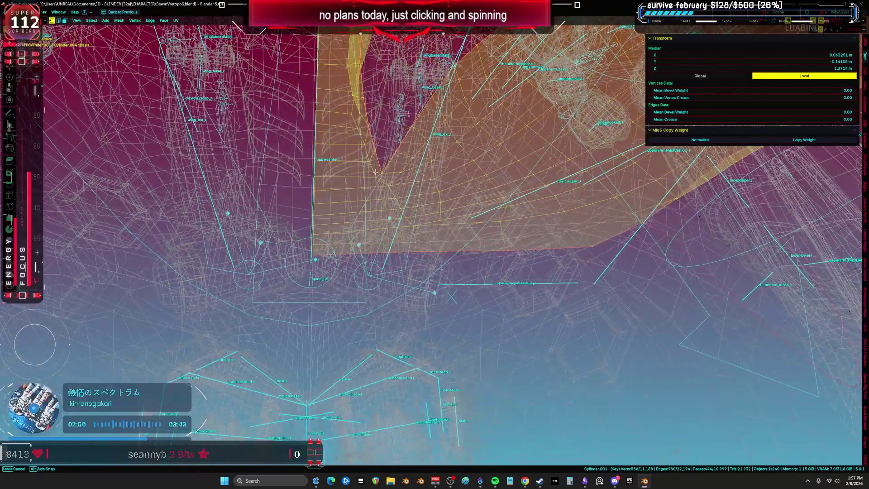
pyautogui.click(378, 174)
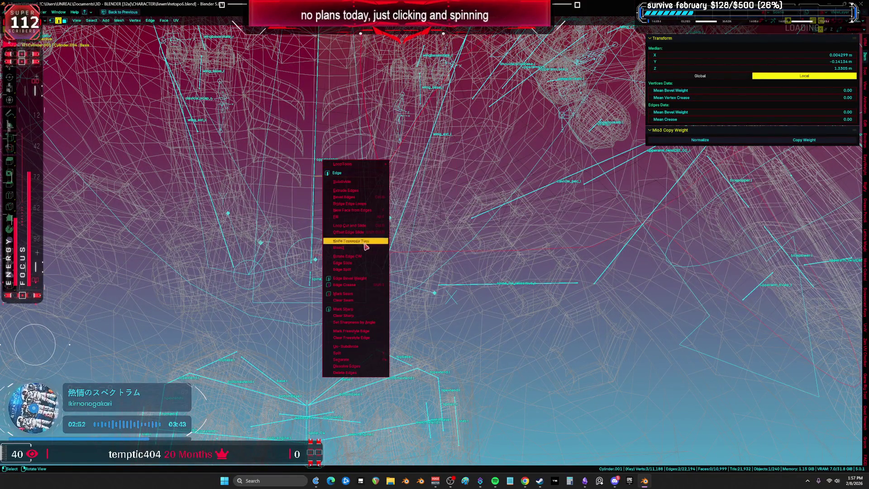
pyautogui.hotkey('ctrl', 'l')
pyautogui.hotkey('alt', 'z')
pyautogui.moveTo(427, 152)
pyautogui.mouseDown(button='middle')
pyautogui.moveTo(402, 253)
pyautogui.moveTo(540, 266)
pyautogui.moveTo(524, 269)
pyautogui.mouseUp(button='middle')
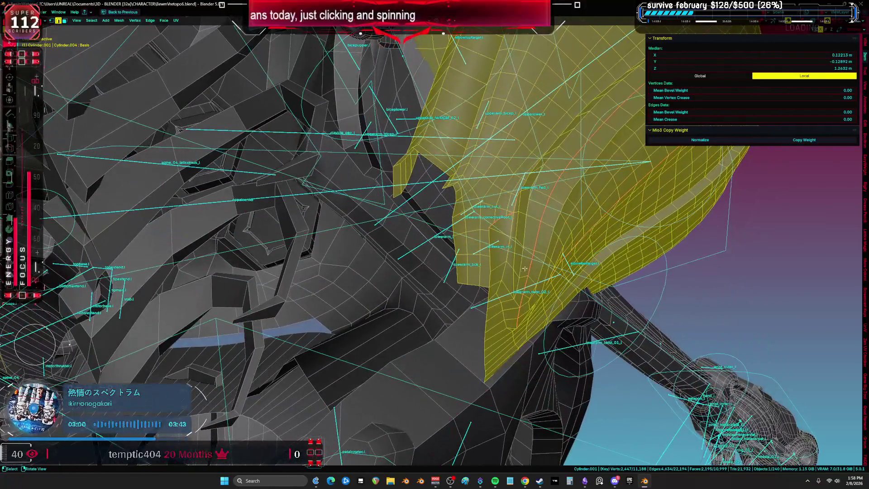
# - Subdivide a shoulder-mesh edge and slide the new vertex into place
pyautogui.click(516, 300)
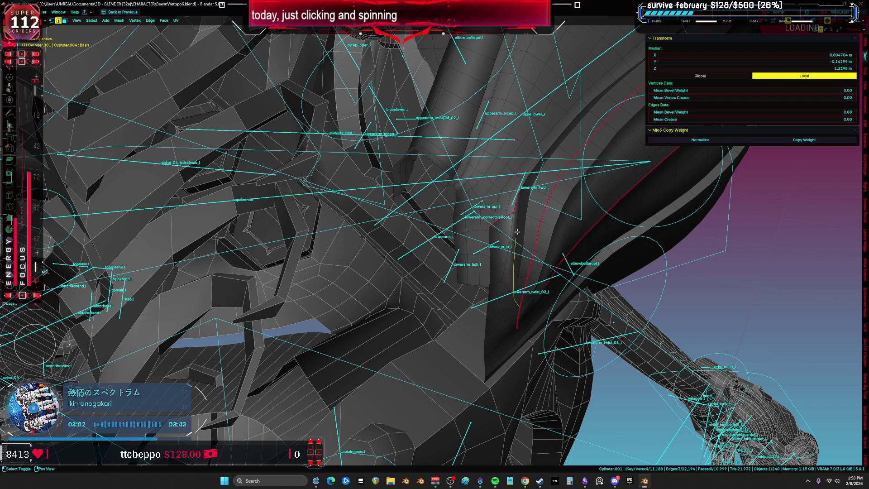
pyautogui.rightClick(555, 209)
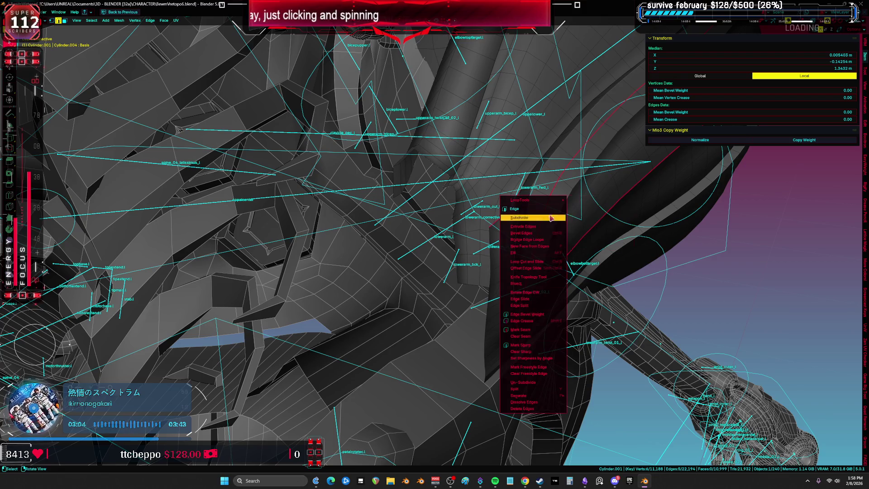
pyautogui.click(538, 329)
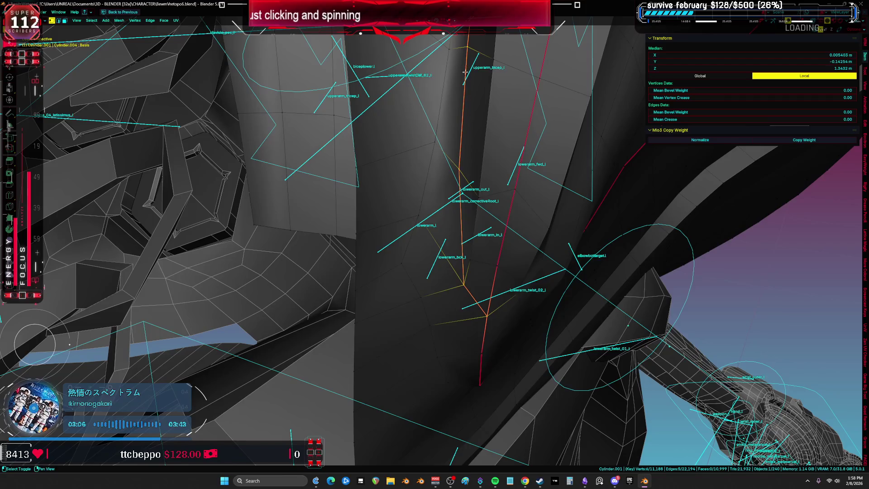
pyautogui.click(466, 87)
pyautogui.moveTo(466, 87); pyautogui.dragTo(476, 256, button='middle')
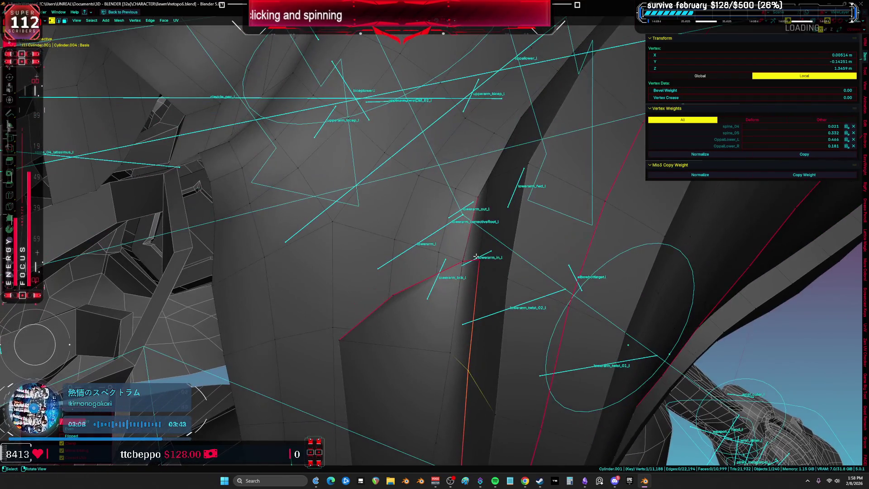
pyautogui.press('g')
pyautogui.press('g')
pyautogui.click(481, 256)
# - Select the whole linked shoulder mesh and re-unwrap it into UV islands
pyautogui.moveTo(481, 271); pyautogui.dragTo(367, 220, button='middle')
pyautogui.hotkey('ctrl', 'l')
pyautogui.rightClick(367, 221)
pyautogui.click(357, 236)
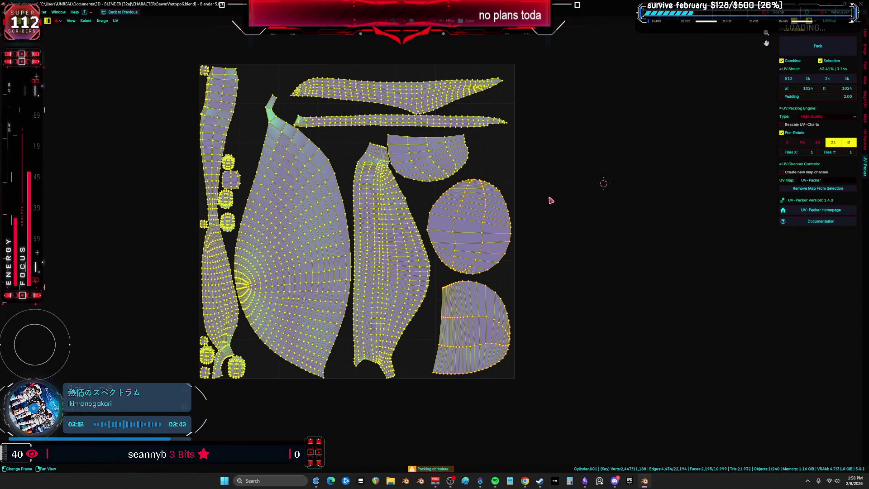
# - Shift the upper-right island right and slide the small round islands horizontally off the sheet
pyautogui.hotkey('alt', 'a')
pyautogui.click(431, 157)
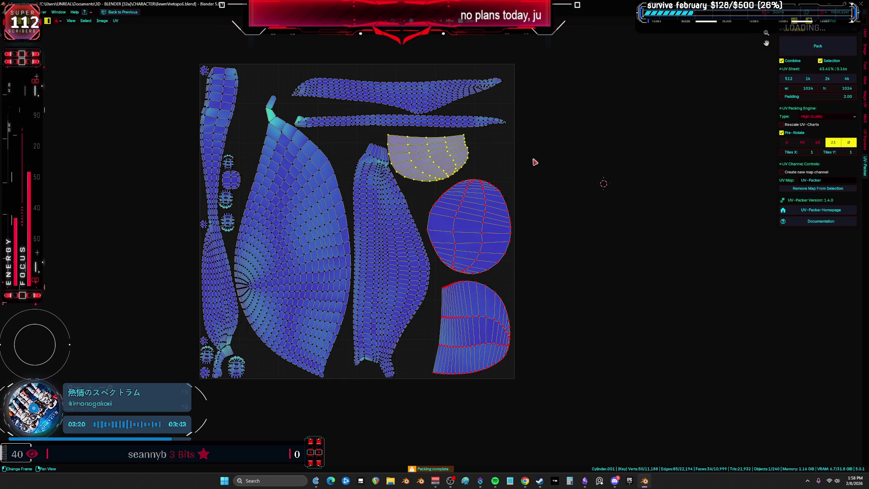
pyautogui.press('g')
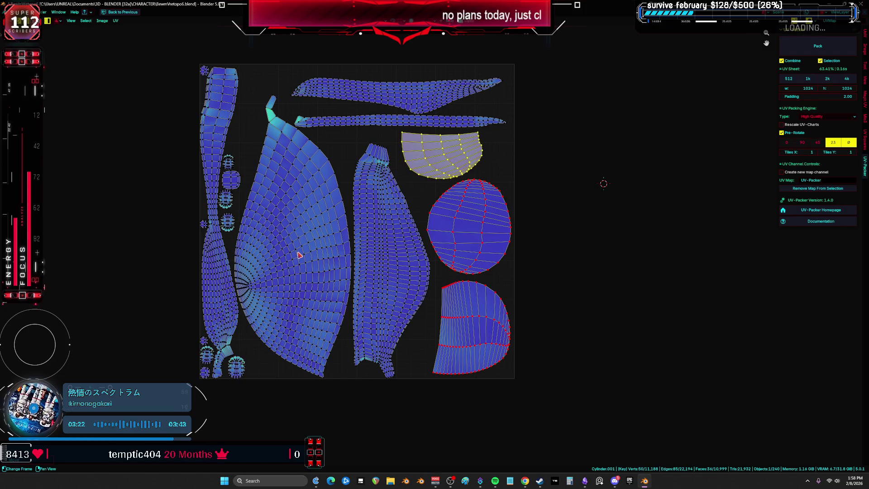
pyautogui.click(234, 381)
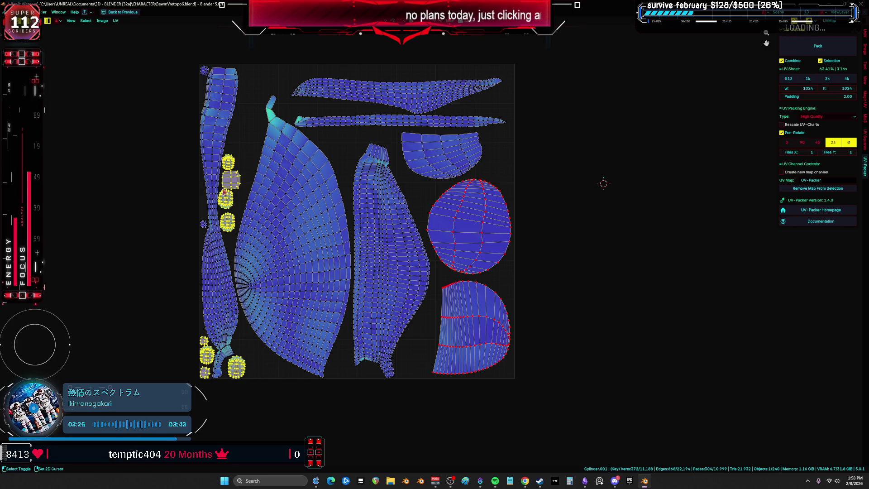
pyautogui.press('g')
pyautogui.press('x')
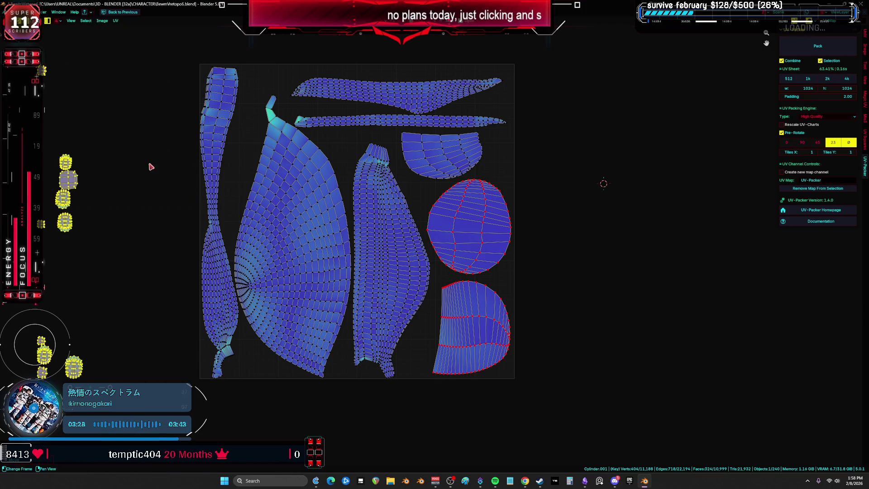
# - Rotate the fan-shaped island upright and move the tall middle island right of the sheet
pyautogui.scroll(-1, 299, 230)
pyautogui.click(299, 230)
pyautogui.press('r')
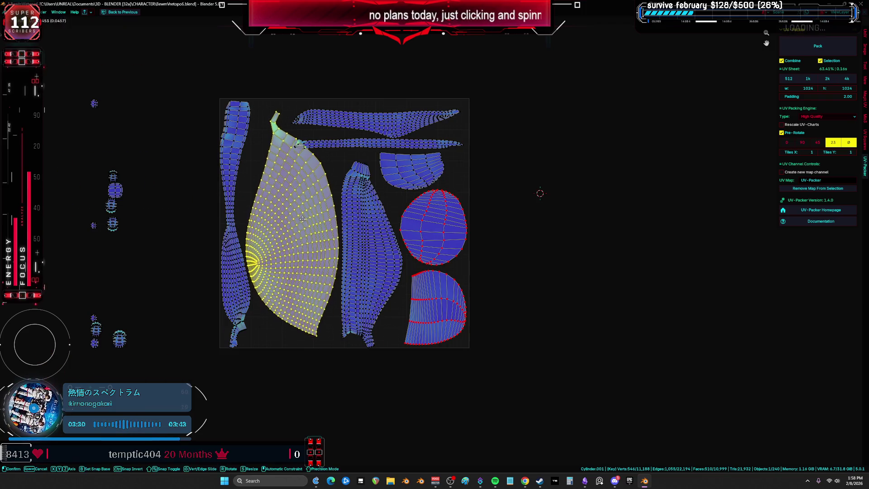
pyautogui.click(338, 270)
pyautogui.click(375, 219)
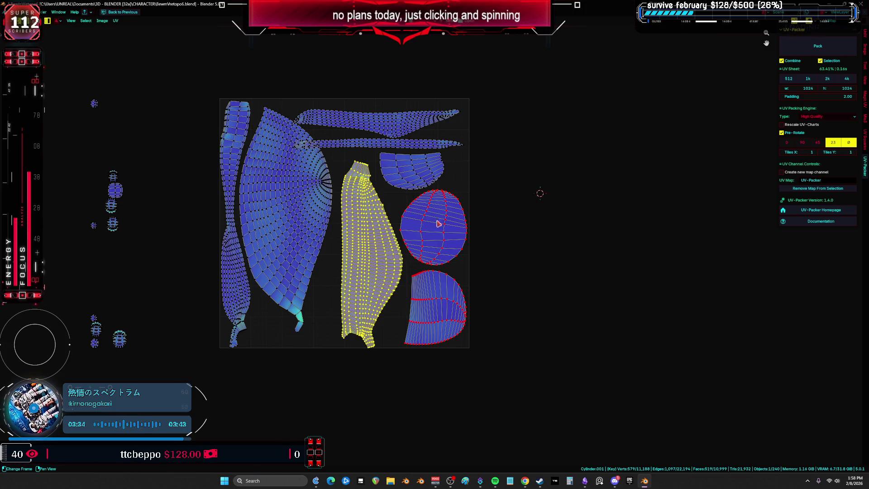
pyautogui.press('r')
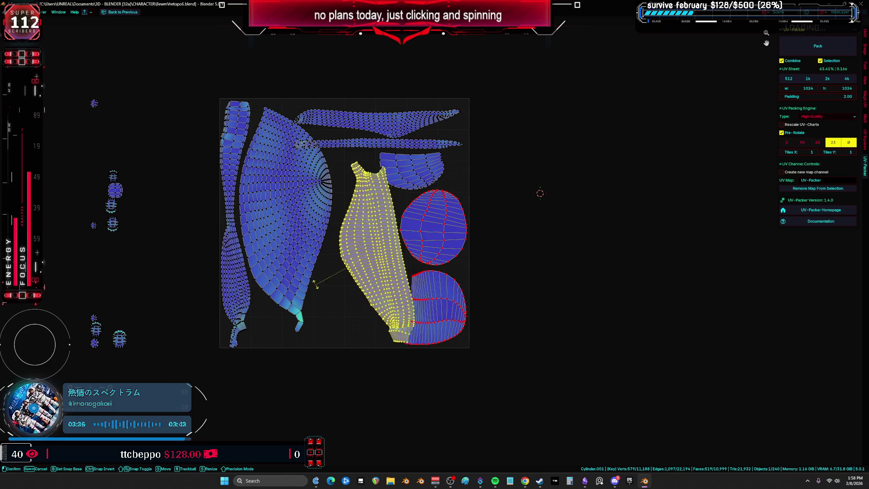
pyautogui.press('g')
pyautogui.click(589, 203)
# - Rotate the top strip island and place it above the sheet on the right
pyautogui.click(453, 118)
pyautogui.press('r')
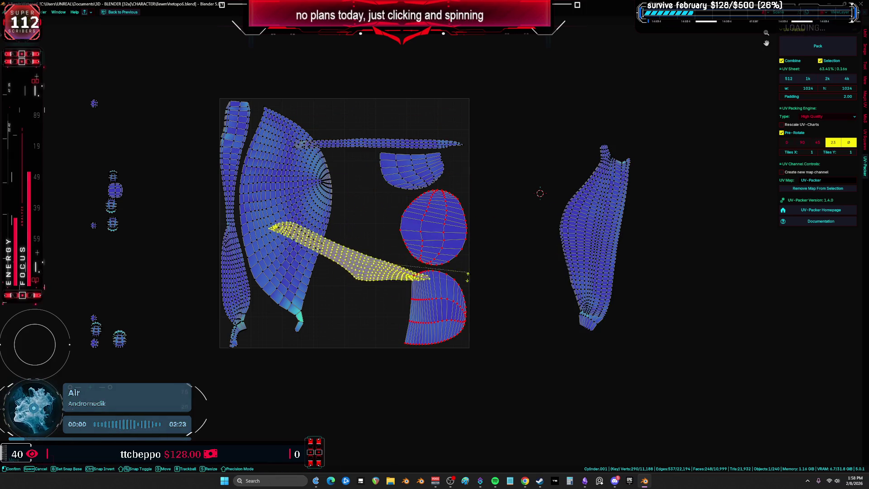
pyautogui.click(357, 357)
pyautogui.press('g')
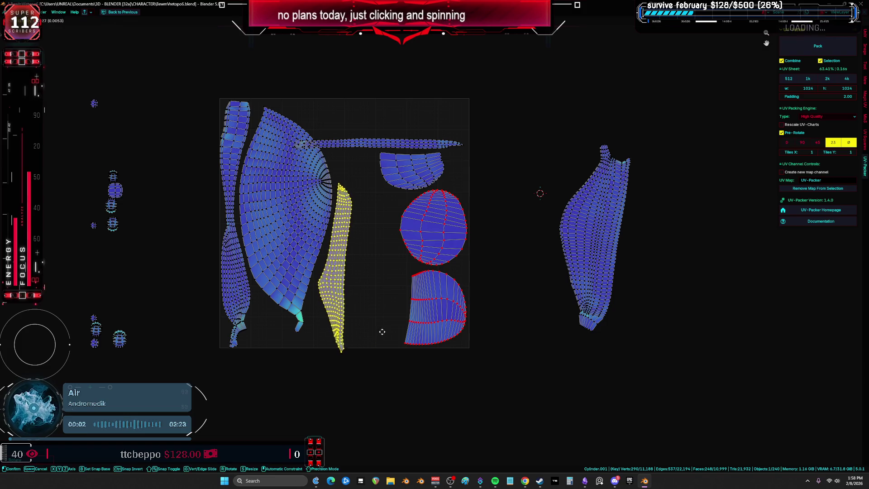
pyautogui.press('r')
pyautogui.click(382, 324)
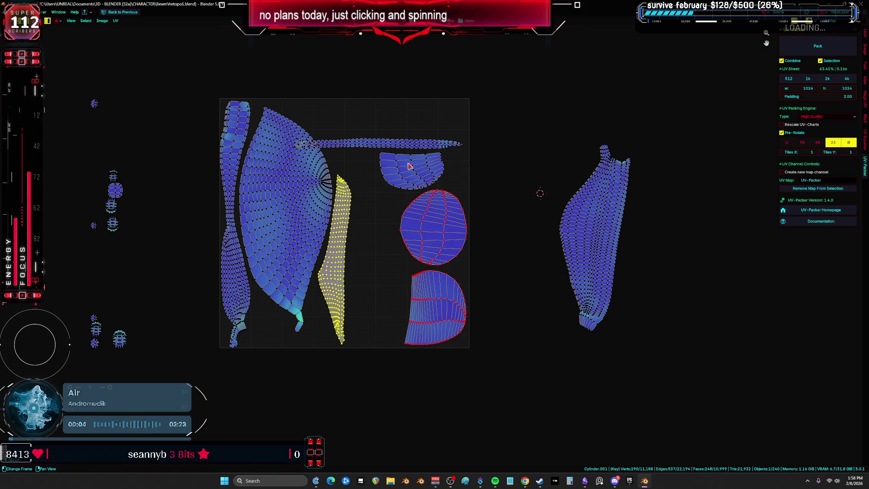
pyautogui.click(401, 146)
pyautogui.press('g')
pyautogui.click(643, 106)
# - Rotate the island right of the sheet upright and move it inside the UV sheet
pyautogui.click(613, 234)
pyautogui.press('r')
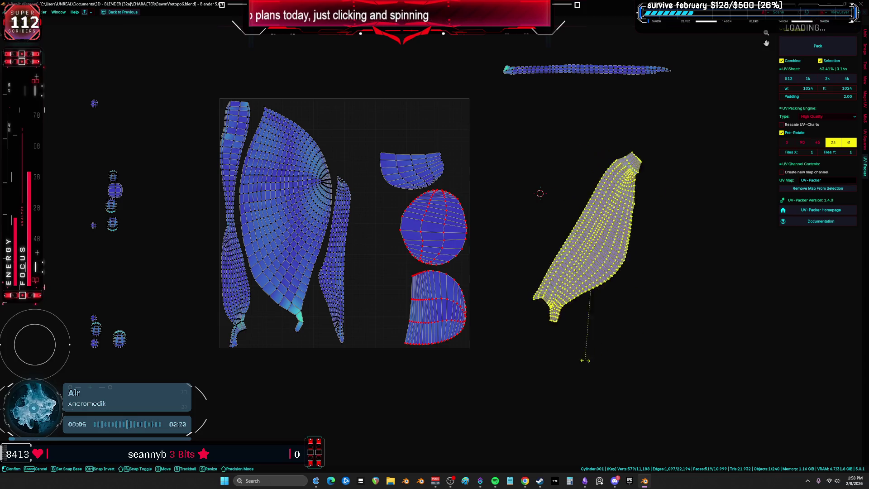
pyautogui.click(637, 317)
pyautogui.press('g')
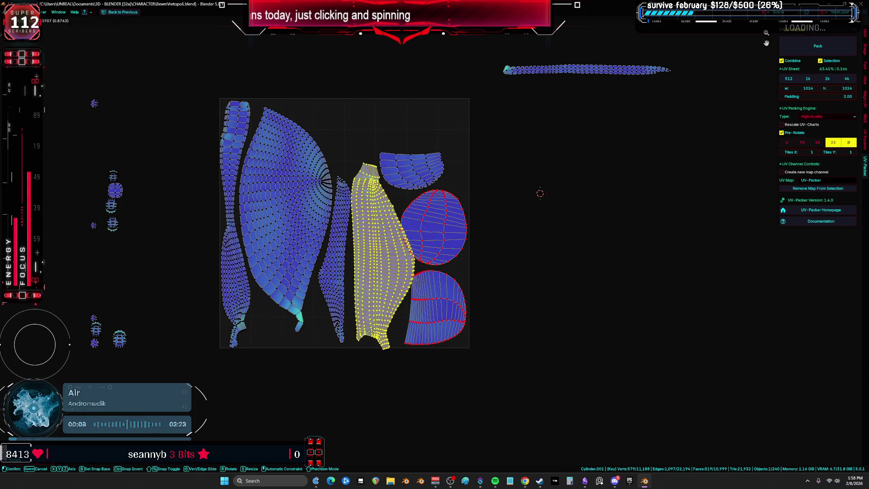
pyautogui.click(371, 332)
# - Push the top island further up and rotate and move the bottom island
pyautogui.click(437, 222)
pyautogui.moveTo(465, 235); pyautogui.dragTo(445, 253, button='middle')
pyautogui.moveTo(445, 253); pyautogui.dragTo(446, 231)
pyautogui.moveTo(392, 182); pyautogui.dragTo(399, 151)
pyautogui.click(419, 316)
pyautogui.press('r')
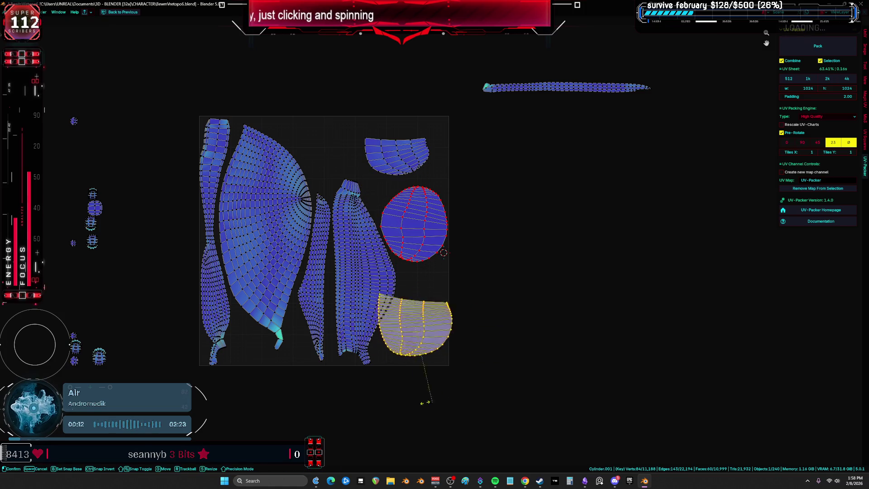
pyautogui.press('g')
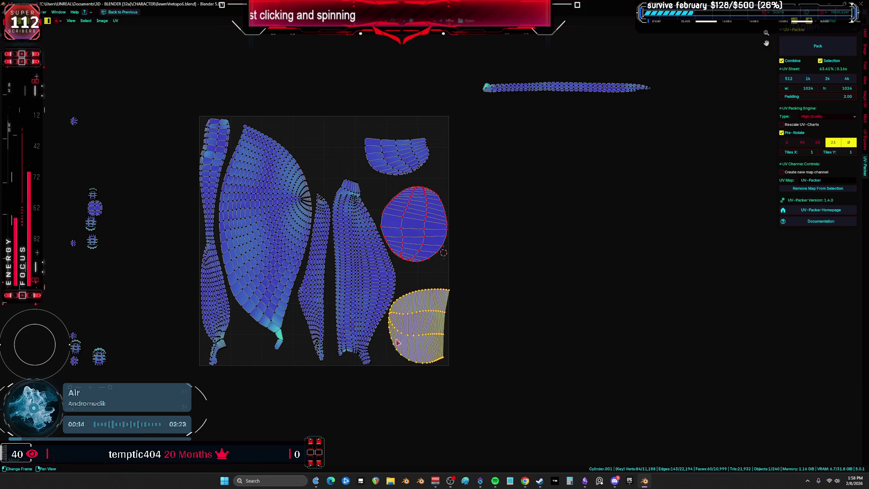
# - Try rotating the tall middle island and moving the oval island, cancelling both
pyautogui.click(355, 297)
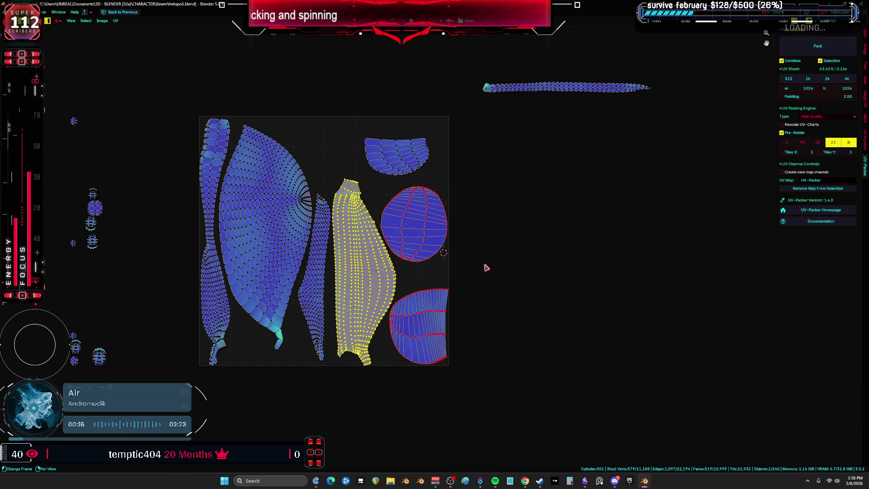
pyautogui.press('r')
pyautogui.rightClick(501, 270)
pyautogui.click(472, 237)
pyautogui.press('g')
pyautogui.rightClick(475, 222)
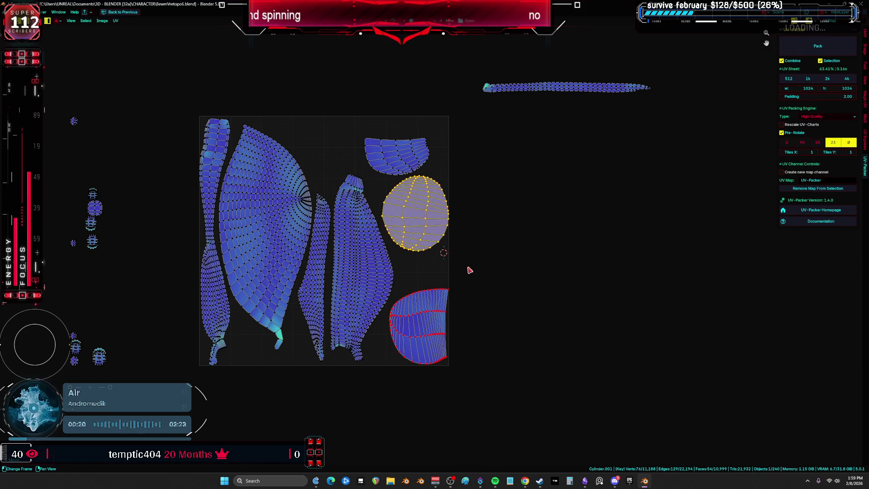
pyautogui.click(369, 281)
pyautogui.click(442, 254)
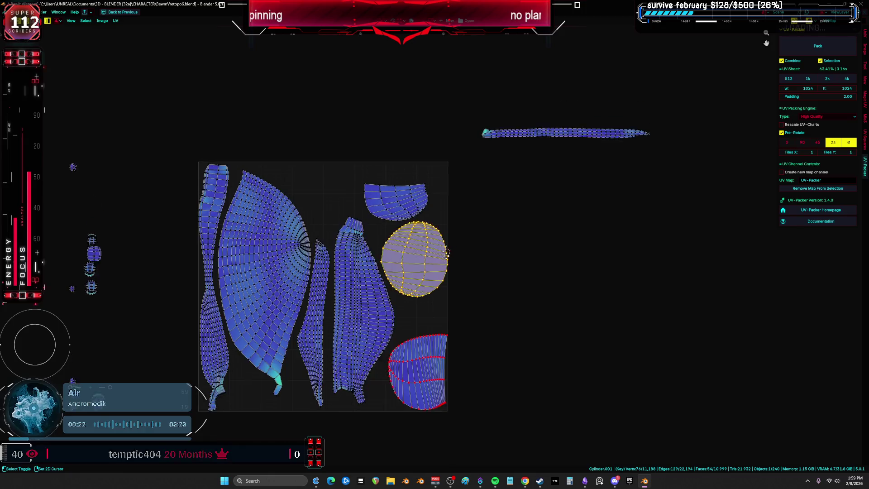
# - Move the top island up and to the right
pyautogui.scroll(3, 444, 256)
pyautogui.click(451, 258)
pyautogui.click(393, 176)
pyautogui.moveTo(394, 177); pyautogui.dragTo(396, 213, button='middle')
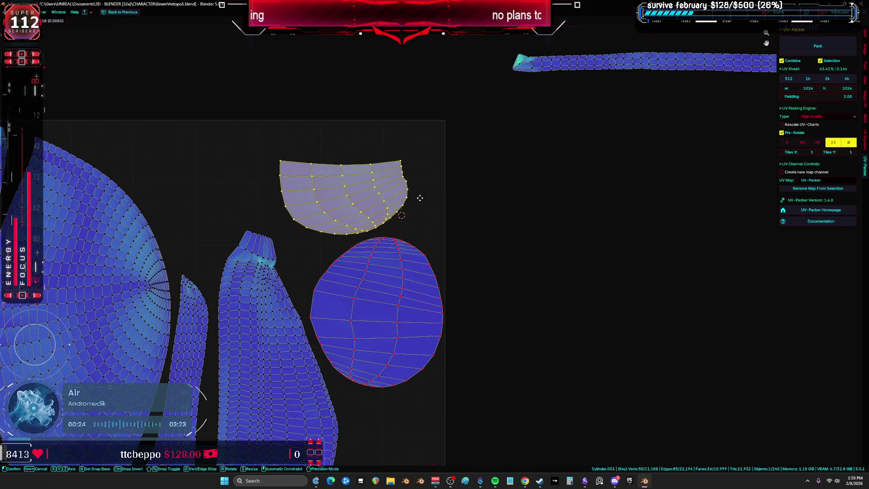
pyautogui.press('g')
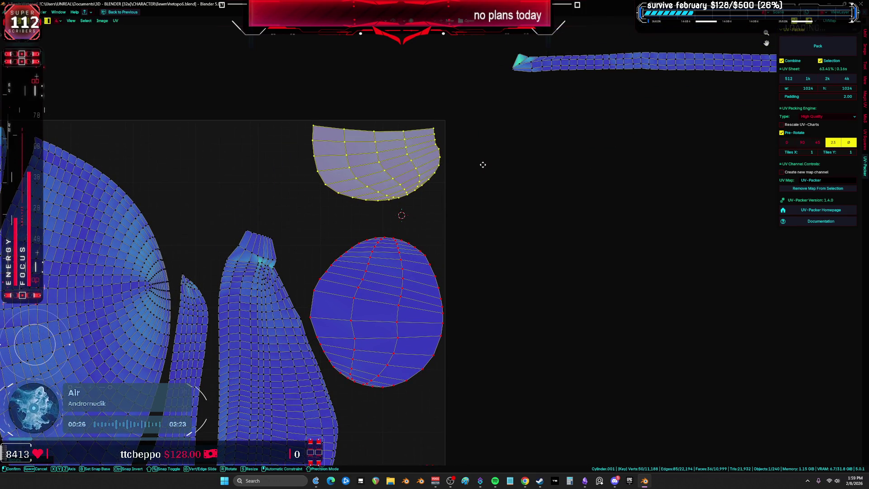
pyautogui.click(483, 165)
# - Bring the long strip into the UV sheet and rotate it to lie horizontal
pyautogui.scroll(-3, 483, 165)
pyautogui.click(566, 116)
pyautogui.press('g')
pyautogui.click(370, 161)
pyautogui.scroll(2, 370, 162)
pyautogui.press('g')
pyautogui.click(370, 188)
pyautogui.scroll(-2, 411, 181)
pyautogui.moveTo(411, 180); pyautogui.dragTo(414, 206, button='middle')
pyautogui.press('r')
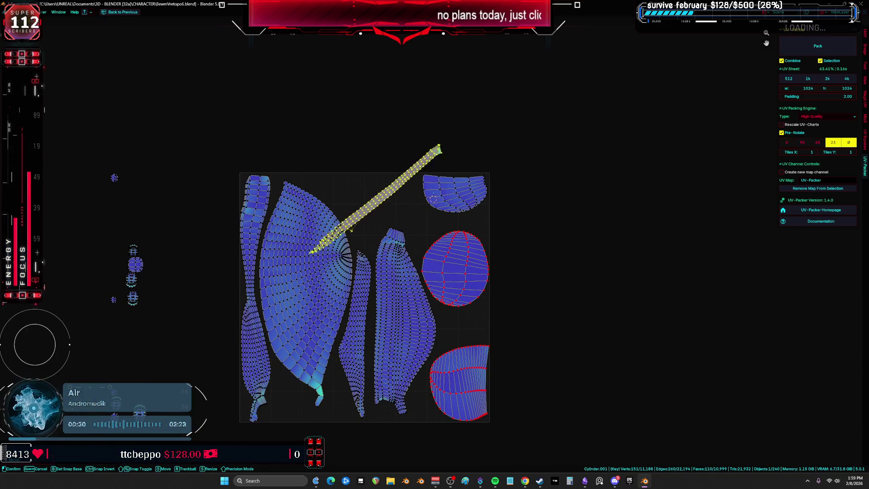
pyautogui.click(409, 193)
# - Place the long strip along the sheet top and shift the half-round island down-left
pyautogui.scroll(4, 409, 192)
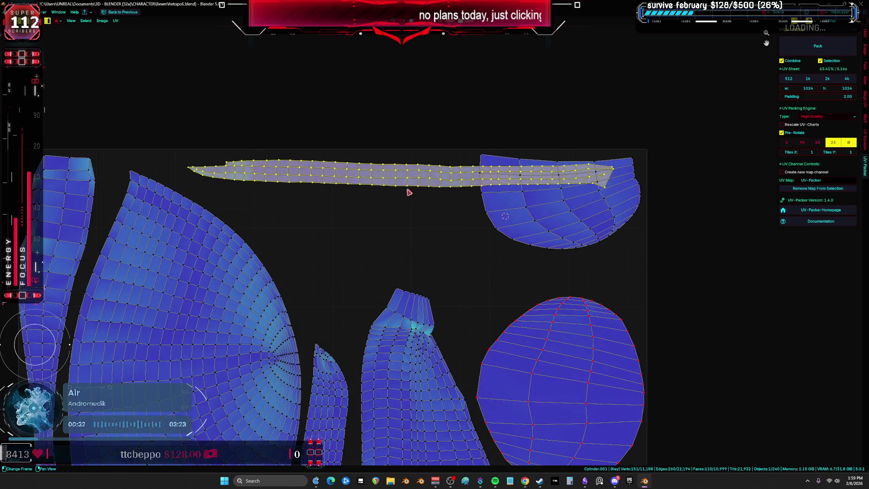
pyautogui.press('g')
pyautogui.click(558, 205)
pyautogui.click(558, 205)
pyautogui.press('r')
pyautogui.click(618, 245)
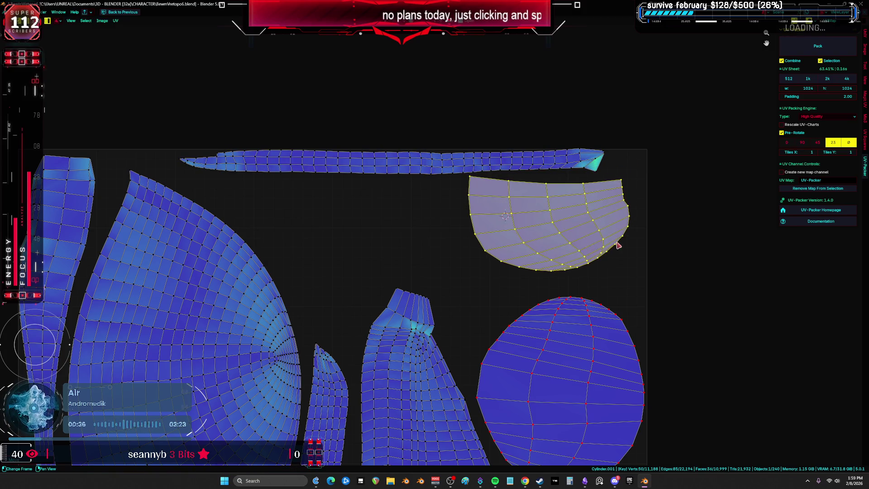
# - Box-select the small islands outside the sheet and move them up into place
pyautogui.scroll(-5, 618, 245)
pyautogui.moveTo(396, 370); pyautogui.dragTo(351, 303, button='middle')
pyautogui.press('a')
pyautogui.moveTo(343, 371); pyautogui.dragTo(288, 333)
pyautogui.press('g')
pyautogui.click(310, 247)
pyautogui.scroll(5, 311, 244)
pyautogui.click(311, 243)
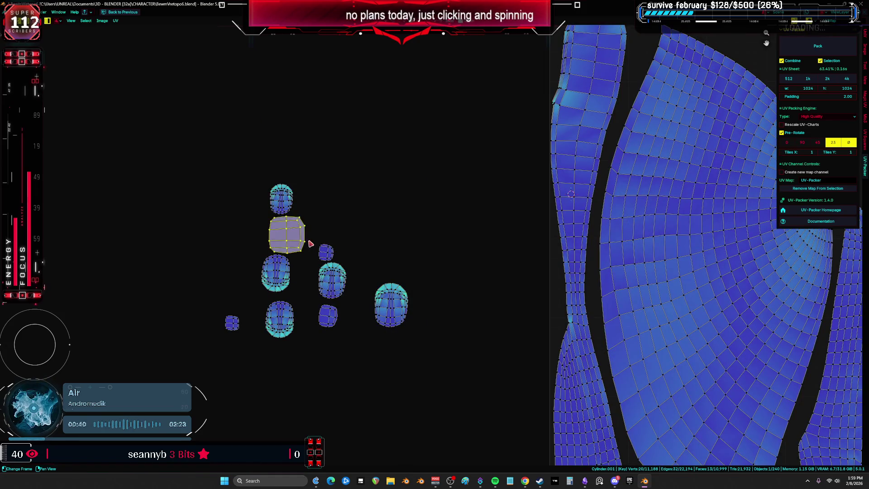
# - Gather the small oval and tiny islands into a cluster beside each other
pyautogui.press('g')
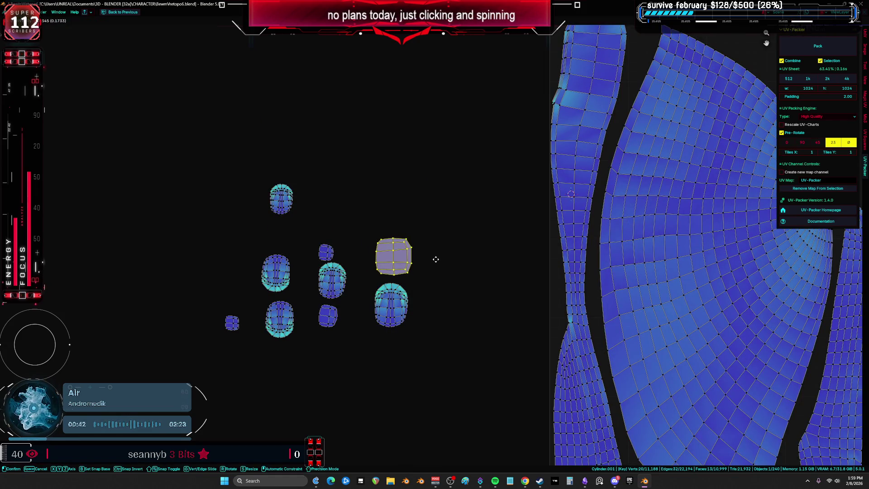
pyautogui.click(436, 260)
pyautogui.press('g')
pyautogui.click(405, 208)
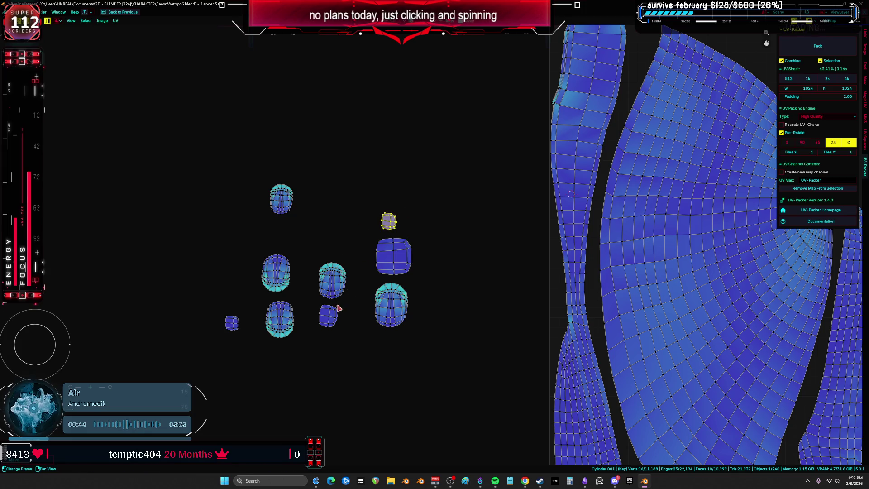
pyautogui.press('g')
pyautogui.click(446, 182)
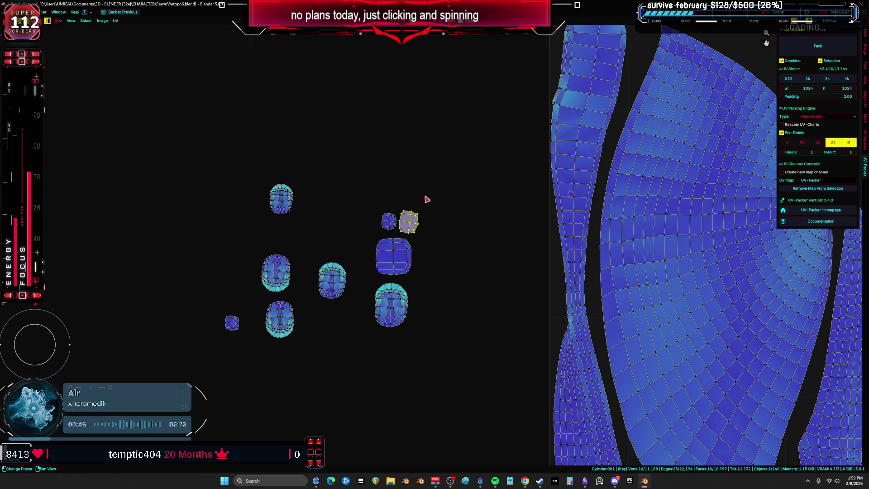
pyautogui.click(221, 324)
pyautogui.press('g')
pyautogui.click(392, 189)
pyautogui.moveTo(392, 190); pyautogui.dragTo(379, 281, button='middle')
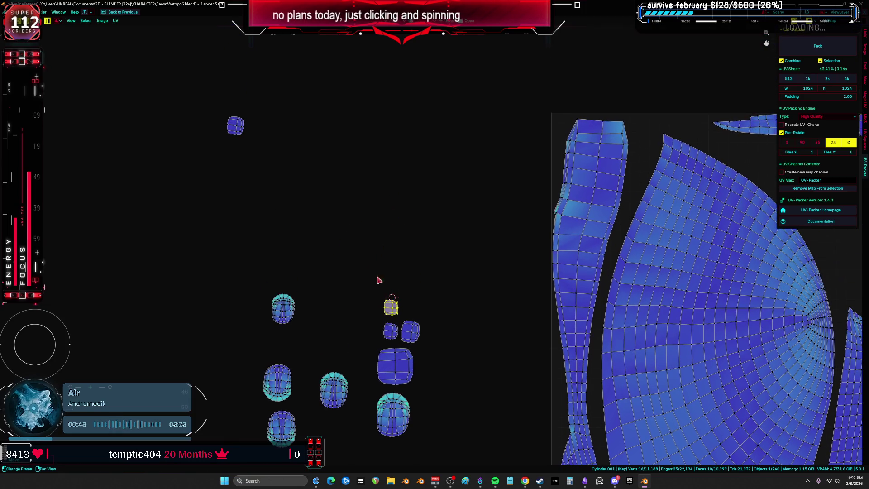
pyautogui.press('g')
pyautogui.click(436, 322)
pyautogui.scroll(3, 462, 231)
# - Line the lower-left, middle and bottom-left islands up in a top row, lower-middle in second row
pyautogui.click(172, 315)
pyautogui.press('g')
pyautogui.click(253, 168)
pyautogui.click(292, 337)
pyautogui.press('g')
pyautogui.click(319, 177)
pyautogui.click(181, 394)
pyautogui.press('g')
pyautogui.click(121, 143)
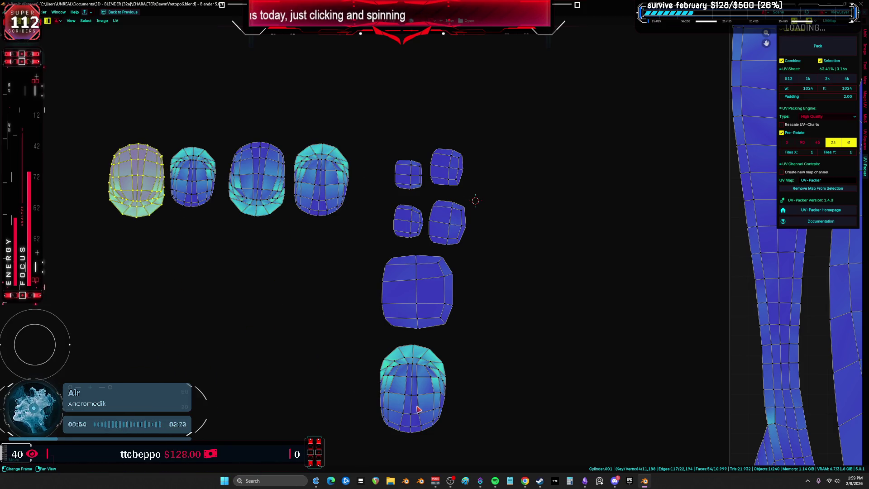
pyautogui.click(419, 407)
pyautogui.press('g')
pyautogui.click(236, 269)
# - Fine-tune the rows by shifting the lower-middle island left and nudging the top-row islands
pyautogui.click(417, 292)
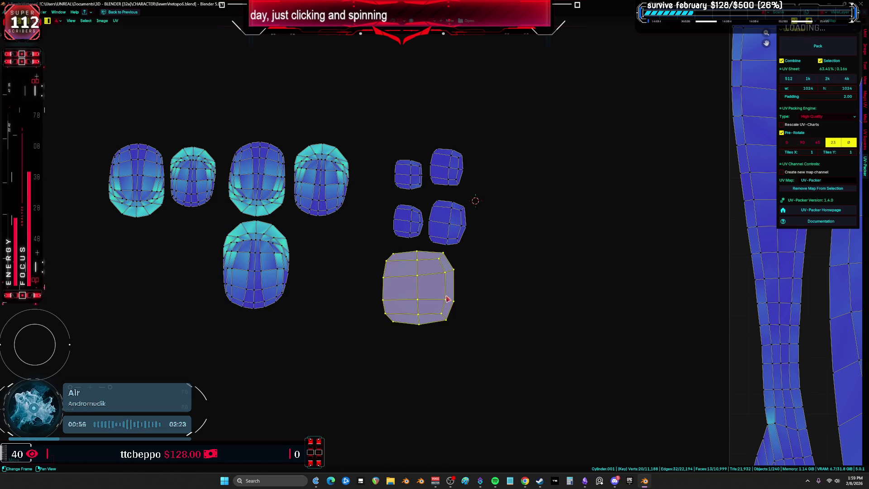
pyautogui.scroll(-2, 458, 296)
pyautogui.click(320, 300)
pyautogui.press('g')
pyautogui.click(246, 302)
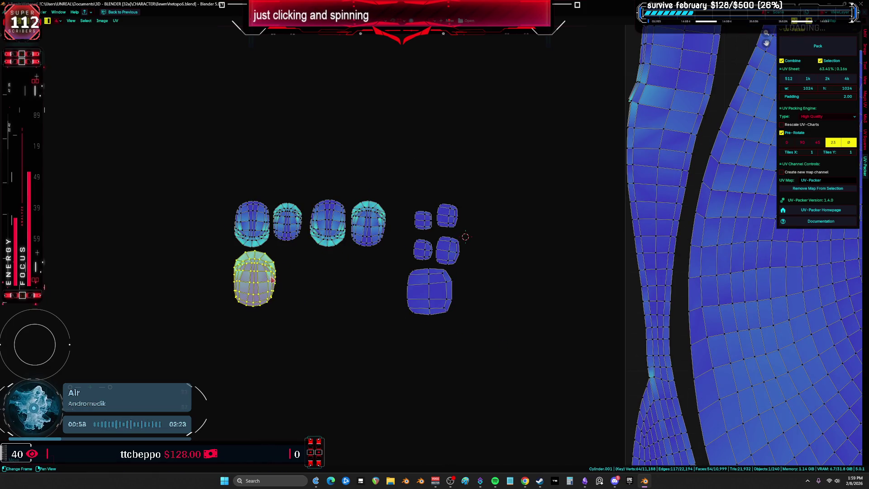
pyautogui.click(346, 244)
pyautogui.press('g')
pyautogui.click(317, 309)
pyautogui.click(299, 234)
pyautogui.click(293, 229)
pyautogui.press('g')
pyautogui.click(302, 232)
pyautogui.click(355, 222)
pyautogui.scroll(-3, 355, 222)
# - Scale up the boxed small islands and move them into the sheet's upper area
pyautogui.moveTo(384, 354)
pyautogui.mouseDown()
pyautogui.moveTo(365, 311)
pyautogui.moveTo(320, 264)
pyautogui.mouseUp()
pyautogui.press('a')
pyautogui.press('s')
pyautogui.click(508, 305)
pyautogui.press('g')
pyautogui.click(631, 231)
pyautogui.moveTo(630, 232); pyautogui.dragTo(481, 167, button='middle')
pyautogui.scroll(3, 454, 262)
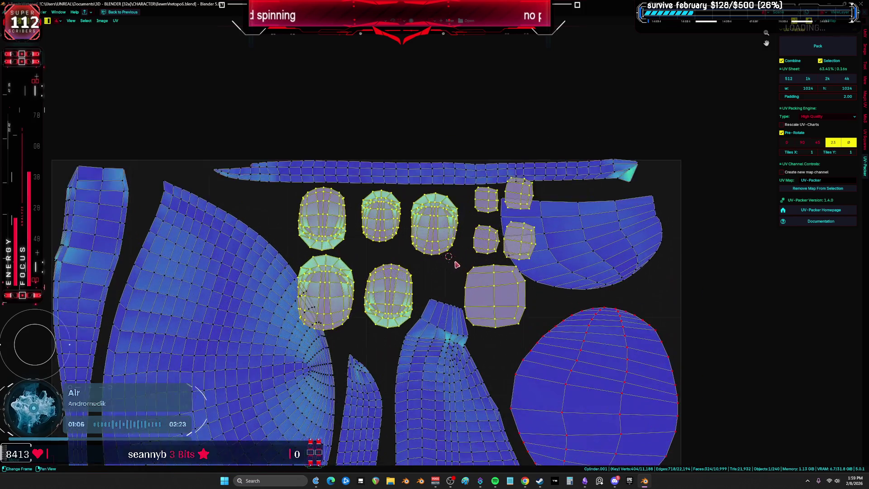
# - Move the selected small islands off the sheet to its right
pyautogui.press('g')
pyautogui.scroll(1, 487, 181)
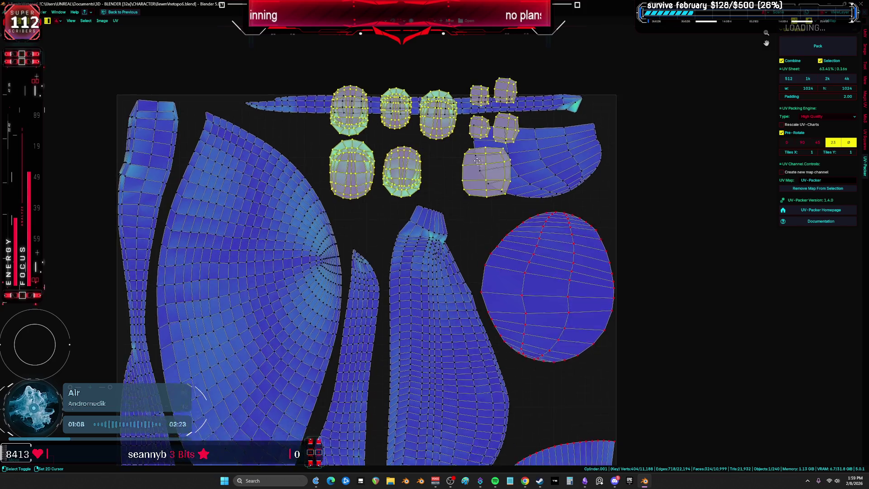
pyautogui.scroll(-3, 411, 137)
pyautogui.click(593, 234)
# - Reposition and rotate the top-right half-round island, undoing the last move
pyautogui.click(493, 211)
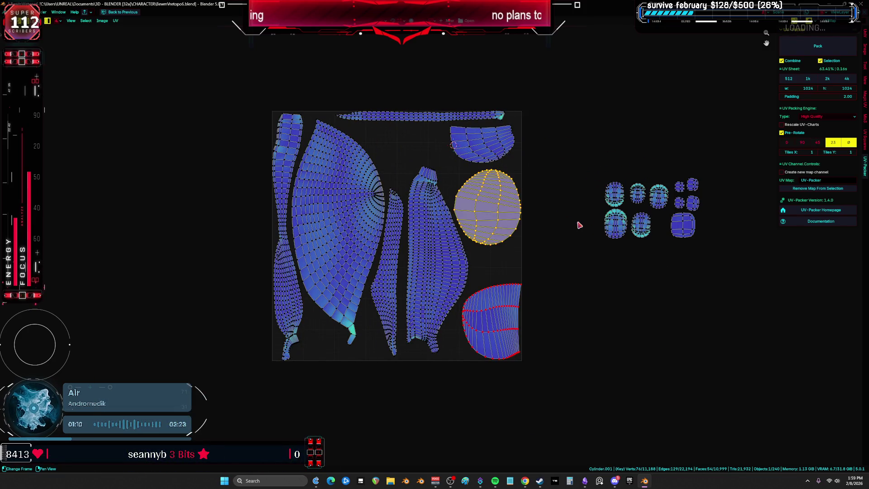
pyautogui.click(476, 150)
pyautogui.press('g')
pyautogui.click(322, 357)
pyautogui.press('r')
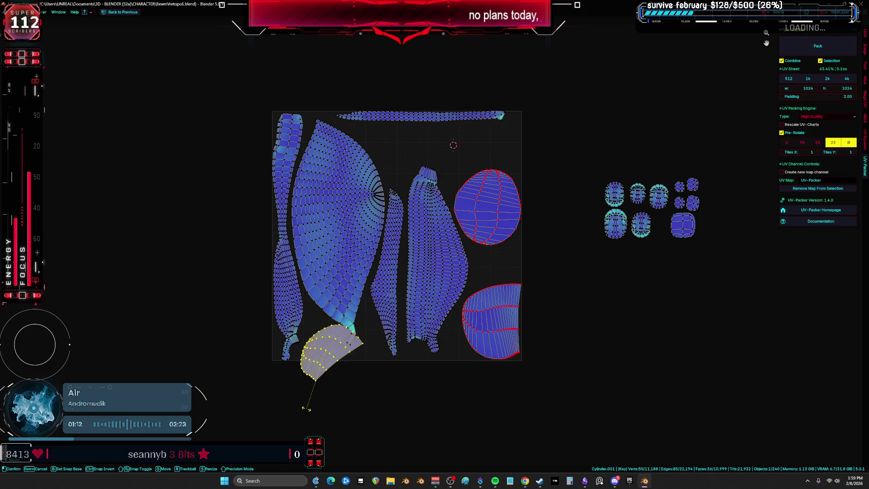
pyautogui.click(282, 374)
pyautogui.scroll(1, 362, 374)
pyautogui.press('g')
pyautogui.click(573, 267)
pyautogui.moveTo(572, 268); pyautogui.dragTo(434, 336, button='middle')
pyautogui.hotkey('ctrl', 'z')
# - Shift the long top strip slightly left along the sheet's top edge
pyautogui.moveTo(379, 173); pyautogui.dragTo(415, 220, button='middle')
pyautogui.click(383, 161)
pyautogui.press('g')
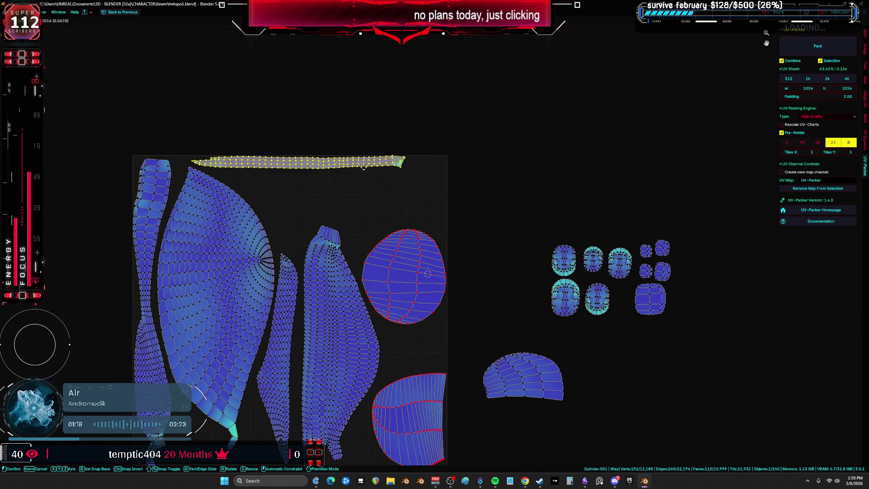
pyautogui.click(360, 169)
# - Rotate the round island and move it up the sheet
pyautogui.click(409, 249)
pyautogui.press('g')
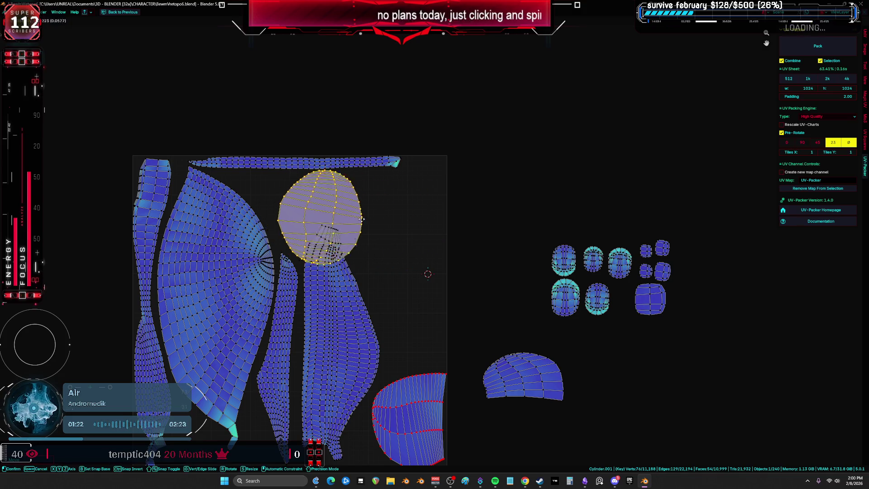
pyautogui.press('r')
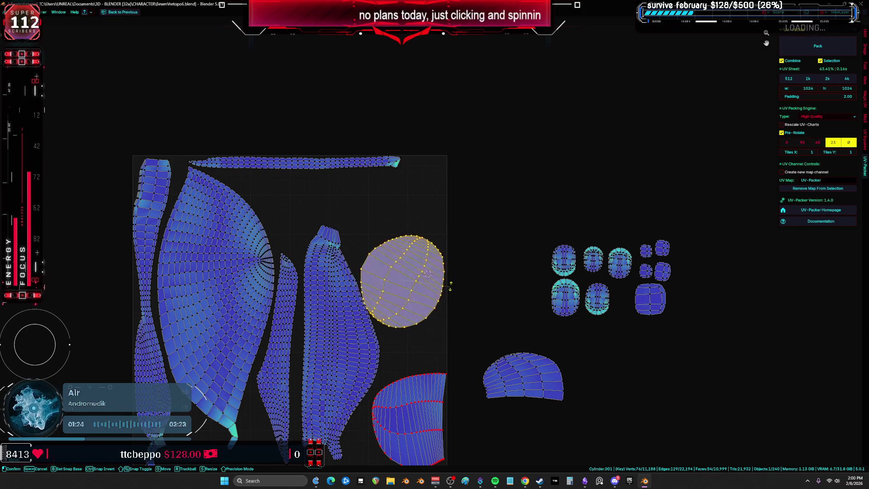
pyautogui.press('g')
pyautogui.click(349, 300)
# - Rotate the cap island and place it beside the fan-shaped island
pyautogui.moveTo(584, 414); pyautogui.dragTo(541, 391)
pyautogui.press('g')
pyautogui.click(433, 358)
pyautogui.moveTo(454, 325); pyautogui.dragTo(489, 254, button='middle')
pyautogui.press('g')
pyautogui.moveTo(481, 113); pyautogui.dragTo(473, 174, button='middle')
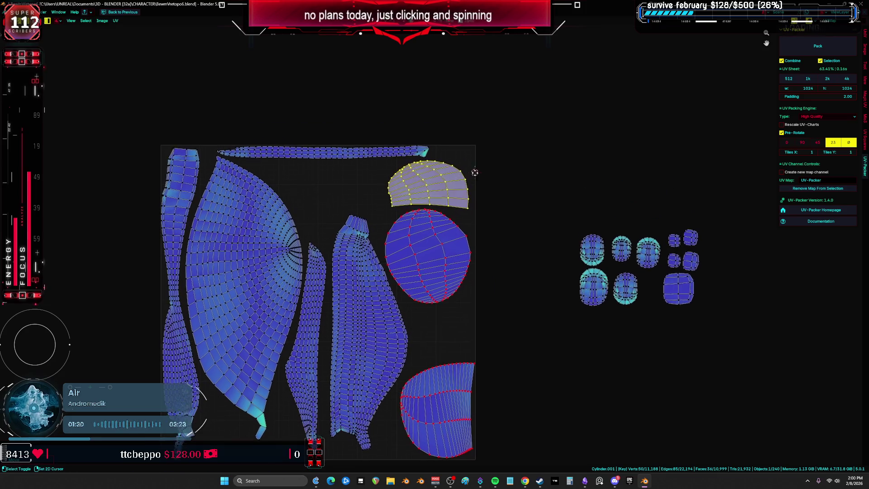
pyautogui.press('r')
pyautogui.press('g')
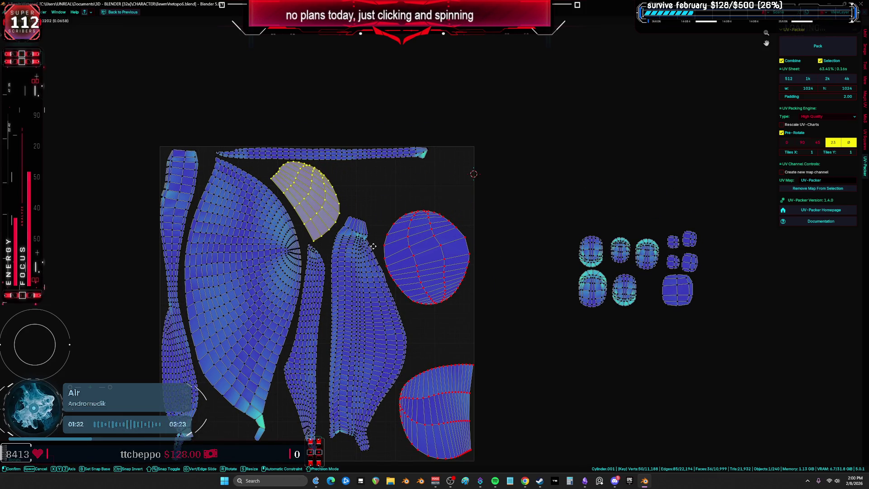
pyautogui.click(373, 246)
# - Move the off-sheet small islands into the sheet's upper-right corner
pyautogui.scroll(2, 380, 247)
pyautogui.scroll(-2, 508, 254)
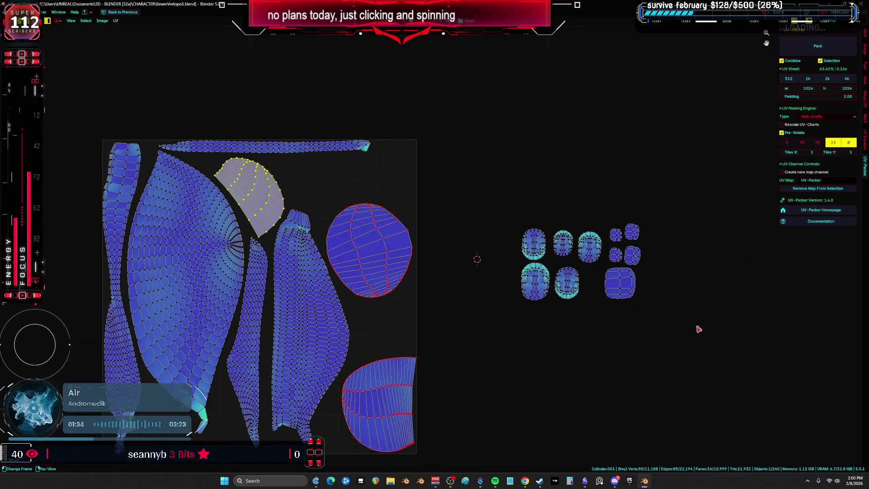
pyautogui.moveTo(698, 329); pyautogui.dragTo(491, 195)
pyautogui.press('g')
pyautogui.click(267, 122)
pyautogui.moveTo(213, 125); pyautogui.dragTo(498, 187)
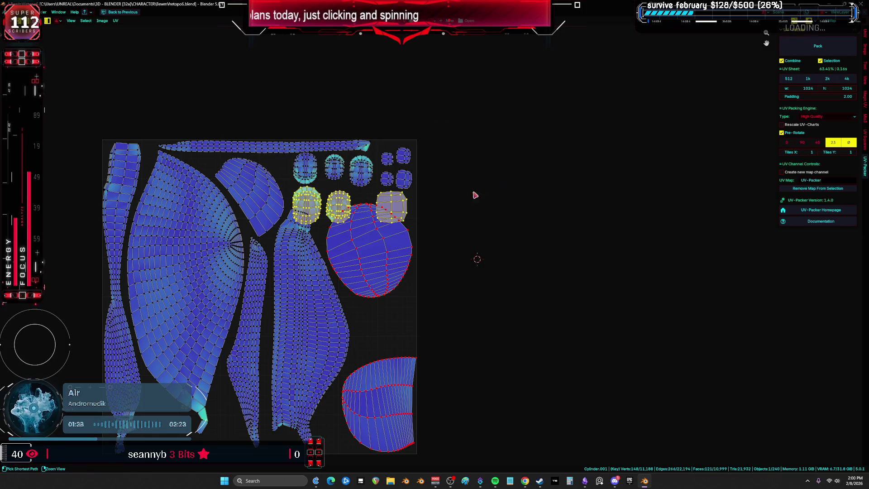
# - Move the three selected small islands lower on the sheet
pyautogui.scroll(2, 475, 194)
pyautogui.press('g')
pyautogui.scroll(-2, 477, 281)
pyautogui.click(527, 266)
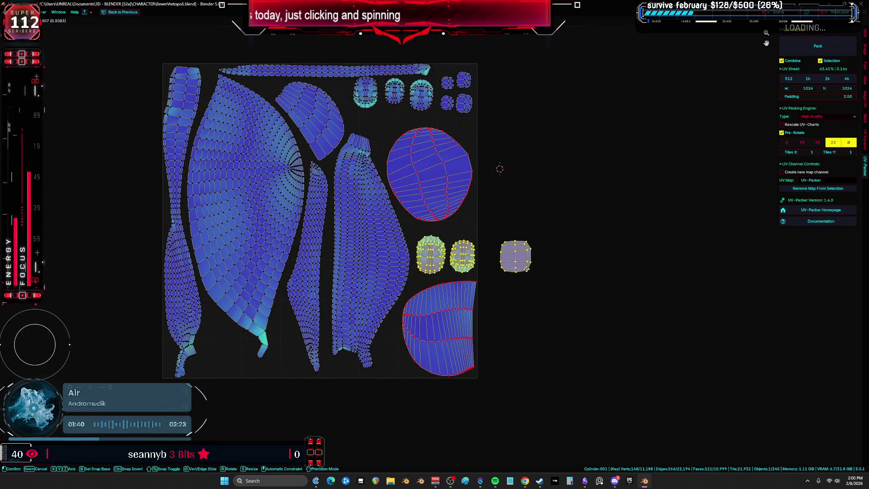
# - Move the square island by itself toward the upper-right area
pyautogui.moveTo(557, 218); pyautogui.dragTo(498, 281)
pyautogui.press('g')
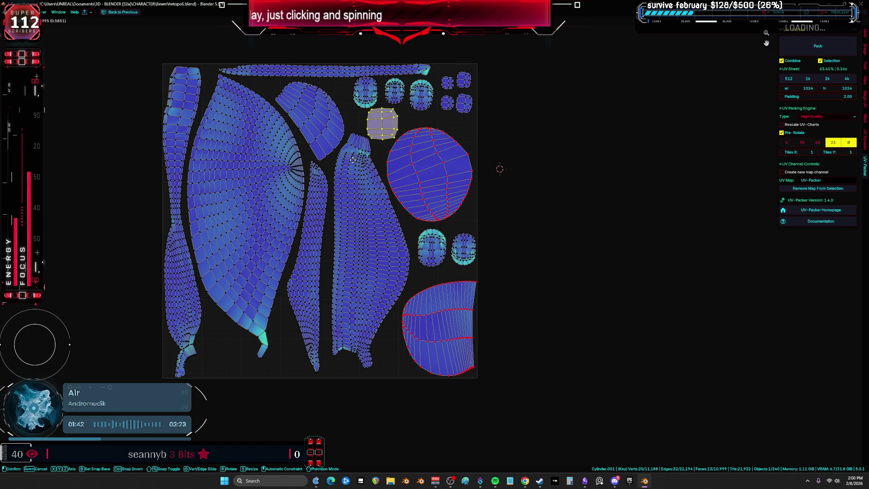
pyautogui.scroll(3, 488, 149)
pyautogui.moveTo(488, 148); pyautogui.dragTo(533, 236, button='middle')
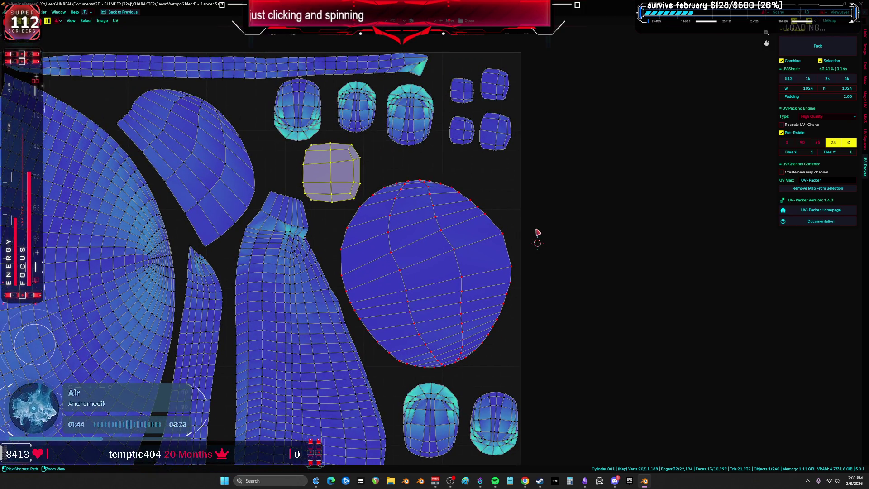
# - Nudge the oval island and the square island down-right
pyautogui.click(511, 258)
pyautogui.press('g')
pyautogui.click(521, 262)
pyautogui.click(355, 185)
pyautogui.press('g')
pyautogui.click(362, 192)
# - Nudge the oval island slightly left to close the gap
pyautogui.press('a')
pyautogui.scroll(-3, 452, 226)
pyautogui.scroll(3, 482, 241)
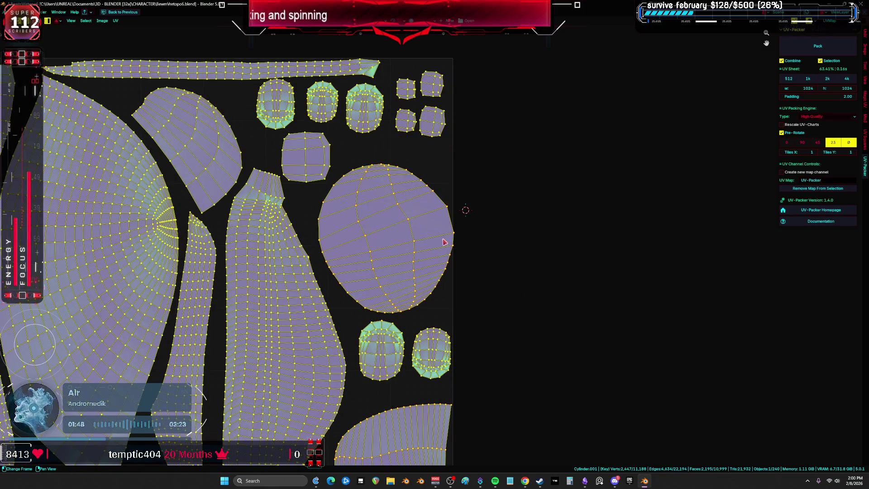
pyautogui.click(444, 242)
pyautogui.press('g')
pyautogui.click(432, 253)
# - Select all islands and restore the multi-panel layout
pyautogui.press('a')
pyautogui.scroll(-2, 430, 255)
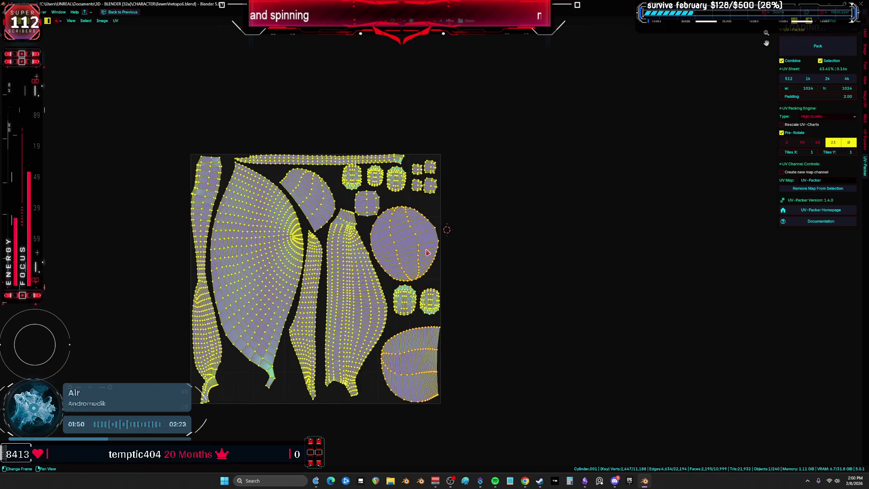
pyautogui.hotkey('ctrl', 'space')
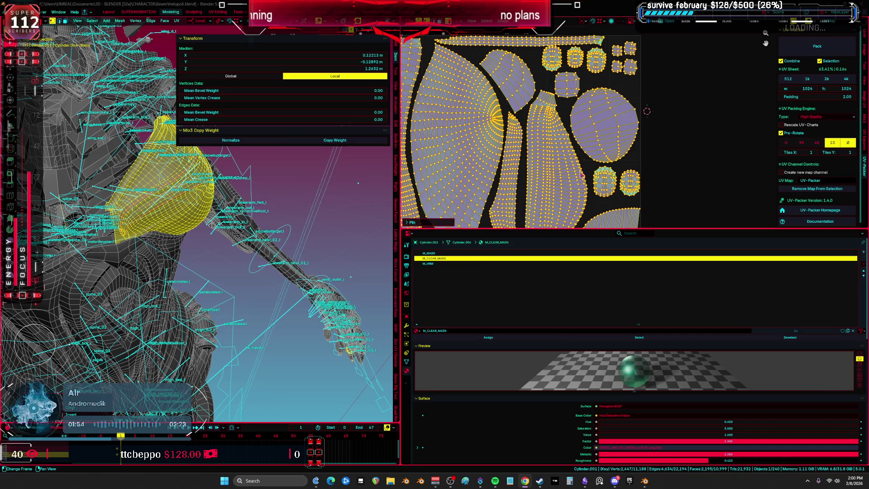
# - View the torso in front orthographic view, select the whole body mesh, maximize the UV editor
pyautogui.hscroll(-3, 582, 174)
pyautogui.moveTo(255, 269)
pyautogui.mouseDown(button='middle')
pyautogui.moveTo(289, 267)
pyautogui.moveTo(415, 218)
pyautogui.moveTo(475, 208)
pyautogui.moveTo(430, 204)
pyautogui.mouseUp(button='middle')
pyautogui.hotkey('ctrl', 'space')
pyautogui.press('KP_1')
pyautogui.press('a')
pyautogui.moveTo(531, 217); pyautogui.dragTo(511, 199, button='middle')
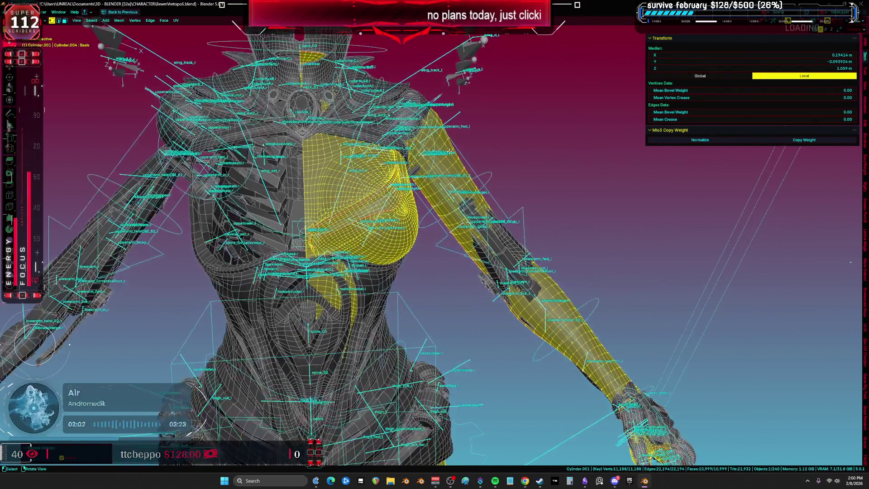
pyautogui.hotkey('ctrl', 'space')
pyautogui.hotkey('ctrl', 'space')
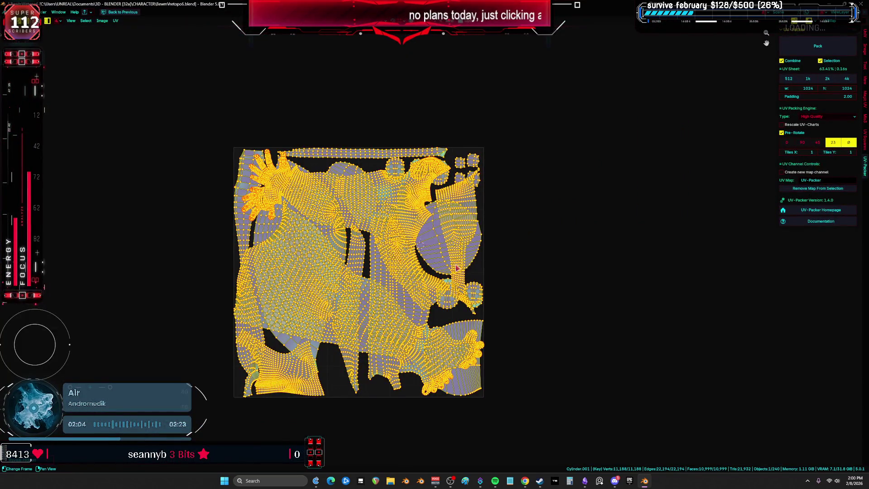
pyautogui.hotkey('ctrl', 'space')
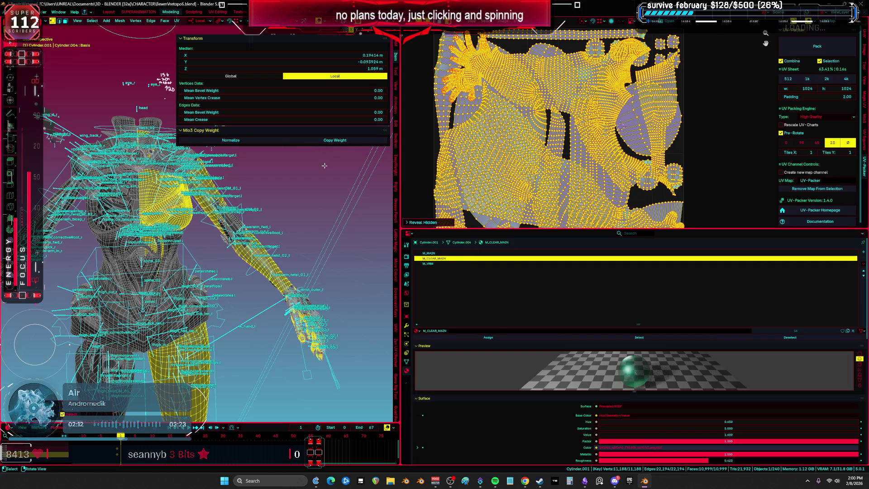
# - Deselect everything and select only the faces using the M_VRM material
pyautogui.hotkey('alt', 'a')
pyautogui.click(453, 263)
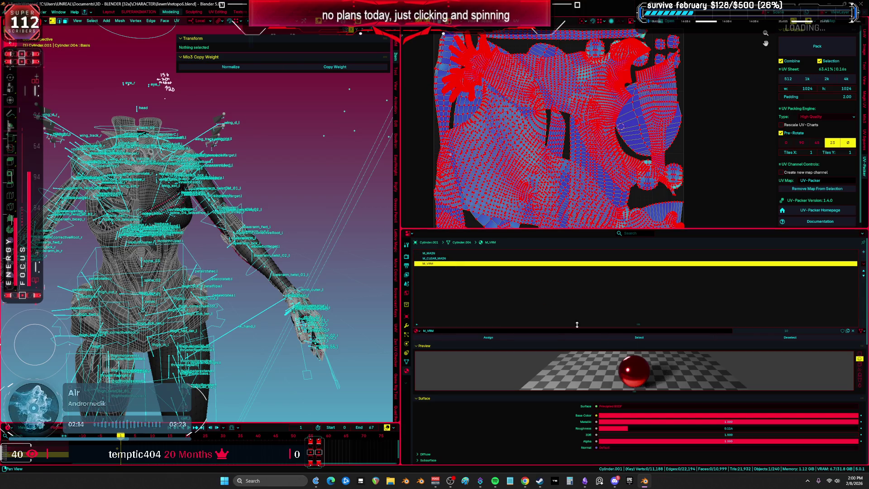
pyautogui.click(635, 342)
# - Inspect the M_VRM UVs full-window, then return to Object Mode
pyautogui.hotkey('ctrl', 'space')
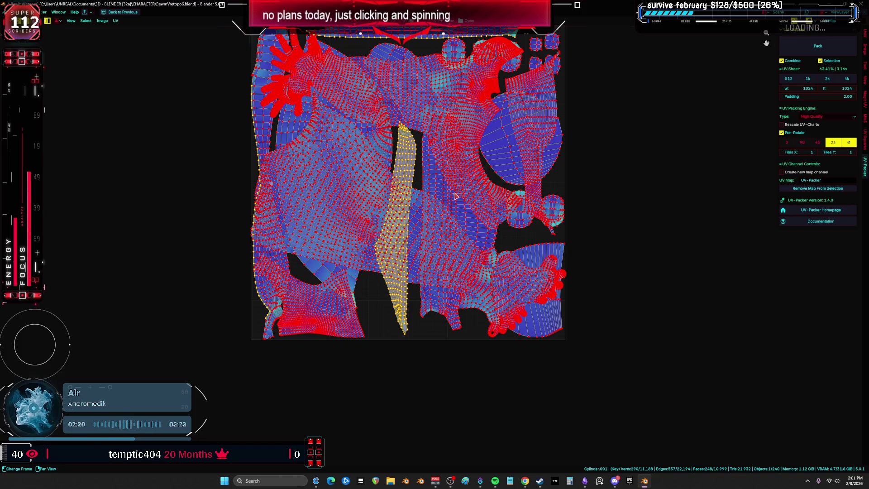
pyautogui.moveTo(472, 215); pyautogui.dragTo(483, 234, button='middle')
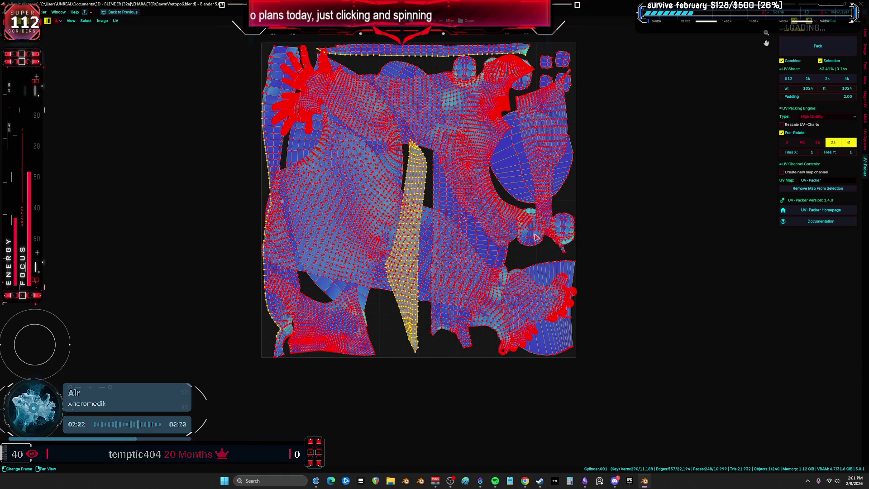
pyautogui.scroll(2, 535, 237)
pyautogui.hotkey('ctrl', 'space')
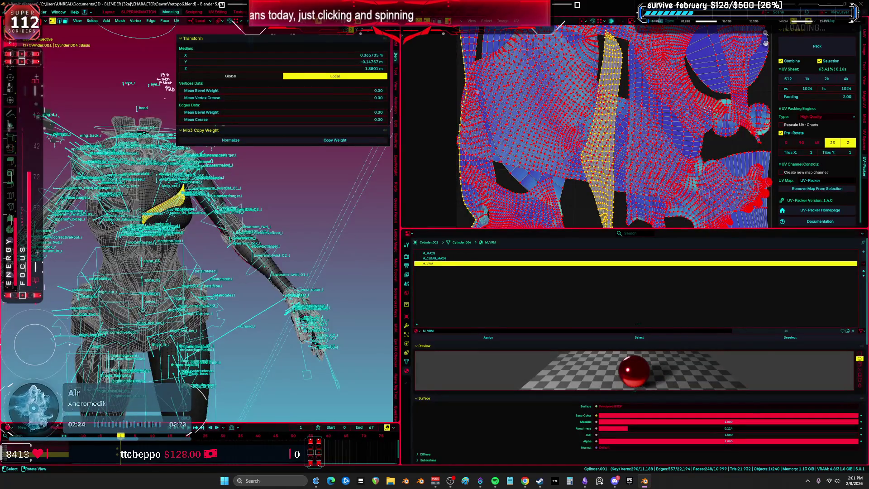
pyautogui.hotkey('ctrl', 'space')
pyautogui.press('Tab')
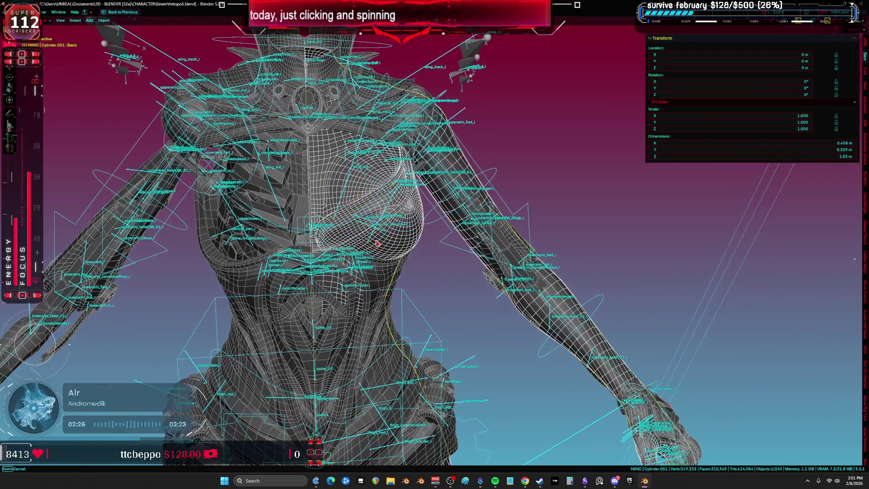
# - Snap to front orthographic view and play the exploded-parts animation
pyautogui.hotkey('shift', 'alt', 'z')
pyautogui.moveTo(442, 255); pyautogui.dragTo(451, 247, button='middle')
pyautogui.hotkey('shift', 'alt', 'z')
pyautogui.press('KP_1')
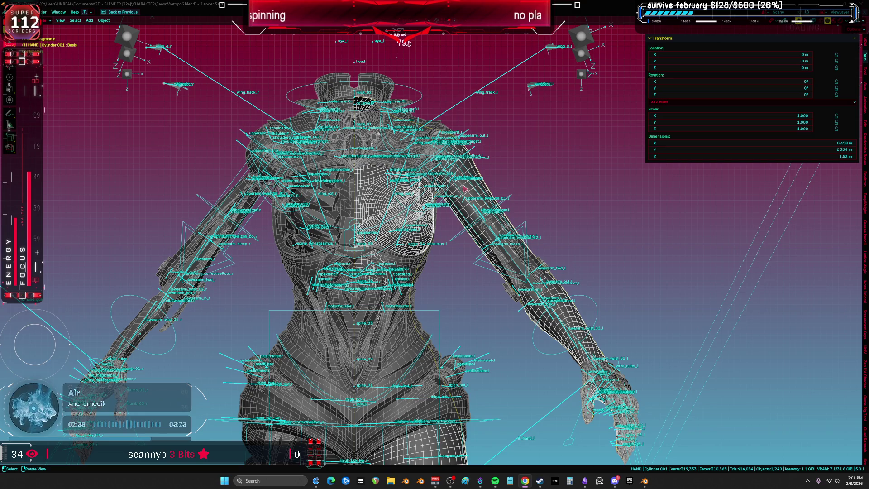
pyautogui.scroll(-4, 381, 198)
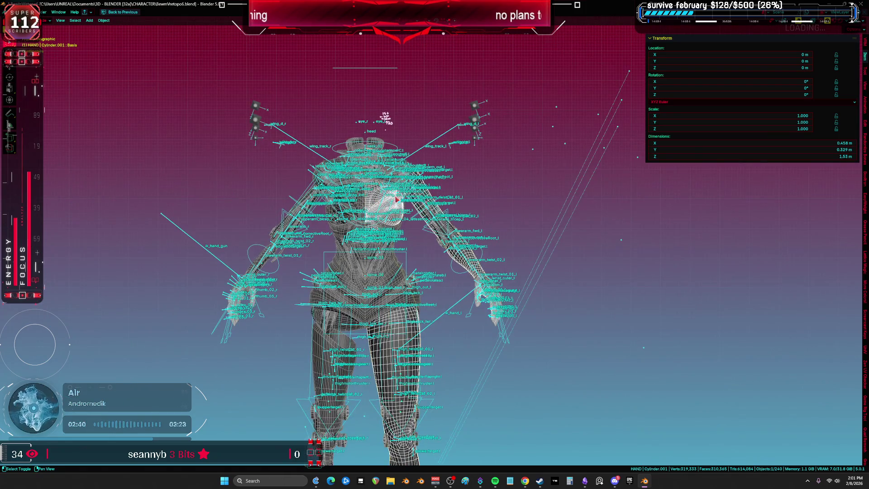
pyautogui.press('space')
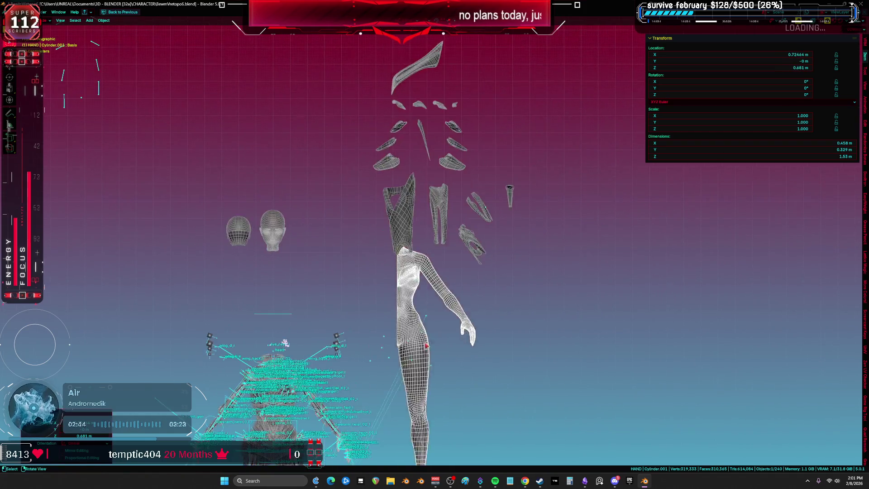
# - Box-select the armour pieces around DS_Forearm.002 and show their UVs in a maximized UV editor
pyautogui.click(438, 215)
pyautogui.moveTo(374, 66)
pyautogui.mouseDown()
pyautogui.moveTo(398, 131)
pyautogui.moveTo(504, 267)
pyautogui.mouseUp()
pyautogui.press('Tab')
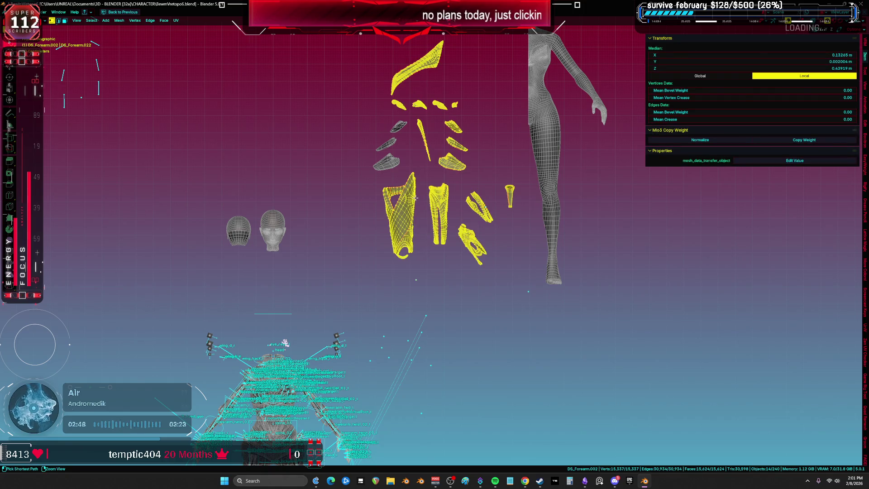
pyautogui.hotkey('ctrl', 'pagedown')
pyautogui.hotkey('ctrl', 'space')
pyautogui.press('Home')
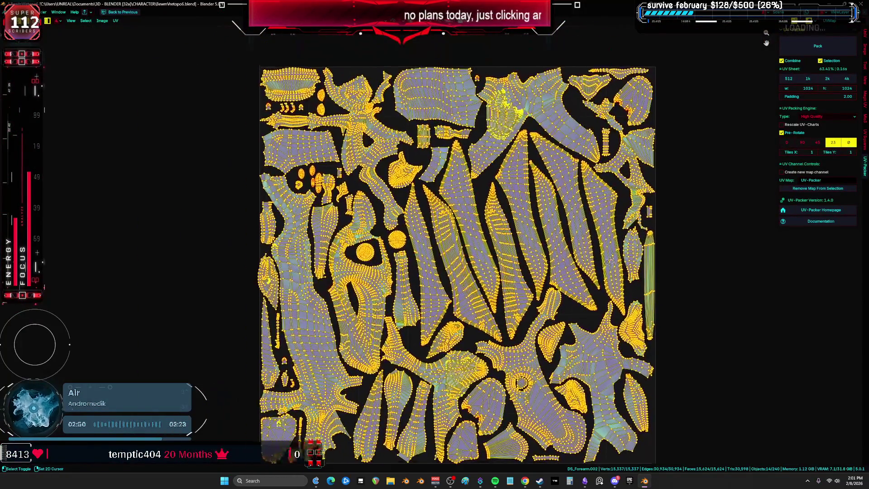
# - Select one armour island with L and drag it outside the tile to the right
pyautogui.moveTo(620, 227); pyautogui.dragTo(607, 226, button='middle')
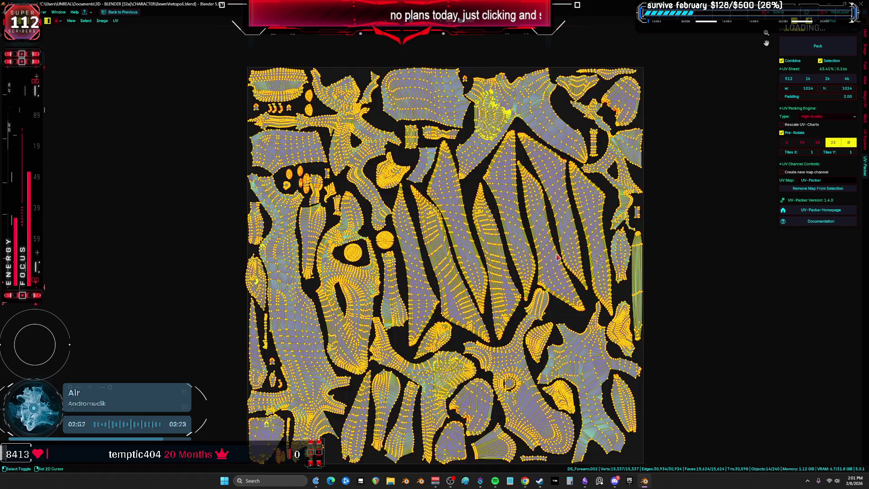
pyautogui.moveTo(580, 264); pyautogui.dragTo(548, 243, button='middle')
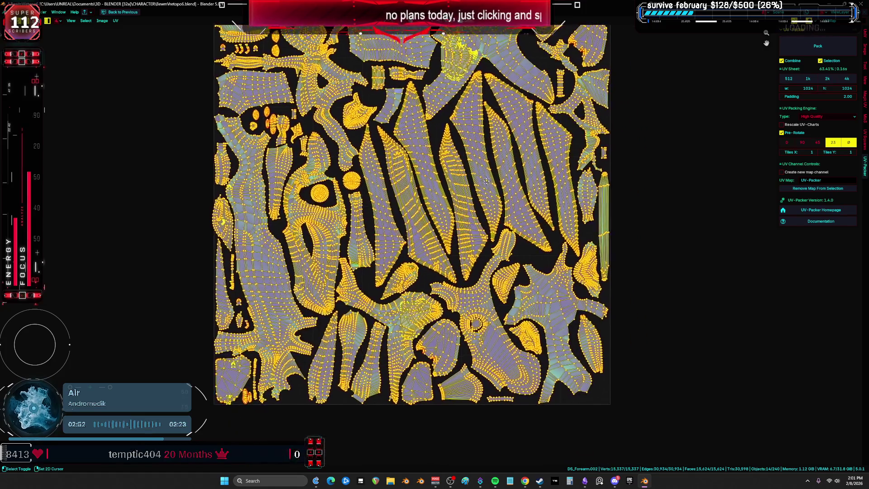
pyautogui.hotkey('alt', 'a')
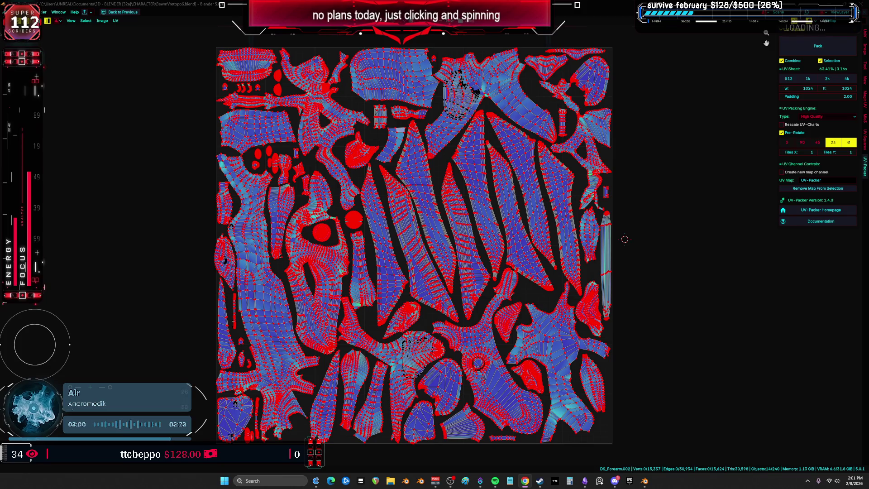
pyautogui.scroll(3, 624, 239)
pyautogui.scroll(-3, 429, 240)
pyautogui.press('l')
pyautogui.scroll(-2, 446, 190)
pyautogui.moveTo(443, 212)
pyautogui.mouseDown()
pyautogui.moveTo(495, 213)
pyautogui.moveTo(602, 239)
pyautogui.mouseUp()
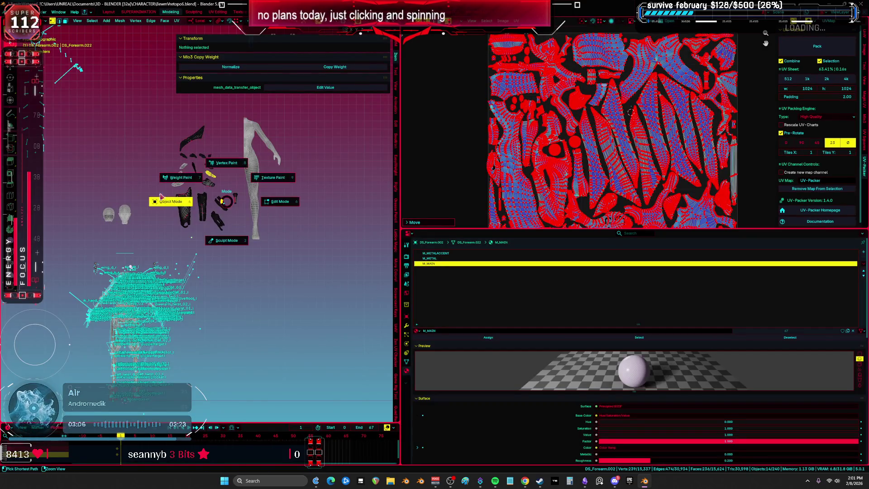
# - Toggle to Object Mode and back to Edit Mode in the full-window UV editor
pyautogui.press('Tab')
pyautogui.hotkey('ctrl', 'space')
pyautogui.press('Tab')
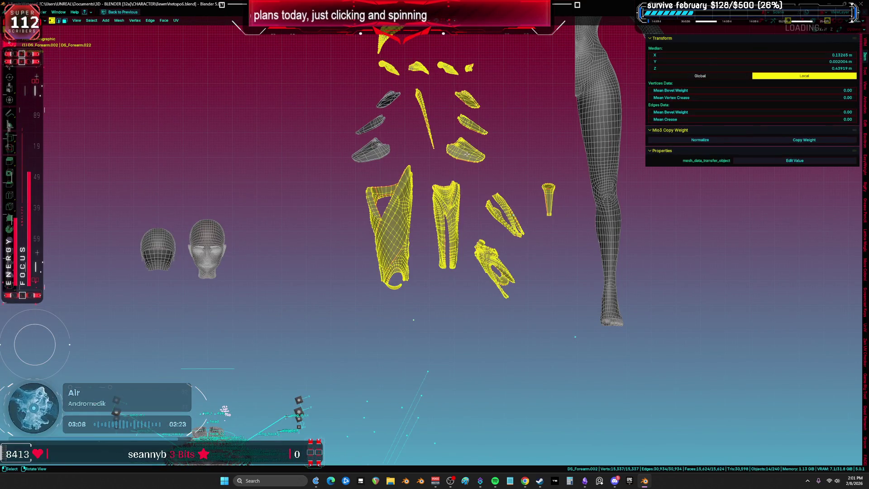
pyautogui.hotkey('ctrl', 'space')
pyautogui.hotkey('ctrl', 'space')
# - Shift the thin strip island left and park a spare island outside the packed area on the right
pyautogui.press('a')
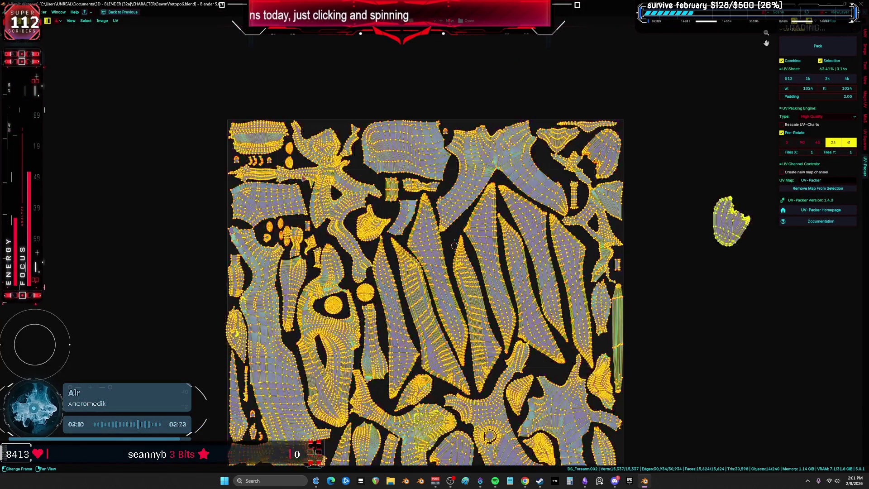
pyautogui.scroll(3, 402, 211)
pyautogui.scroll(3, 427, 157)
pyautogui.keyDown('shift'); pyautogui.scroll(-2, 568, 194); pyautogui.keyUp('shift')
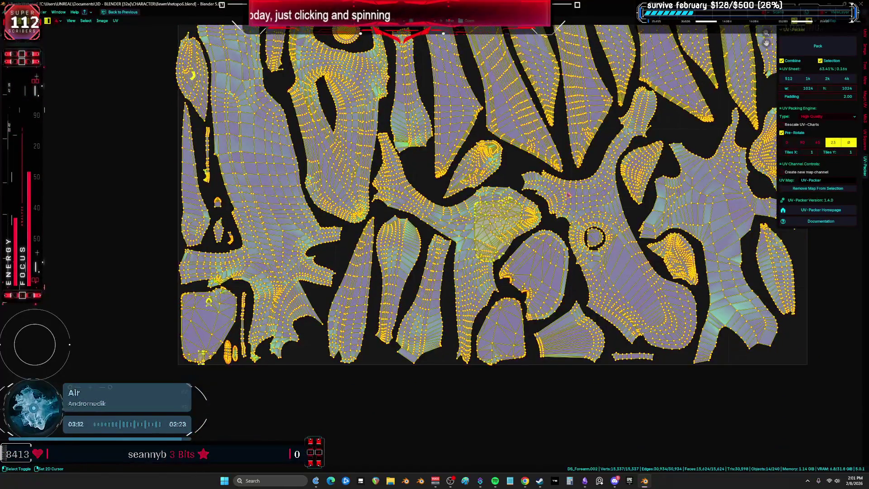
pyautogui.scroll(4, 241, 316)
pyautogui.click(282, 233)
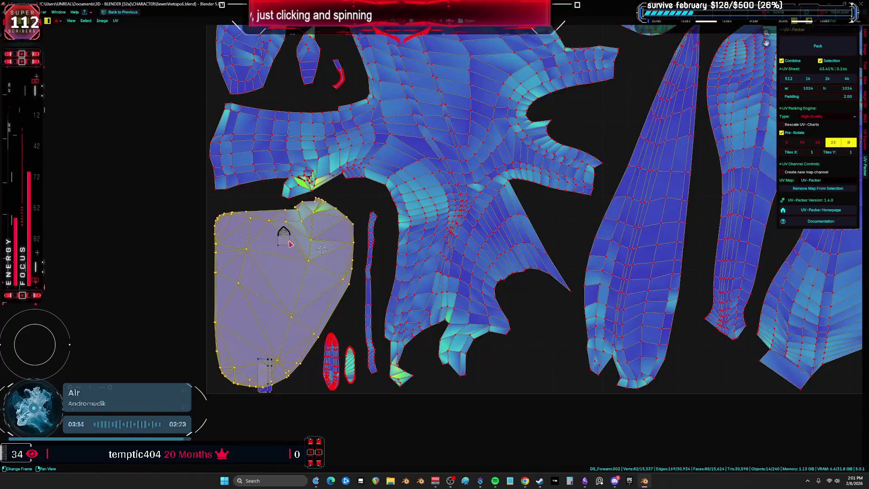
pyautogui.hotkey('alt', 'a')
pyautogui.moveTo(267, 391)
pyautogui.mouseDown()
pyautogui.moveTo(206, 367)
pyautogui.moveTo(145, 321)
pyautogui.mouseUp()
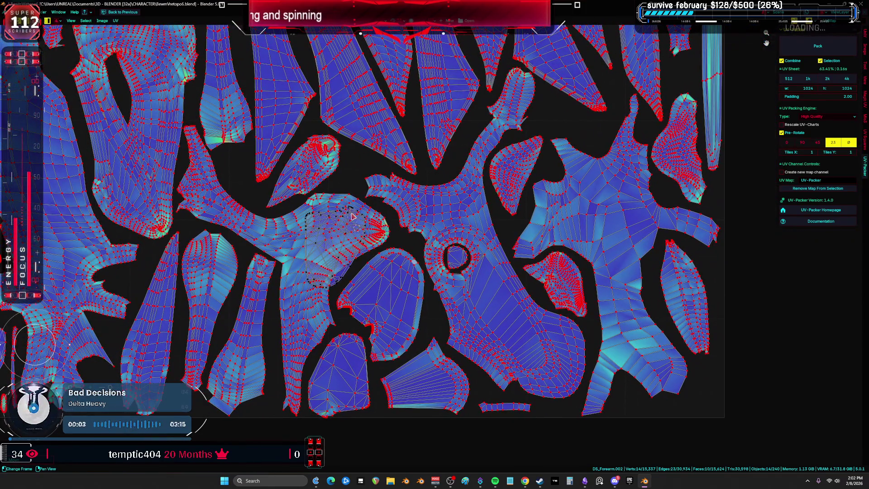
pyautogui.moveTo(353, 217)
pyautogui.mouseDown()
pyautogui.moveTo(794, 266)
pyautogui.moveTo(650, 208)
pyautogui.moveTo(617, 300)
pyautogui.moveTo(643, 181)
pyautogui.mouseUp()
pyautogui.scroll(-3, 650, 208)
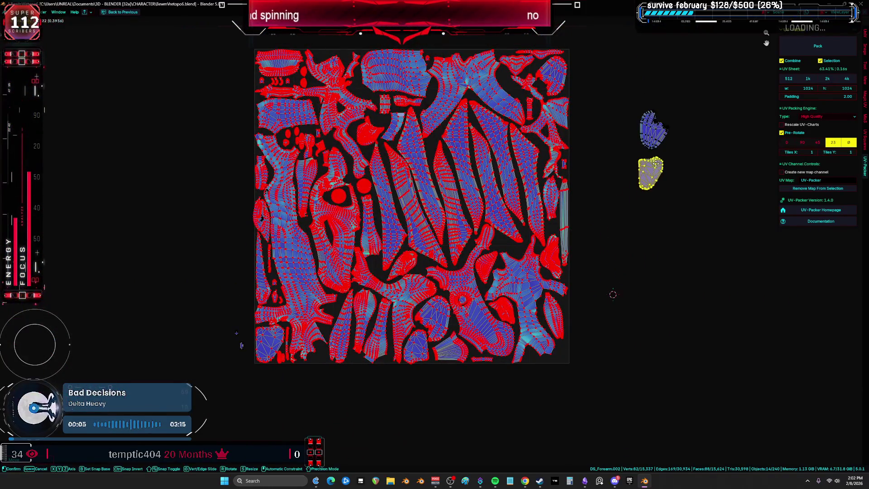
pyautogui.moveTo(643, 181); pyautogui.dragTo(626, 280, button='middle')
# - Reposition the upper spare island, adjusting its rotation and scale
pyautogui.click(632, 224)
pyautogui.scroll(3, 631, 224)
pyautogui.moveTo(591, 207); pyautogui.dragTo(589, 317, button='middle')
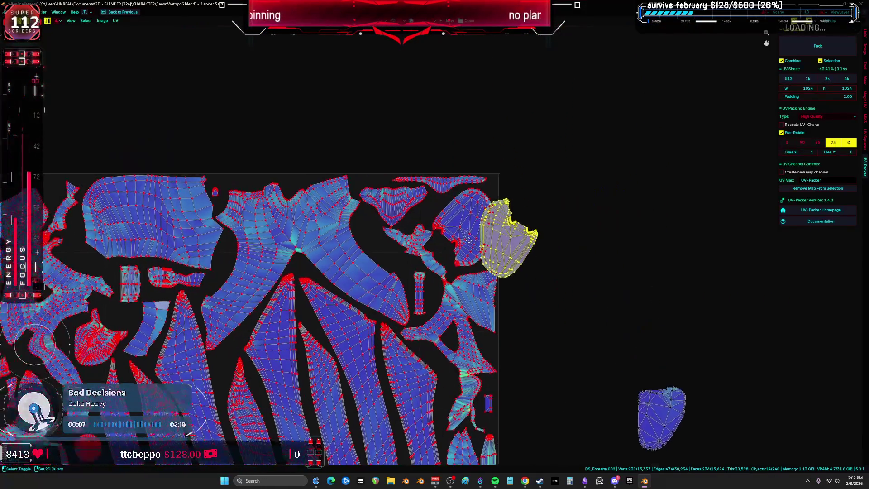
pyautogui.scroll(5, 588, 317)
pyautogui.press('g')
pyautogui.click(392, 292)
pyautogui.scroll(2, 534, 314)
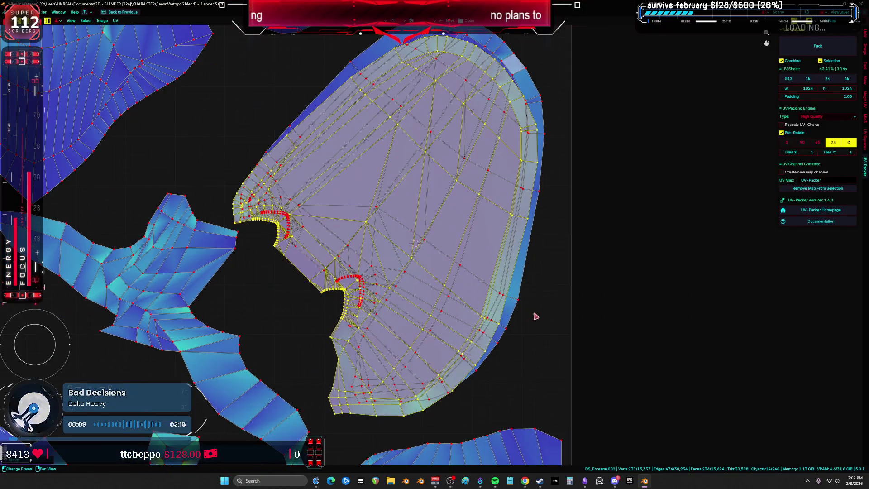
pyautogui.press('g')
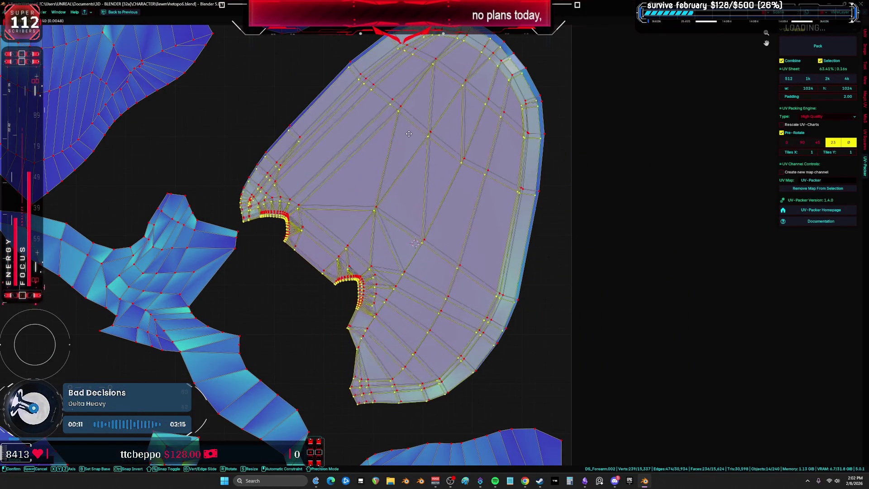
pyautogui.press('r')
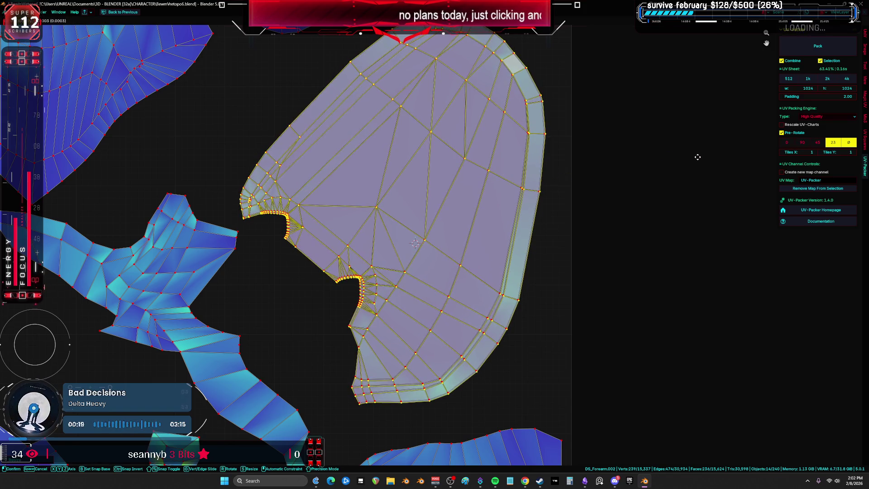
pyautogui.press('s')
pyautogui.press('g')
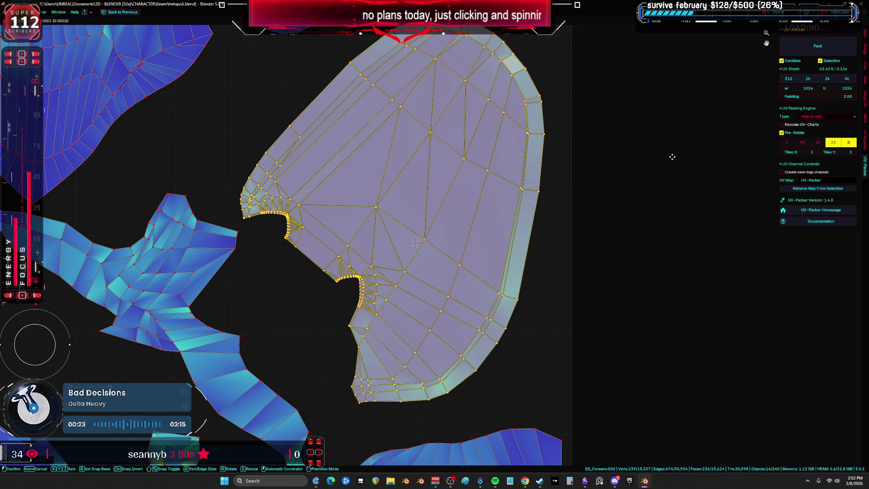
pyautogui.click(671, 156)
# - Select the whole UV mesh and snap the 2D cursor to the selection
pyautogui.scroll(8, 520, 126)
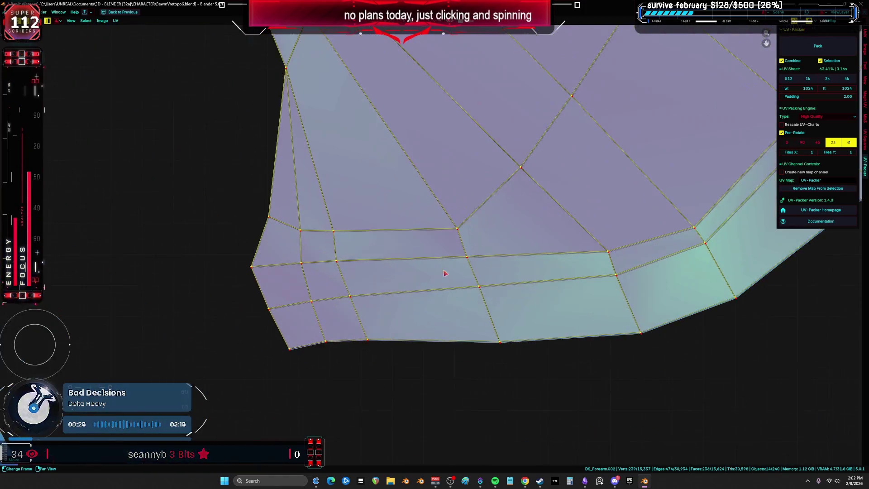
pyautogui.scroll(3, 342, 288)
pyautogui.hotkey('shift', 's')
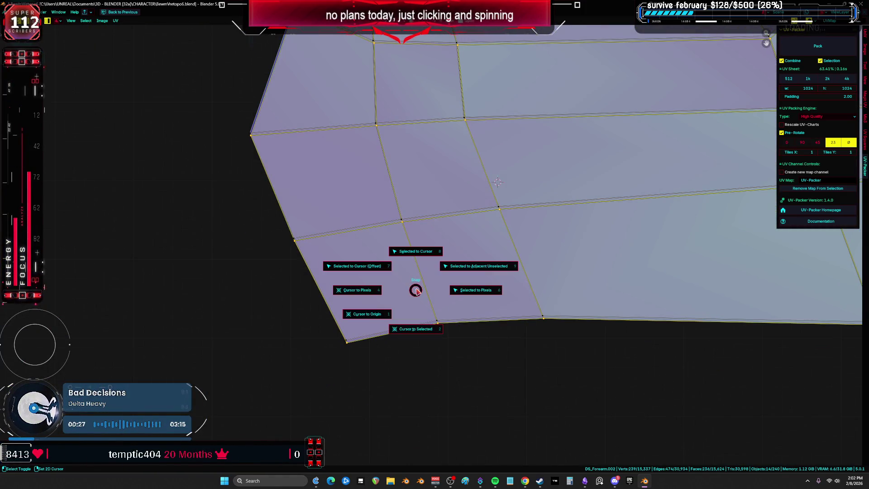
pyautogui.scroll(-5, 346, 342)
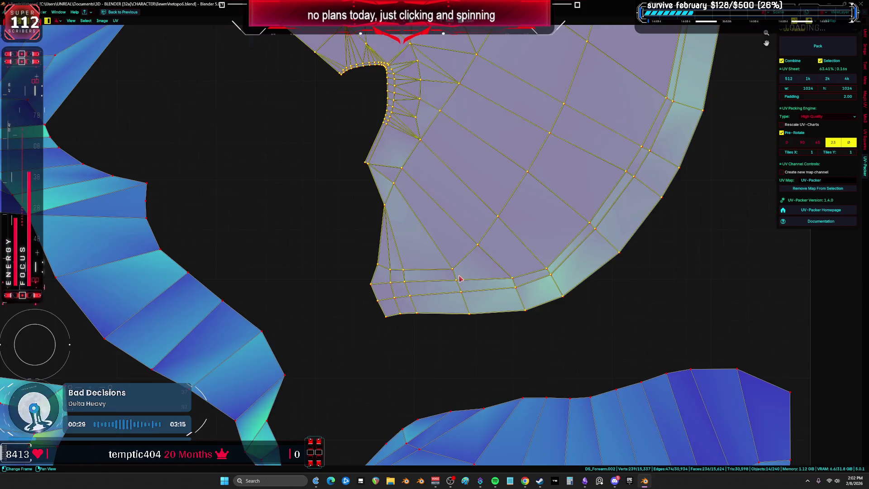
pyautogui.scroll(5, 425, 292)
pyautogui.hotkey('shift', 's')
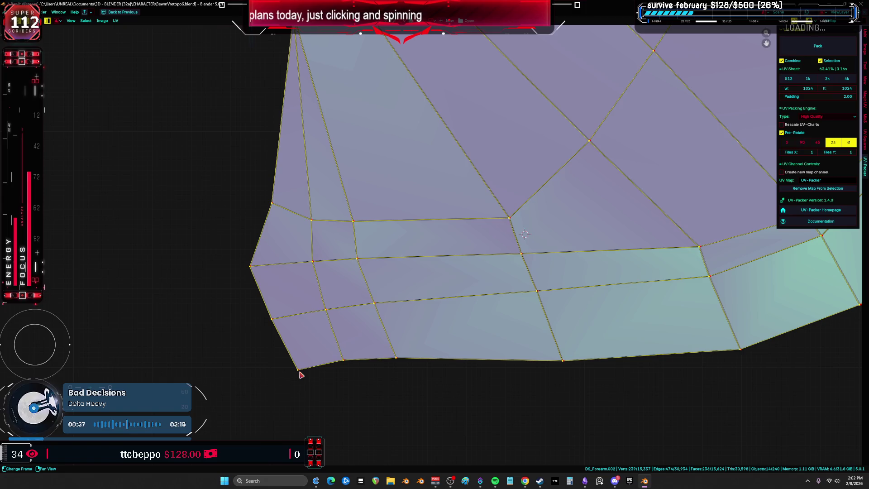
pyautogui.press('a')
pyautogui.scroll(3, 304, 374)
pyautogui.hotkey('shift', 's')
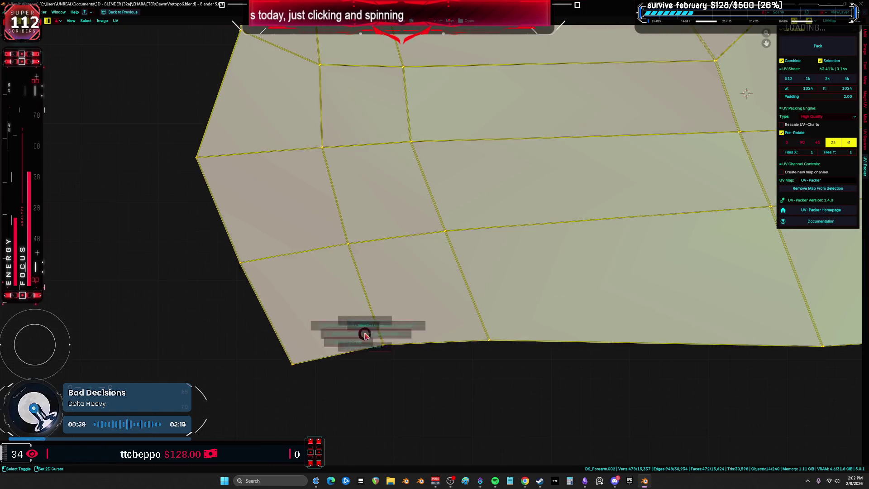
pyautogui.click(357, 389)
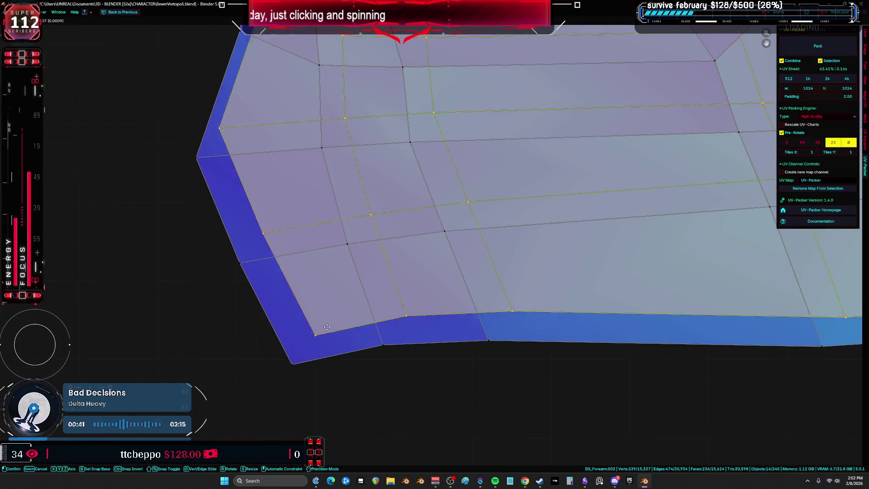
# - In vertex select mode, snap the 2D cursor onto the large island's bottom-left corner vertex
pyautogui.scroll(2, 292, 365)
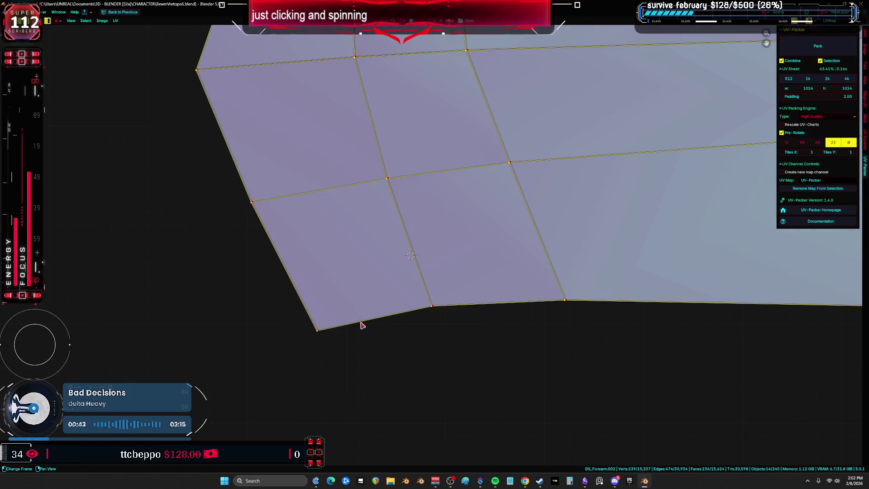
pyautogui.press('3')
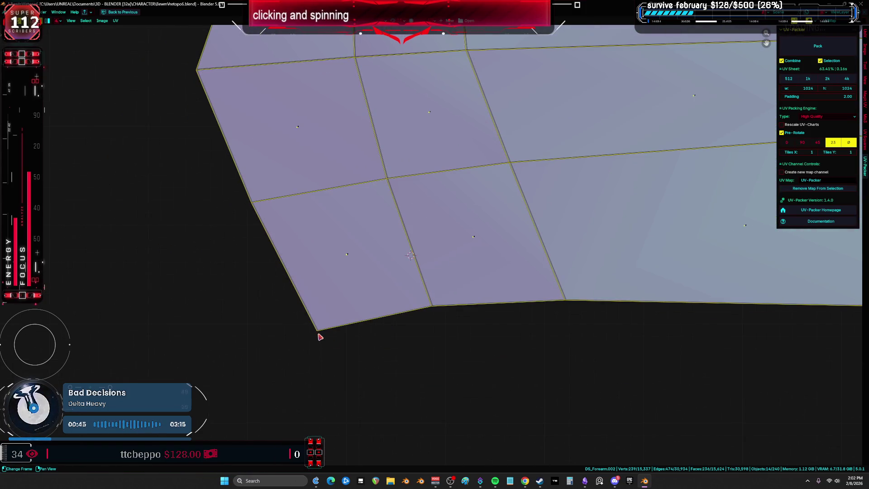
pyautogui.press('1')
pyautogui.click(316, 337)
pyautogui.hotkey('shift', 's')
pyautogui.click(368, 355)
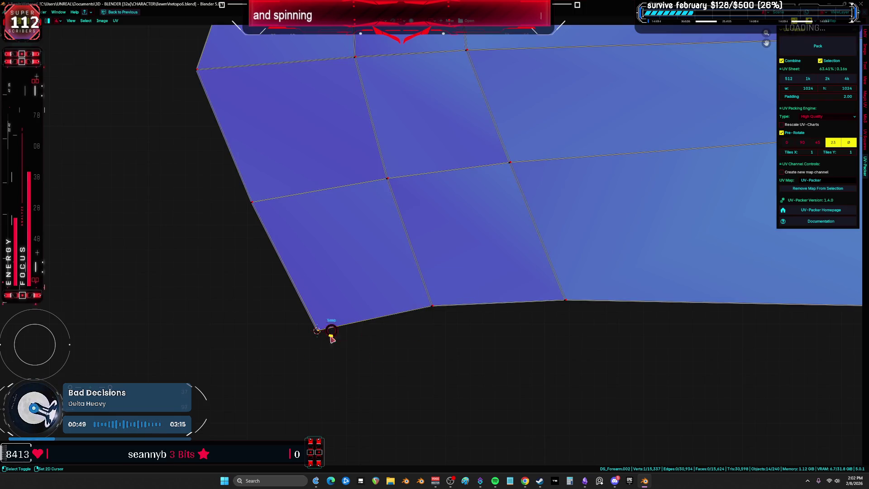
# - Move the large notched island to a new spot and reselect the whole island
pyautogui.press('a')
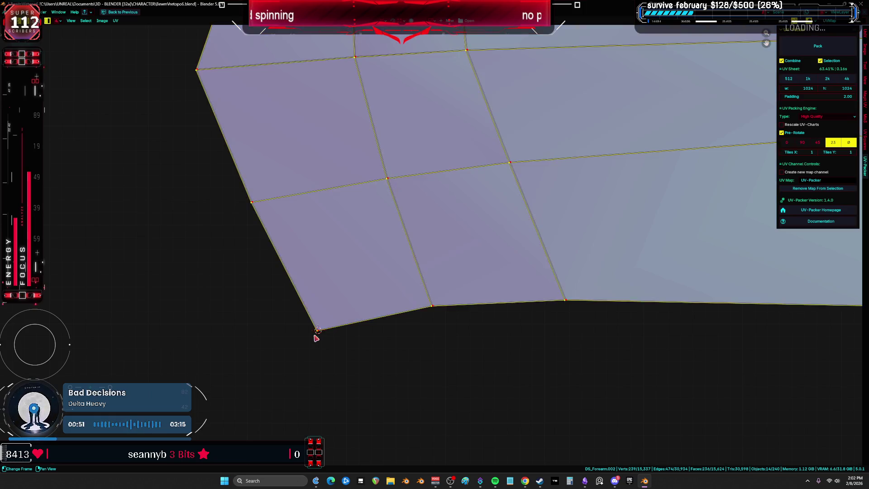
pyautogui.scroll(3, 317, 337)
pyautogui.press('g')
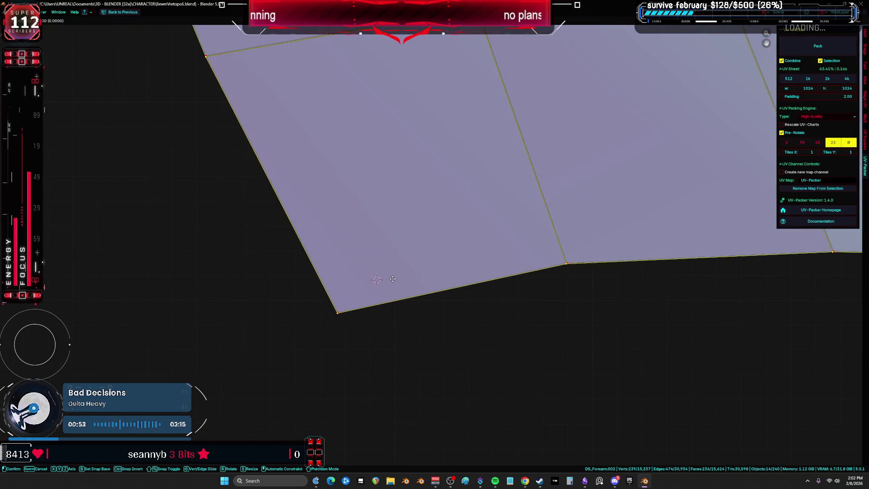
pyautogui.click(388, 276)
pyautogui.click(389, 282)
pyautogui.scroll(-2, 388, 282)
pyautogui.scroll(3, 388, 282)
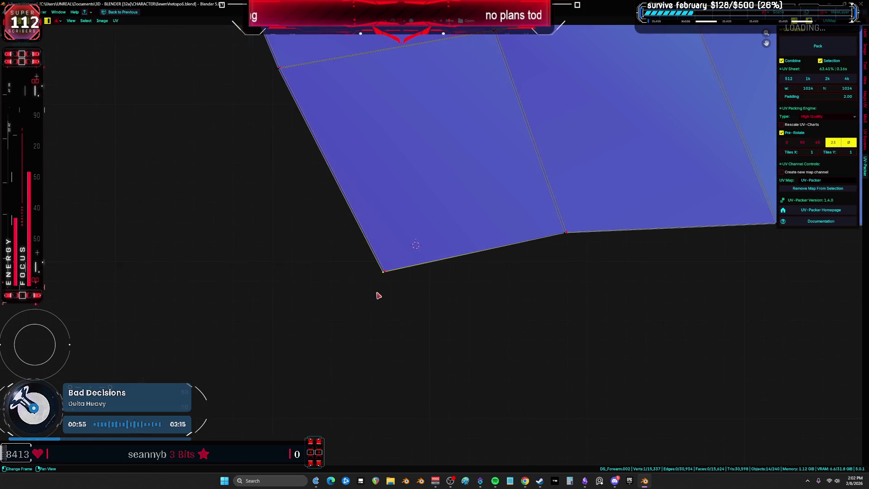
pyautogui.press('a')
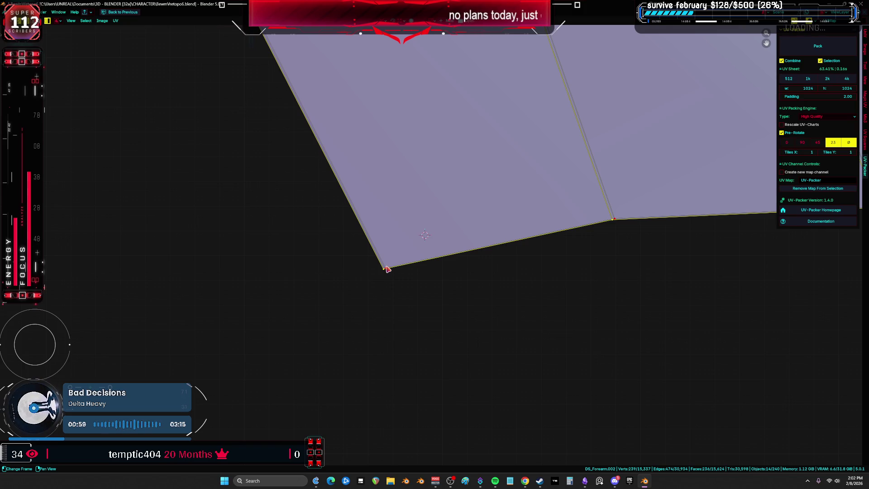
# - Snap the 2D cursor to the island's corner vertex, then reposition the whole island
pyautogui.click(387, 270)
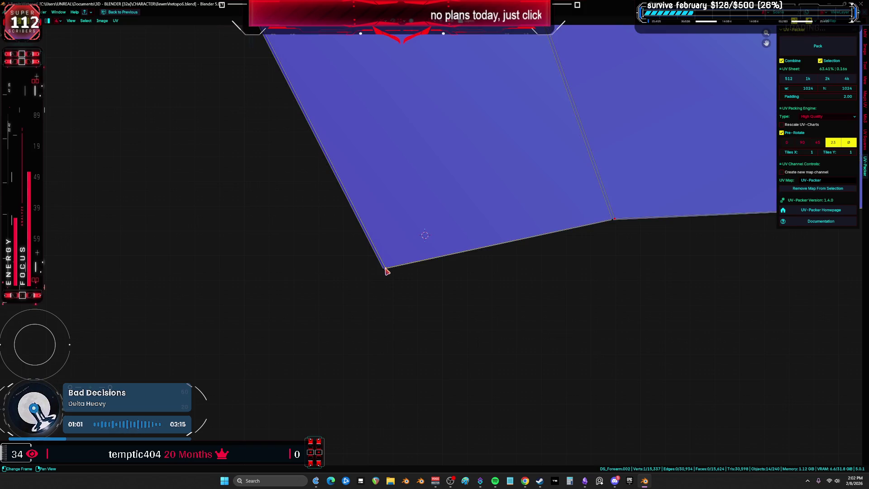
pyautogui.hotkey('shift', 's')
pyautogui.press('a')
pyautogui.scroll(-3, 385, 274)
pyautogui.press('g')
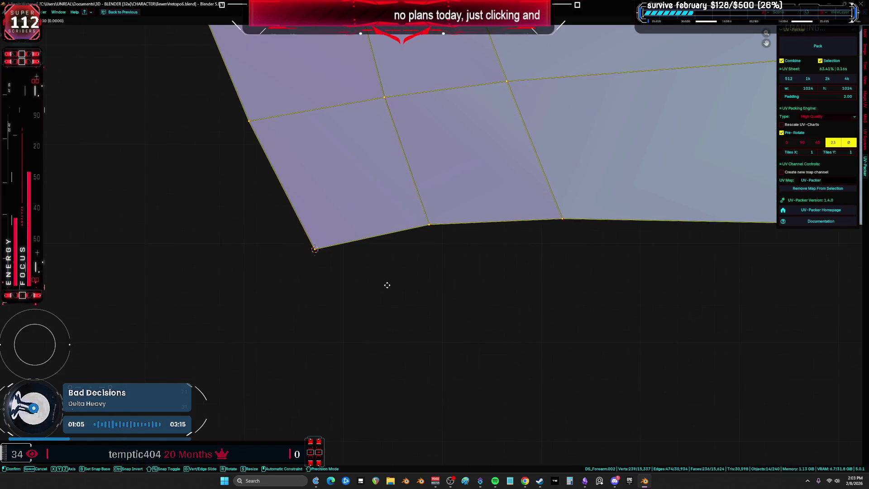
pyautogui.click(388, 289)
pyautogui.scroll(4, 394, 293)
pyautogui.scroll(5, 417, 311)
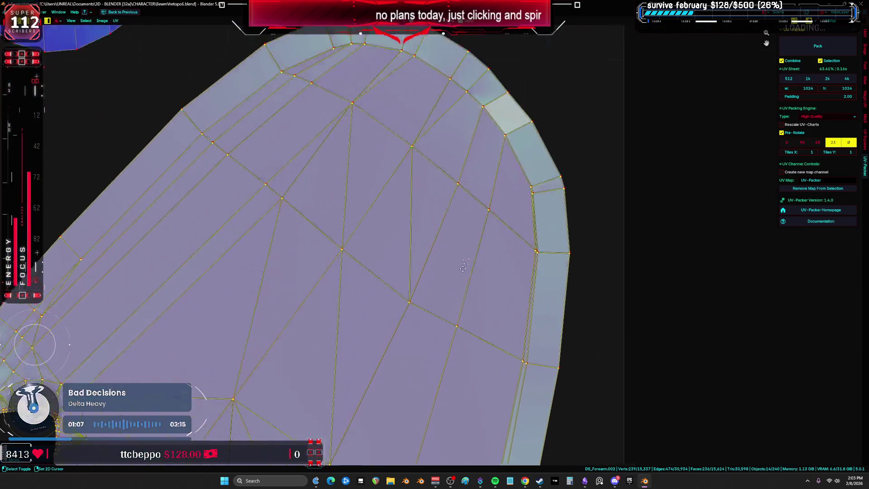
pyautogui.press('g')
pyautogui.click(495, 197)
# - Pick the island's bottom-left corner vertex and extend the selection to the whole island with Ctrl+L
pyautogui.scroll(-6, 498, 195)
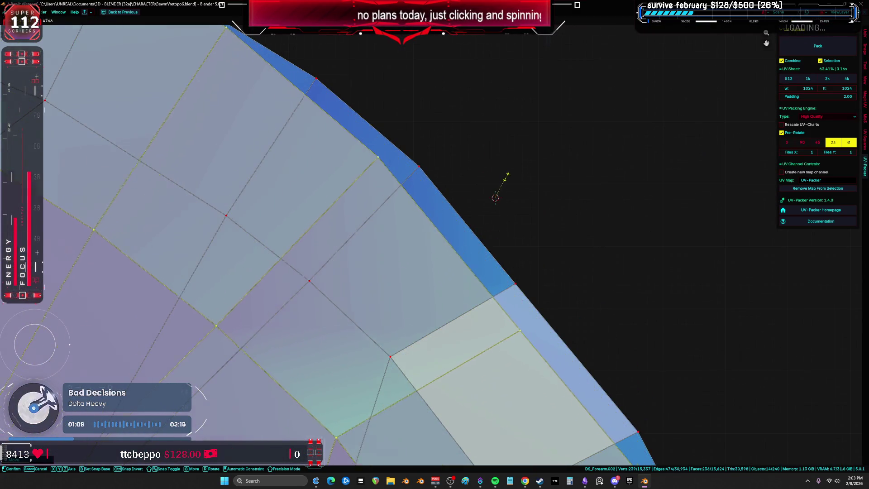
pyautogui.scroll(-5, 489, 237)
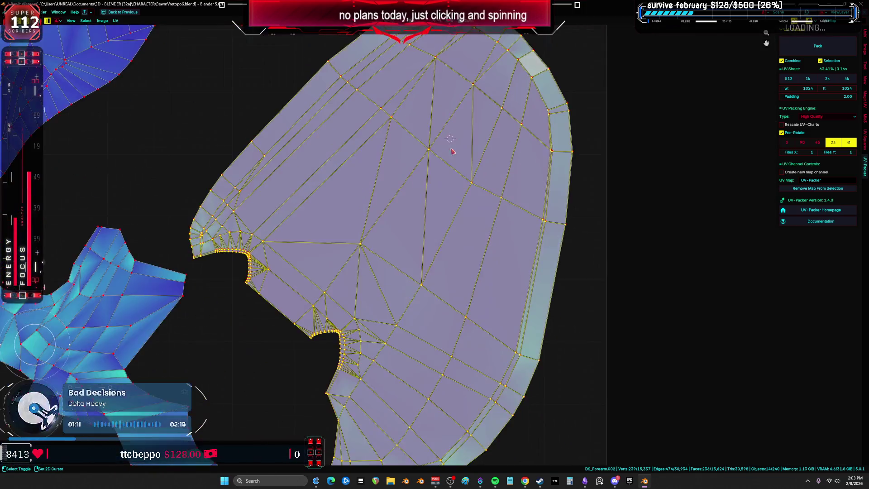
pyautogui.scroll(6, 340, 311)
pyautogui.click(373, 331)
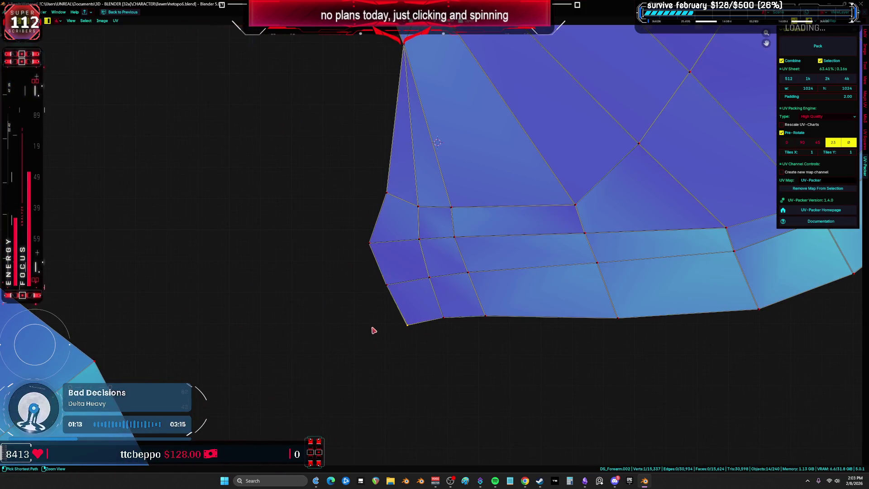
pyautogui.scroll(5, 412, 342)
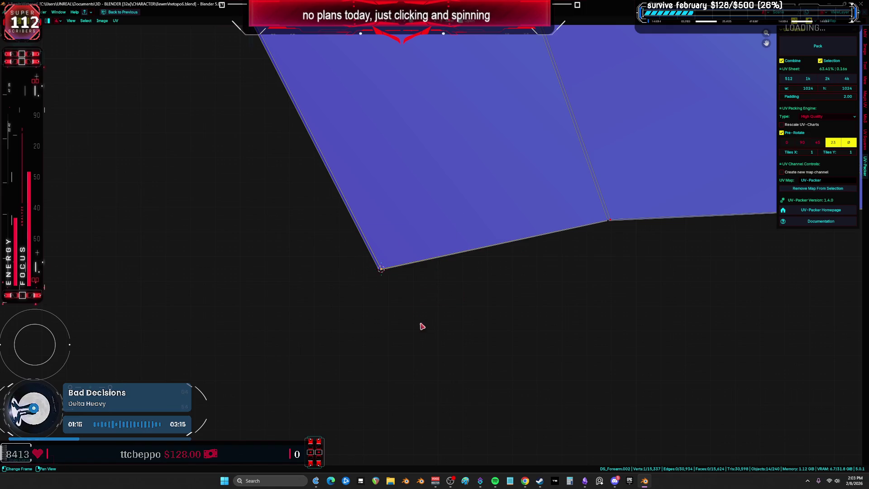
pyautogui.hotkey('ctrl', 'l')
pyautogui.scroll(-6, 385, 285)
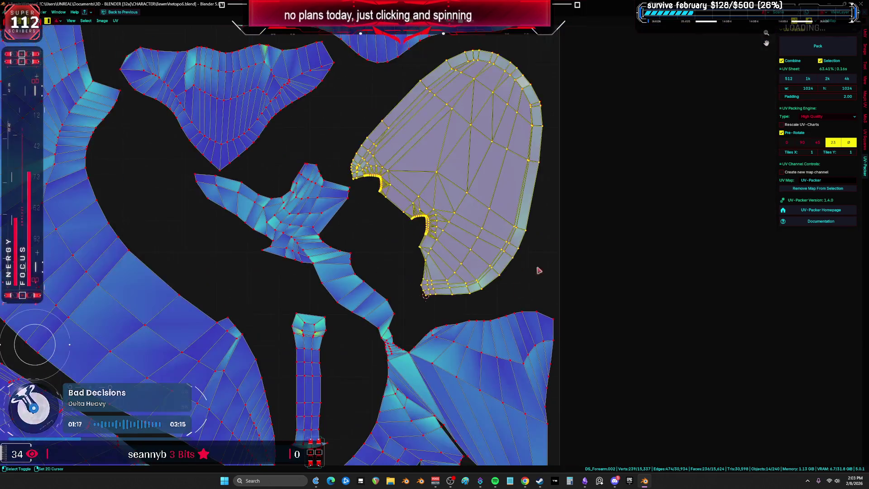
pyautogui.click(418, 312)
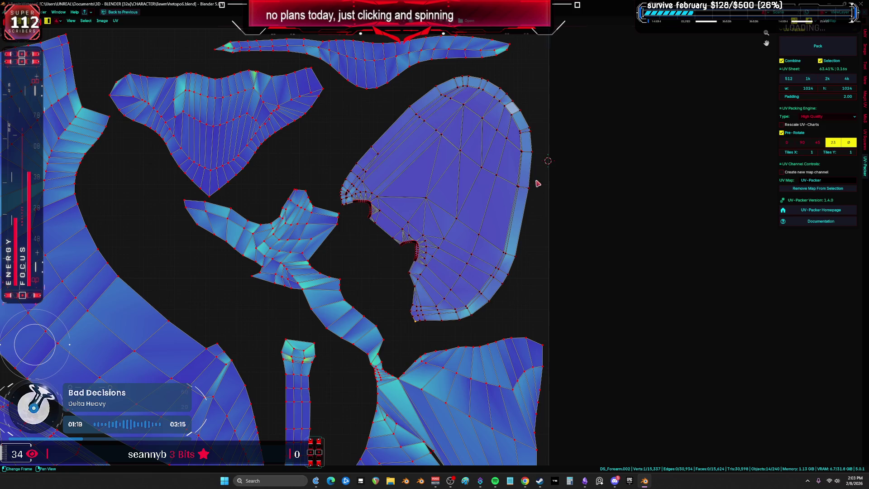
pyautogui.scroll(5, 417, 322)
pyautogui.scroll(5, 417, 323)
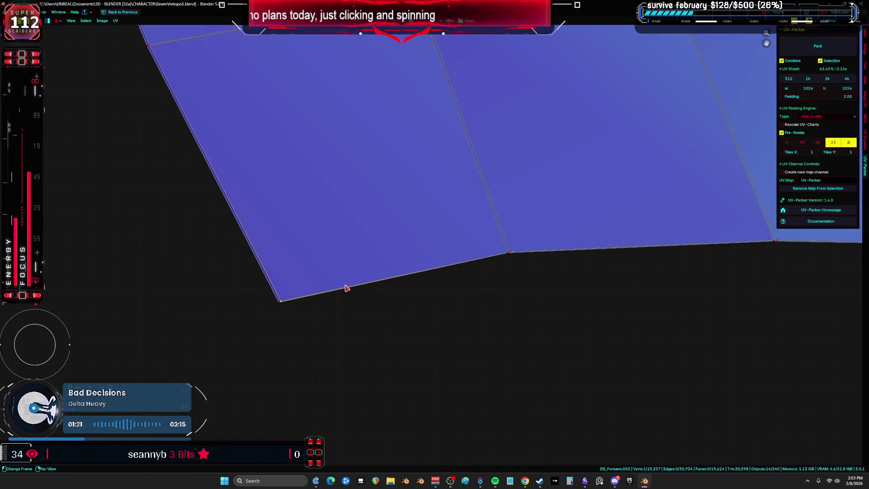
# - Rotate the whole island slightly so its outer border lines up
pyautogui.hotkey('ctrl', 'l')
pyautogui.scroll(-6, 290, 317)
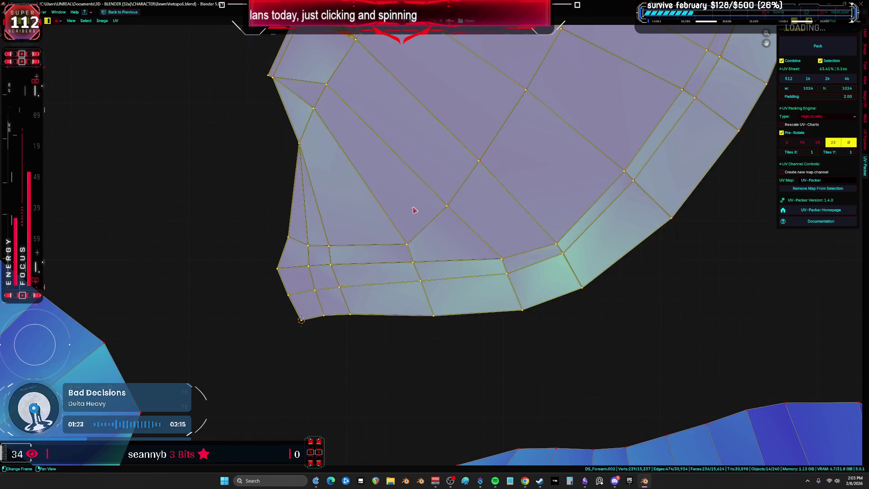
pyautogui.scroll(-2, 433, 223)
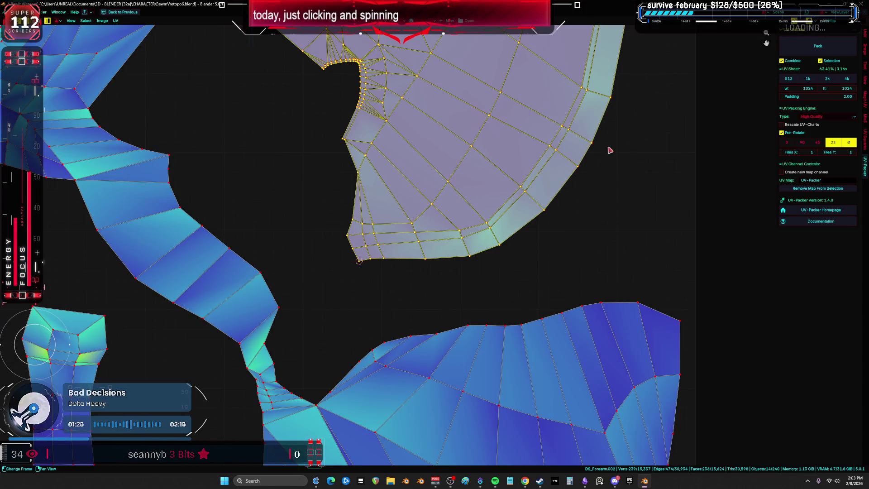
pyautogui.scroll(5, 610, 150)
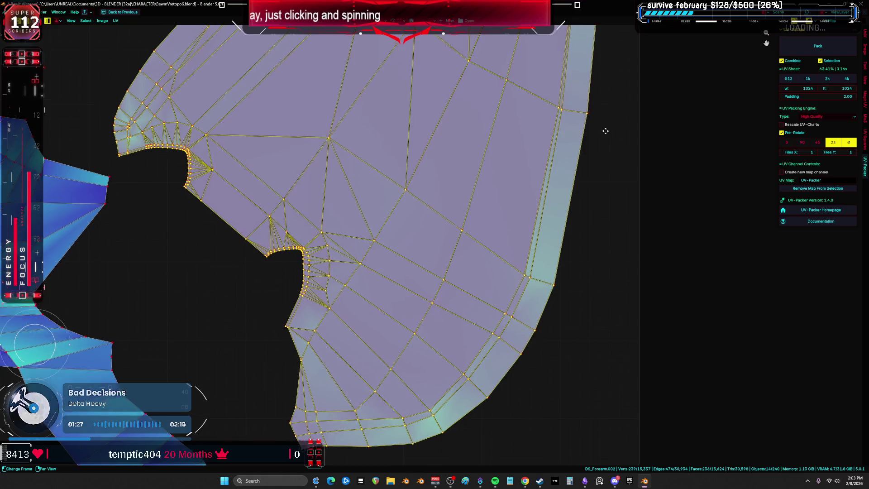
pyautogui.scroll(8, 606, 131)
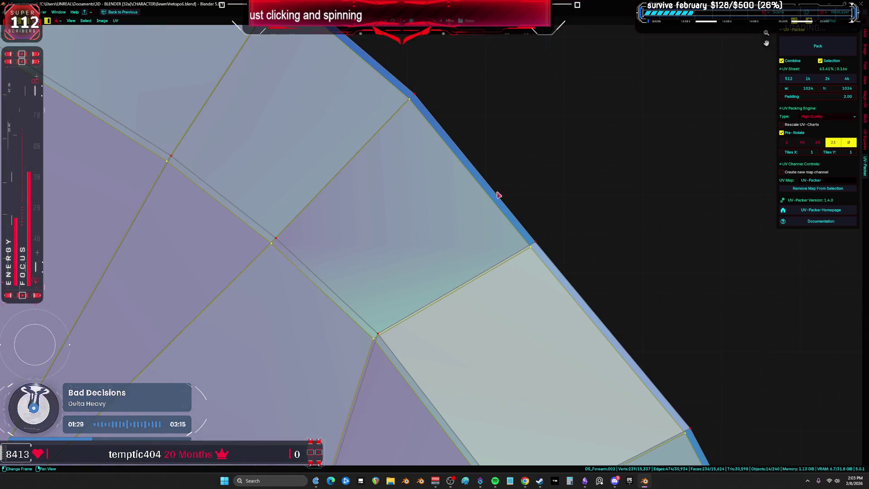
pyautogui.press('r')
pyautogui.click(526, 171)
pyautogui.scroll(-1, 523, 183)
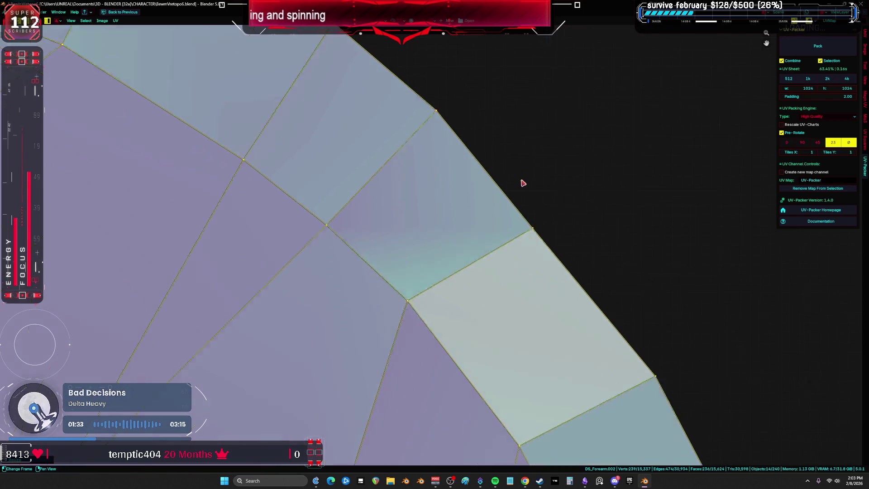
pyautogui.scroll(-6, 523, 183)
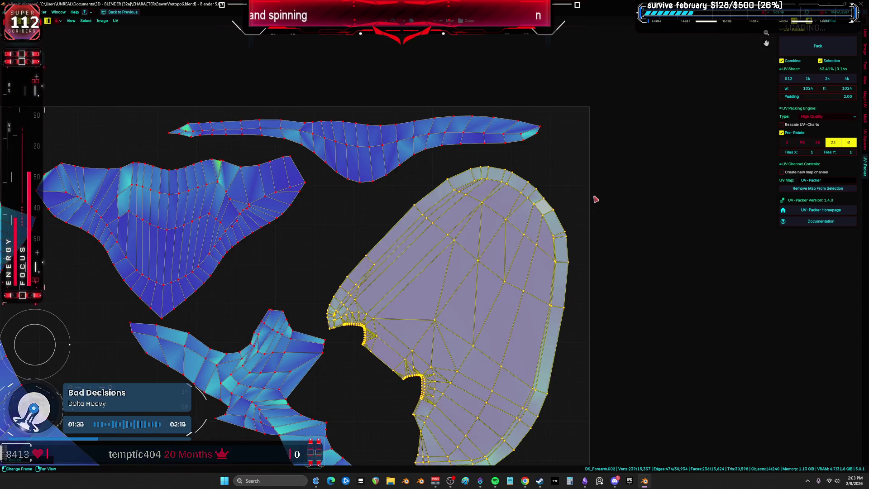
pyautogui.press('l')
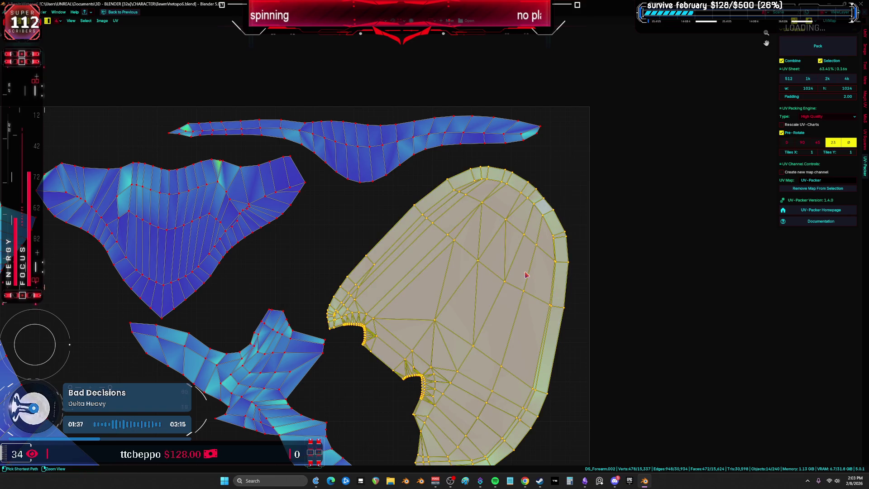
pyautogui.press('u')
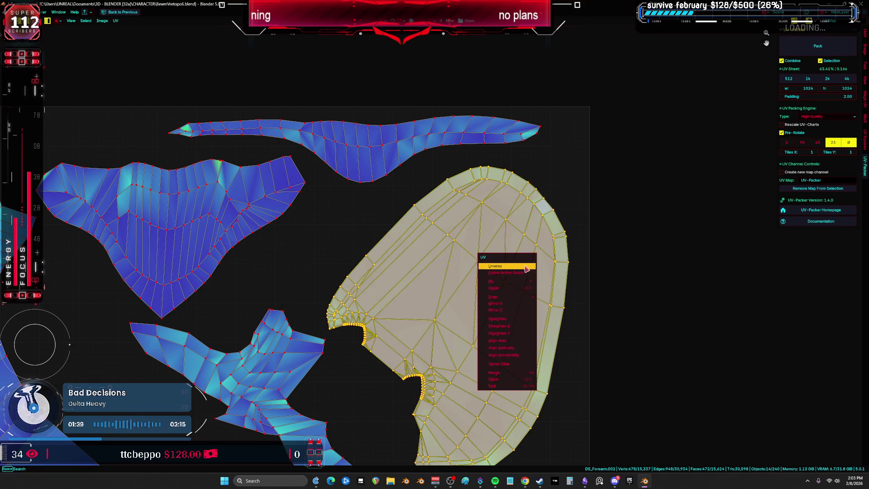
pyautogui.press('u')
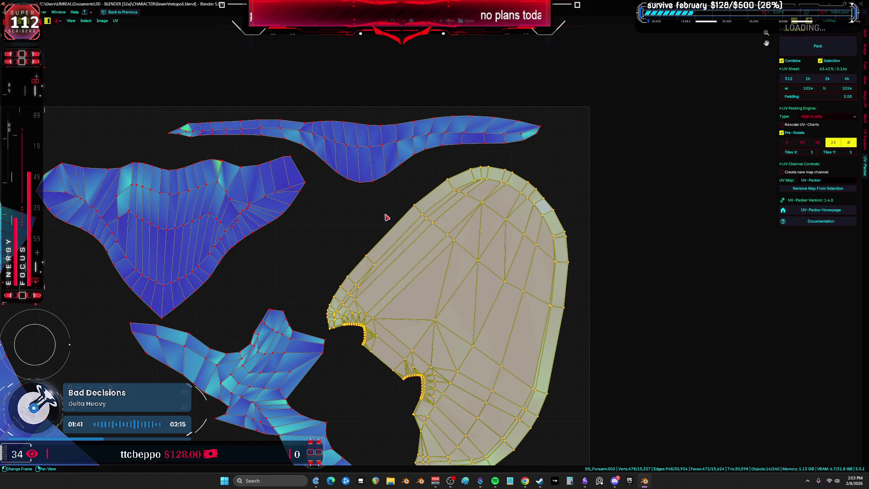
pyautogui.press('m')
pyautogui.click(379, 231)
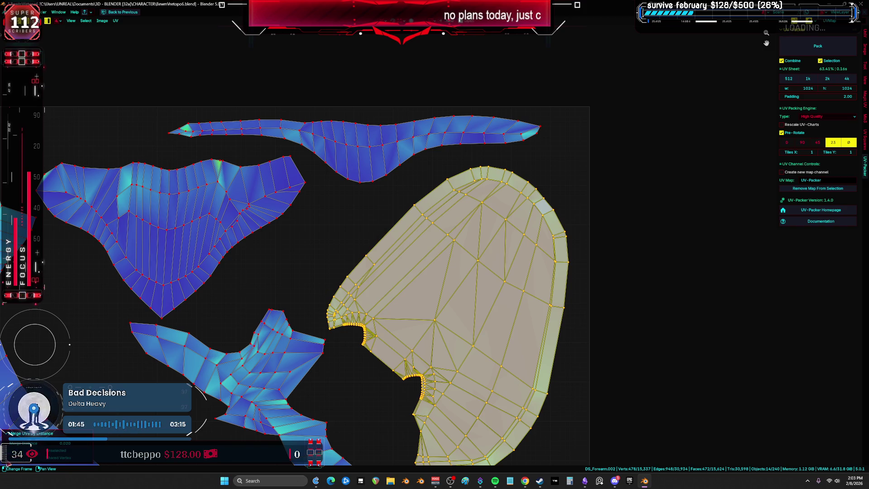
pyautogui.click(248, 309)
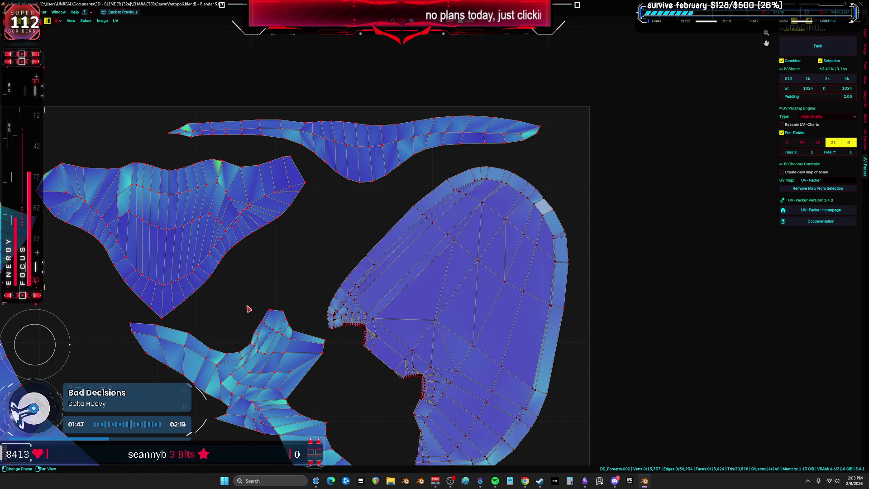
pyautogui.scroll(5, 387, 333)
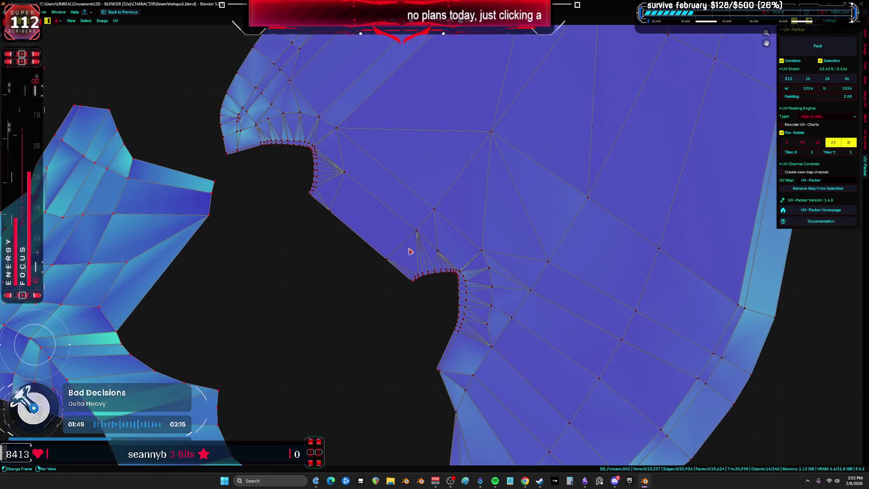
pyautogui.scroll(-10, 440, 332)
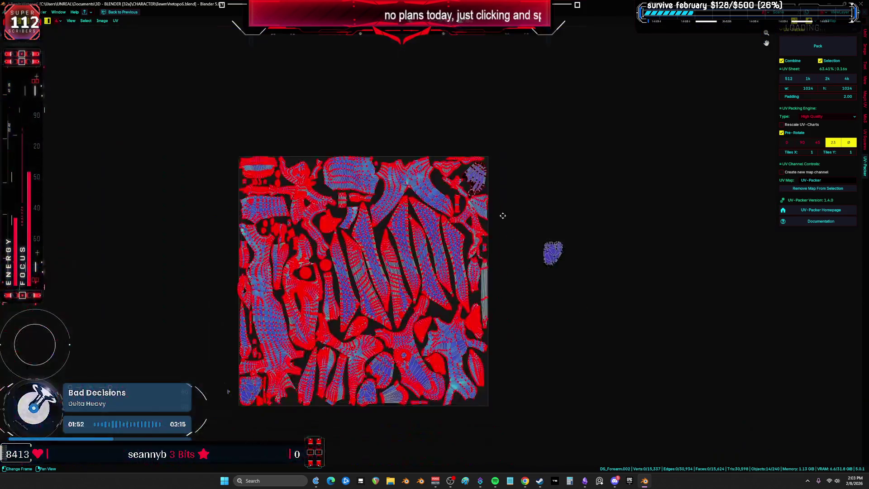
pyautogui.scroll(3, 535, 264)
# - Move the lone island from outside the UV sheet into its bottom-left corner
pyautogui.click(571, 244)
pyautogui.moveTo(530, 274); pyautogui.dragTo(648, 200, button='middle')
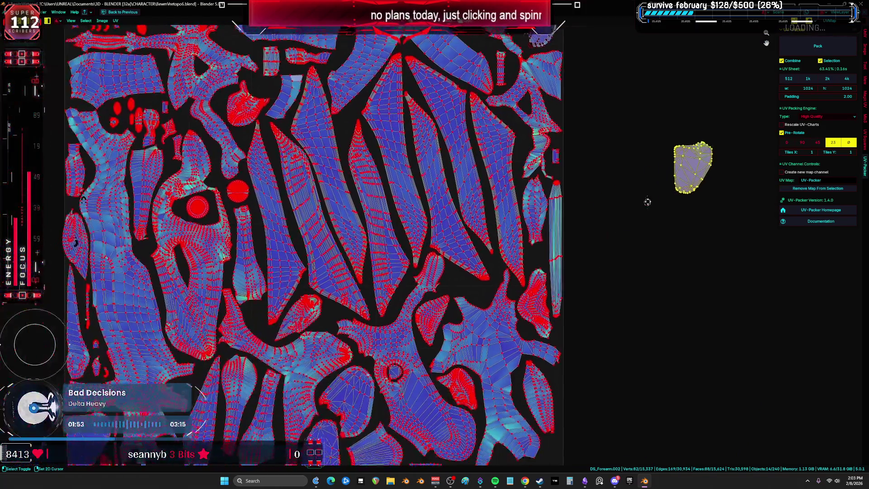
pyautogui.scroll(-1, 651, 196)
pyautogui.press('g')
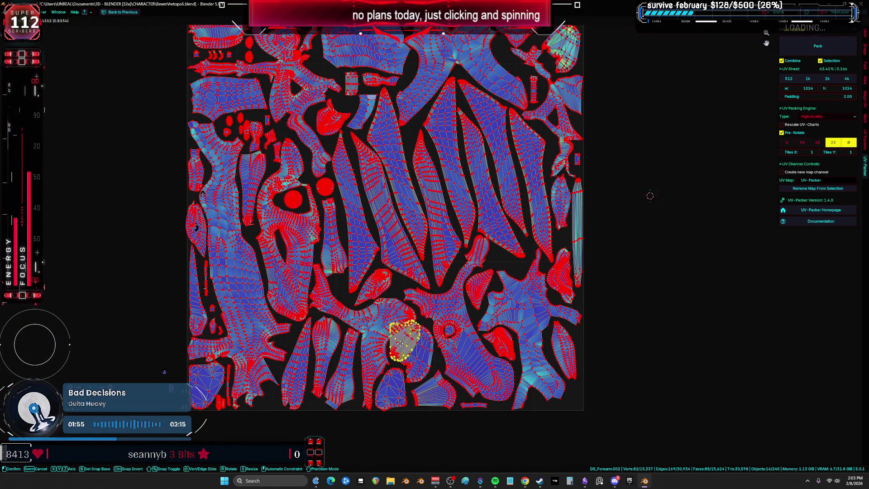
pyautogui.click(164, 372)
pyautogui.scroll(8, 165, 376)
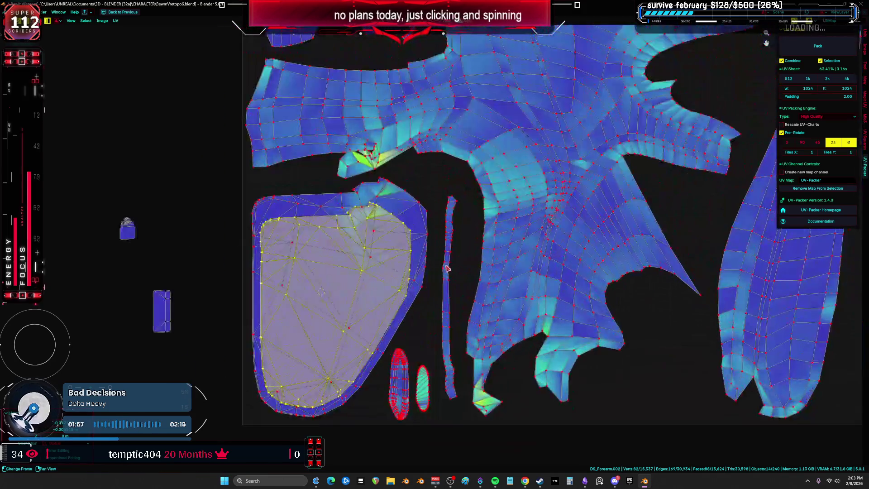
pyautogui.scroll(3, 446, 270)
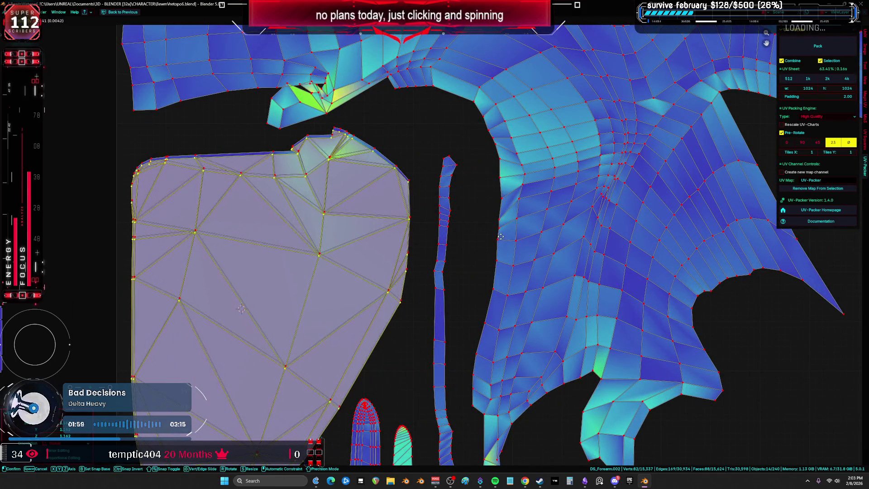
pyautogui.press('KP_Decimal')
pyautogui.scroll(5, 508, 285)
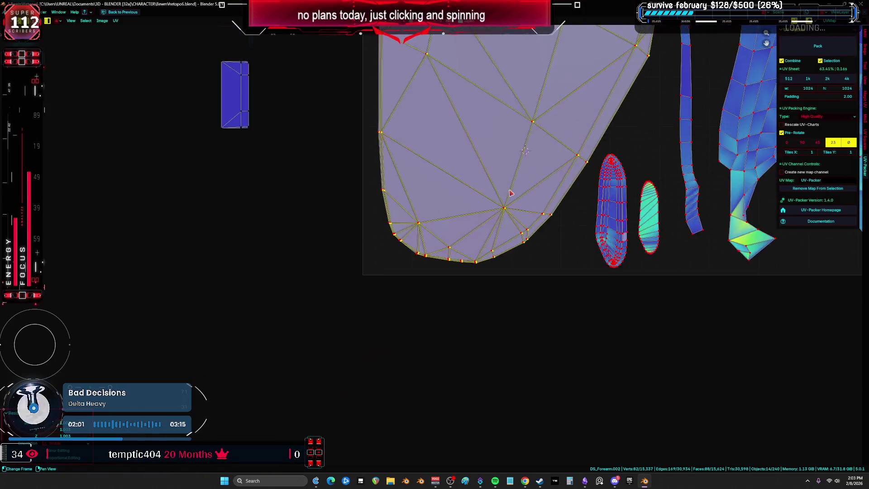
# - Fine-tune the island's position and scale among its neighbours
pyautogui.press('g')
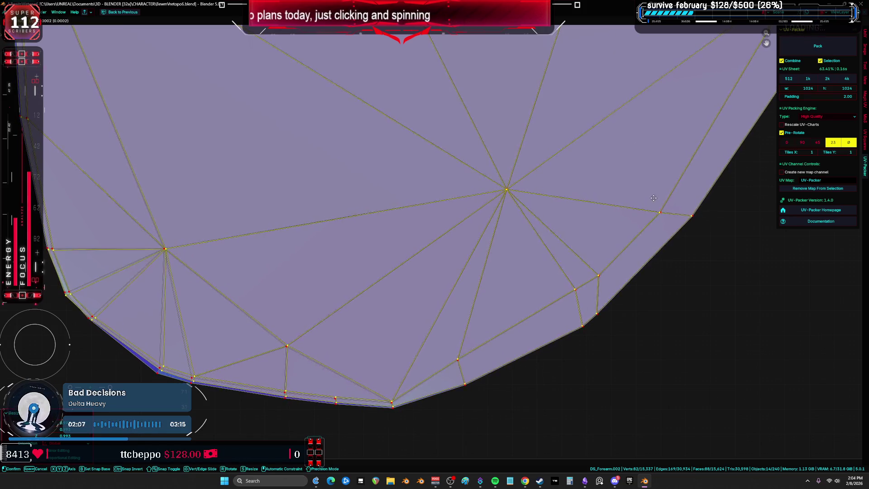
pyautogui.click(654, 214)
pyautogui.press('s')
pyautogui.click(675, 224)
pyautogui.press('g')
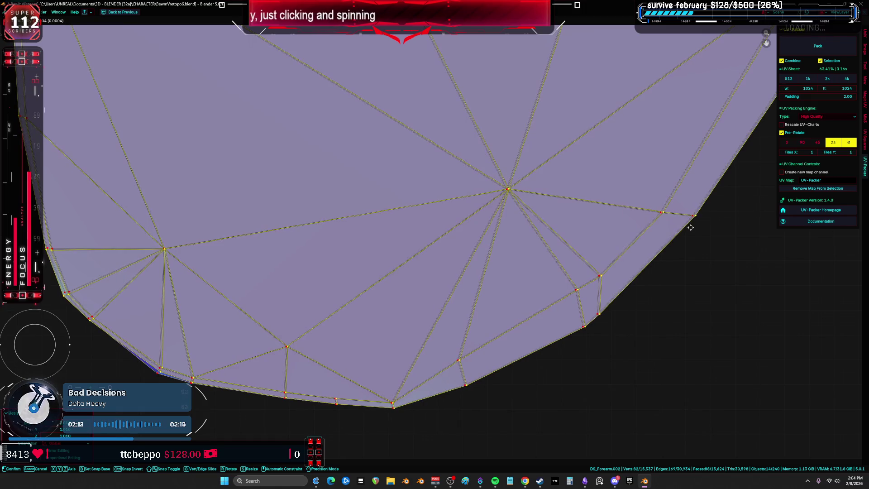
pyautogui.press('s')
pyautogui.click(681, 216)
pyautogui.press('g')
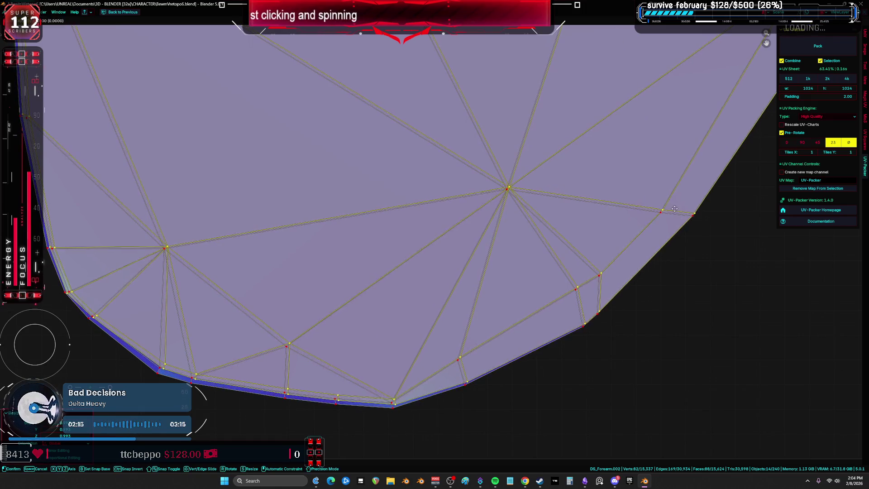
pyautogui.press('s')
pyautogui.click(643, 237)
pyautogui.press('g')
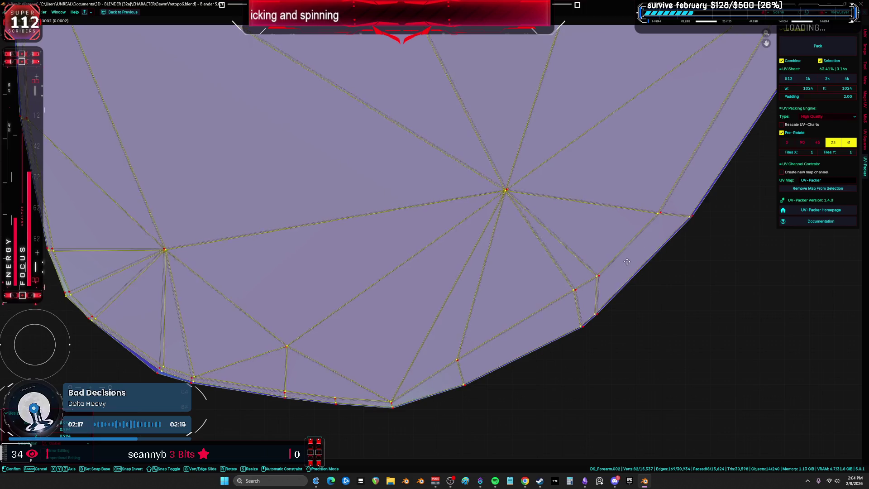
pyautogui.press('s')
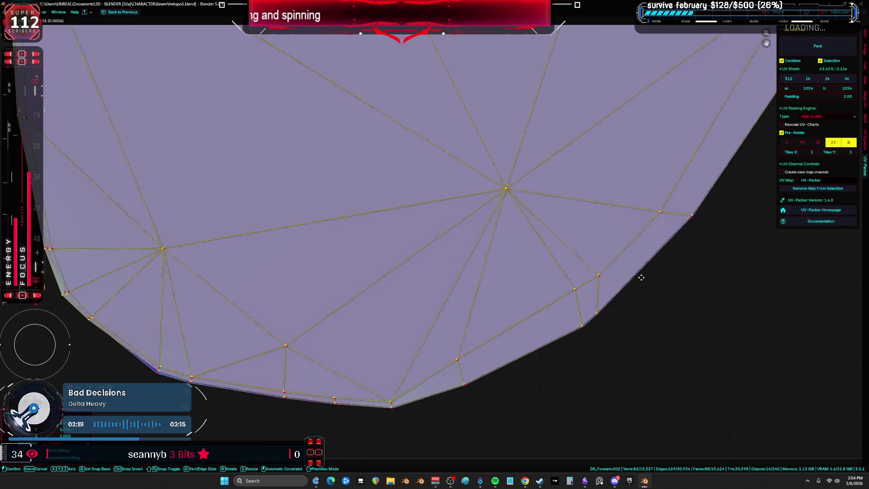
pyautogui.click(642, 281)
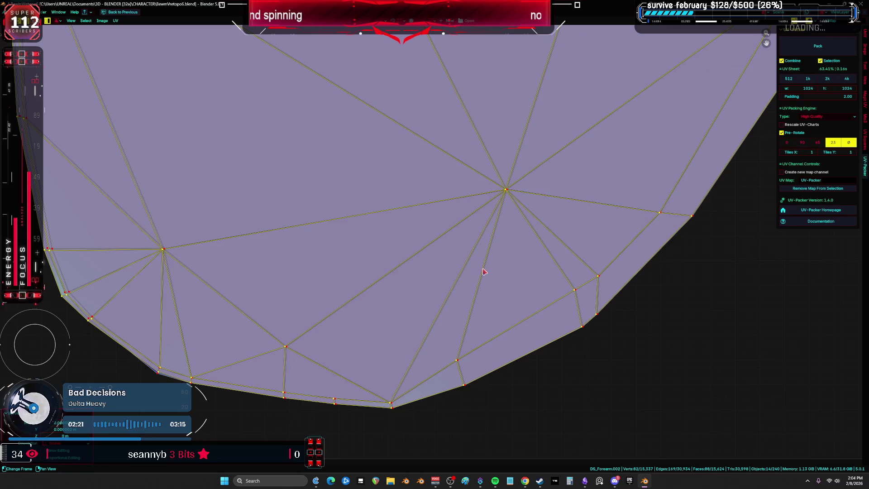
# - Try resizing the island twice but cancel both times, leaving it unchanged
pyautogui.press('s')
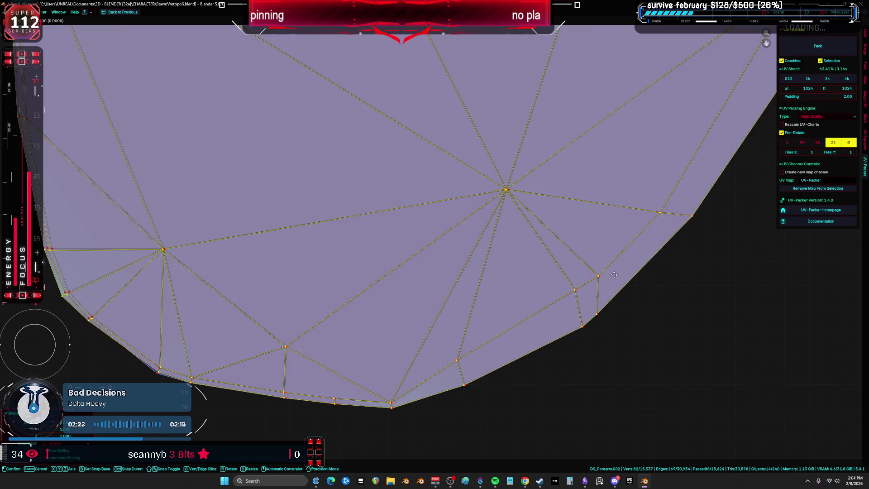
pyautogui.rightClick(620, 273)
pyautogui.press('s')
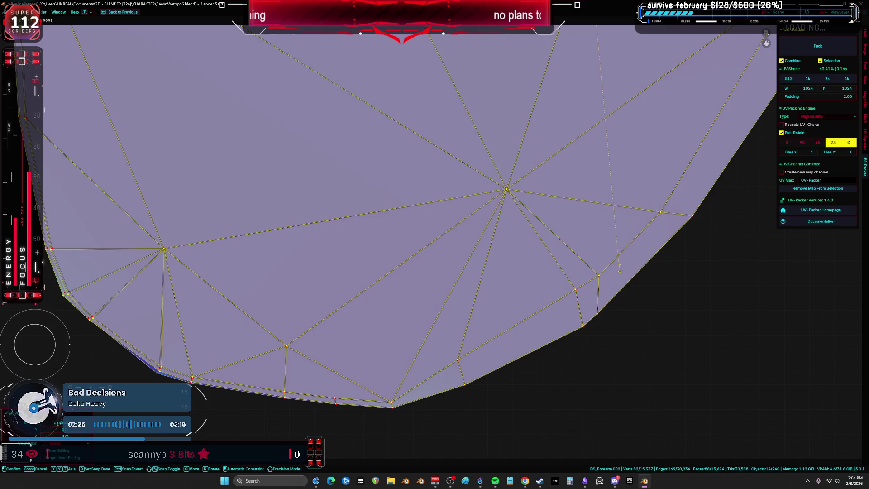
pyautogui.rightClick(619, 268)
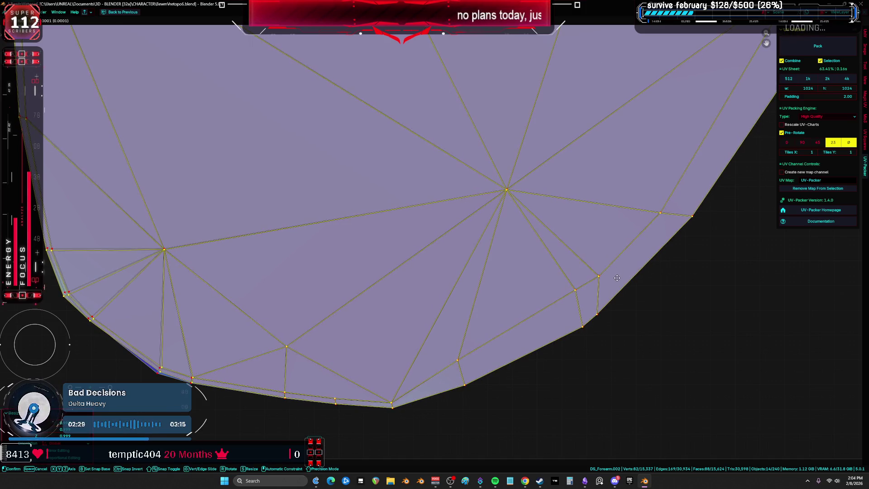
pyautogui.scroll(-4, 618, 281)
# - Select the bottom-left island via one vertex and merge its UVs by distance
pyautogui.scroll(4, 554, 171)
pyautogui.moveTo(553, 171); pyautogui.dragTo(520, 200, button='middle')
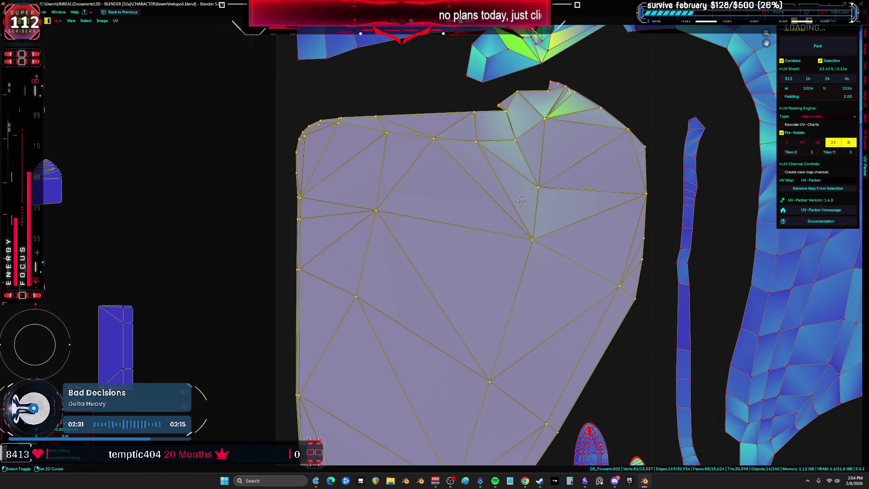
pyautogui.click(557, 107)
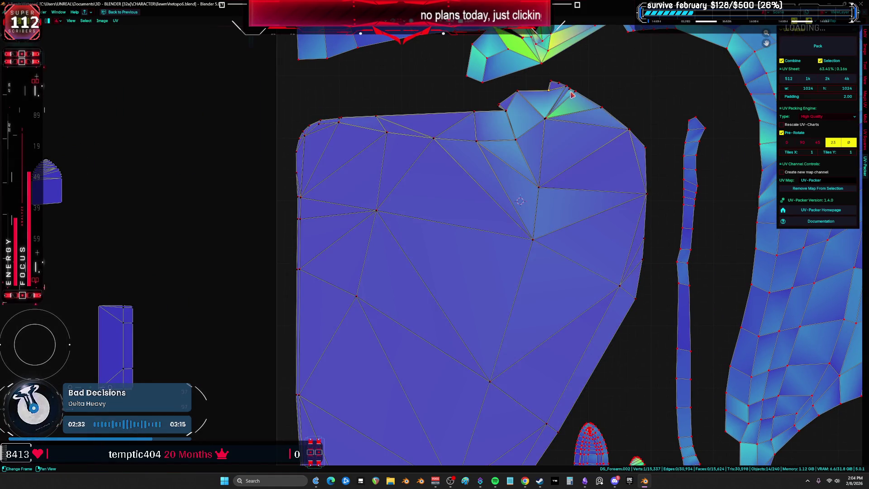
pyautogui.hotkey('ctrl', 'l')
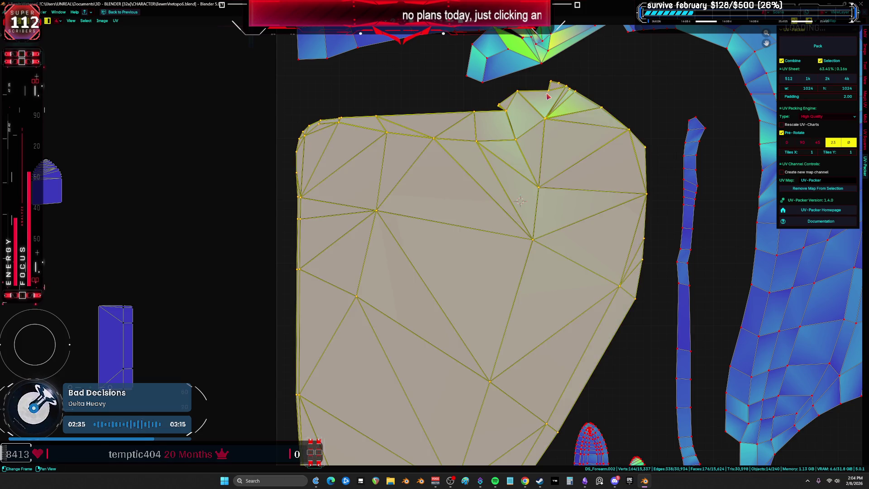
pyautogui.rightClick(546, 146)
pyautogui.press('m')
pyautogui.click(476, 168)
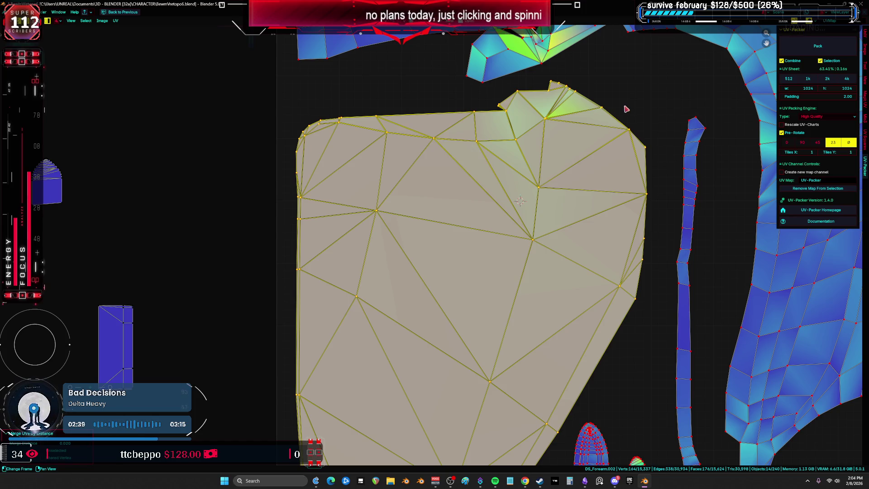
# - Reselect the bottom-left island and show the island align and arrange tools in the sidebar
pyautogui.hotkey('alt', 'a')
pyautogui.hotkey('ctrl', 'z')
pyautogui.hotkey('ctrl', 'shift', 'z')
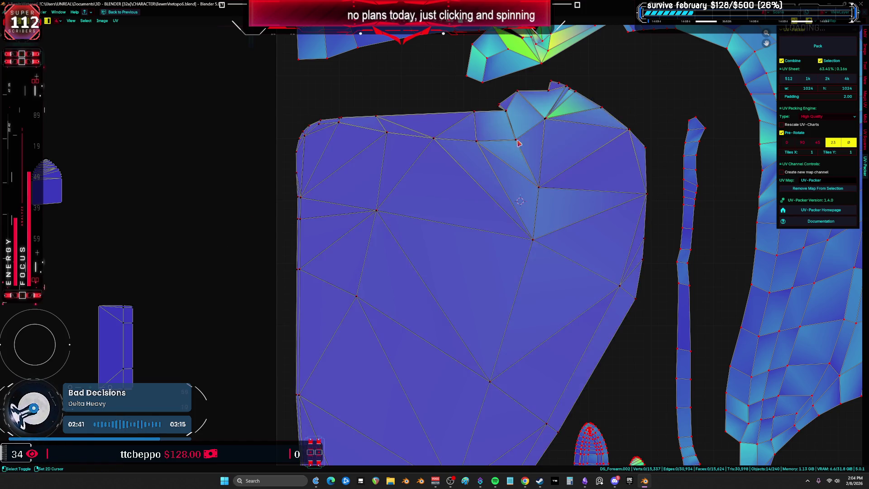
pyautogui.scroll(-3, 585, 116)
pyautogui.press('l')
pyautogui.scroll(-2, 585, 116)
pyautogui.moveTo(585, 116); pyautogui.dragTo(271, 265, button='middle')
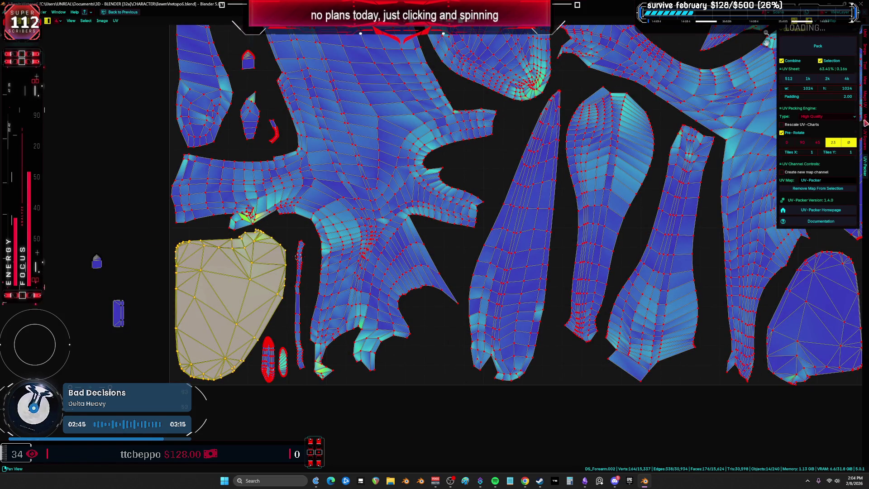
pyautogui.click(865, 122)
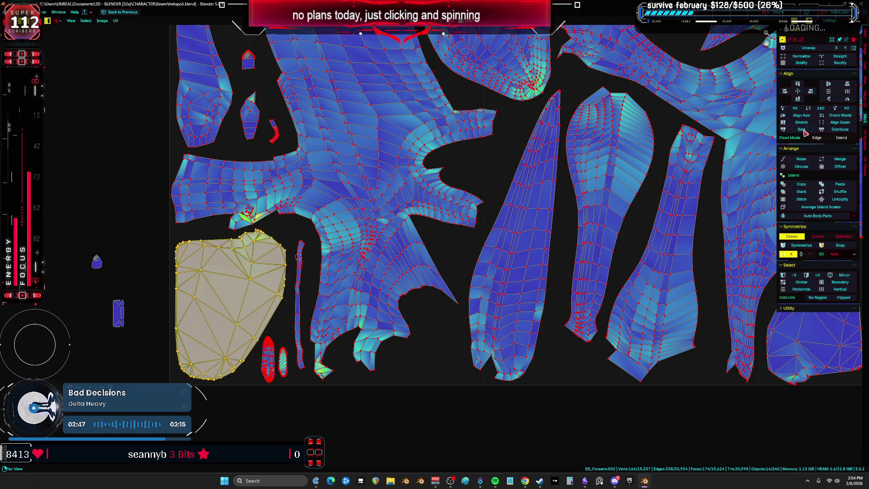
# - Stack the selected island onto similar islands, then undo the stacking
pyautogui.click(804, 194)
pyautogui.hotkey('ctrl', 'z')
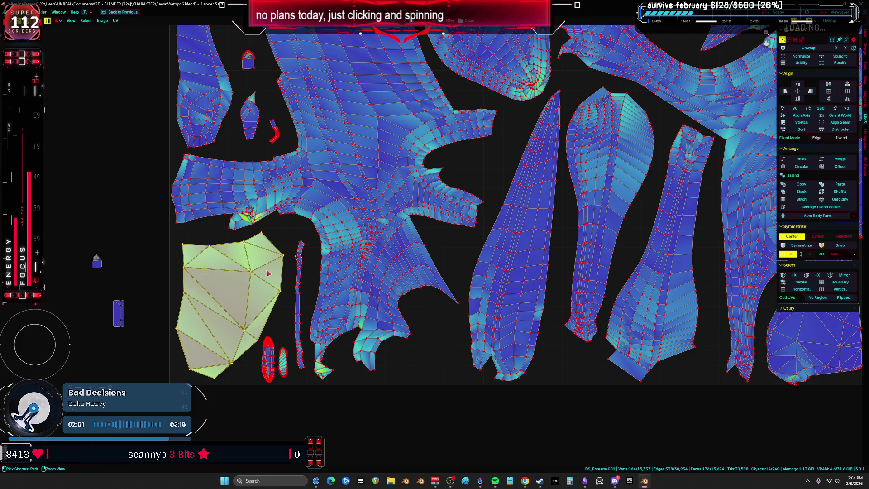
pyautogui.scroll(-10, 267, 272)
pyautogui.press('Home')
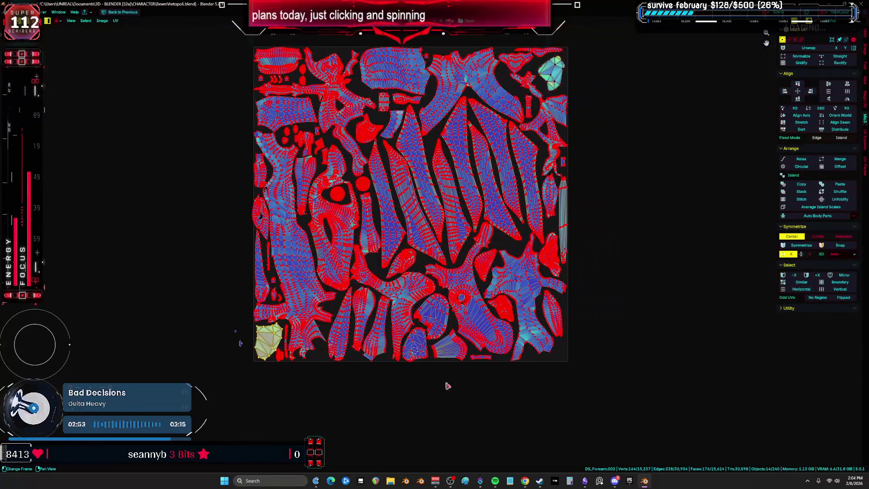
# - Toggle select-all a few times, then undo until one island sits outside the square again
pyautogui.press('a')
pyautogui.hotkey('alt', 'a')
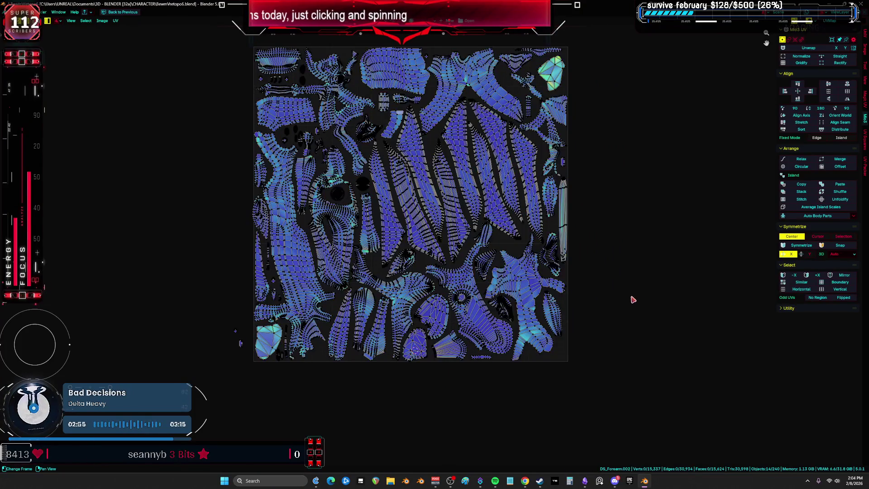
pyautogui.press('a')
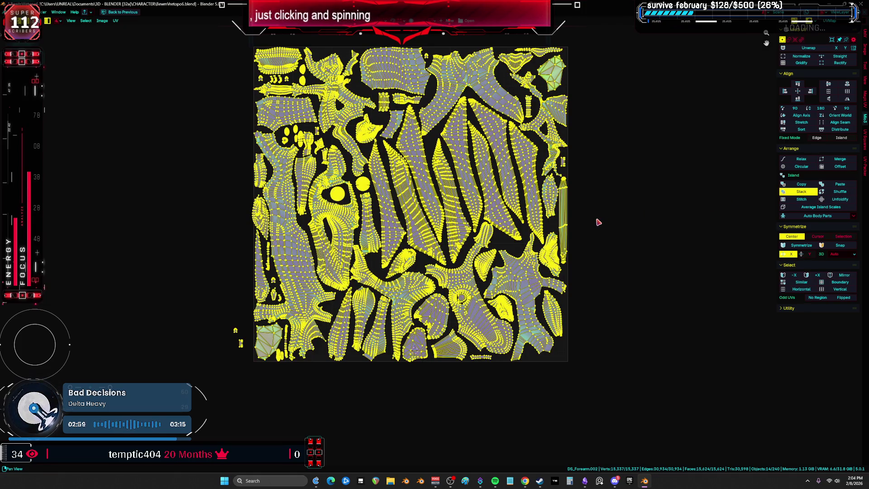
pyautogui.hotkey('alt', 'a')
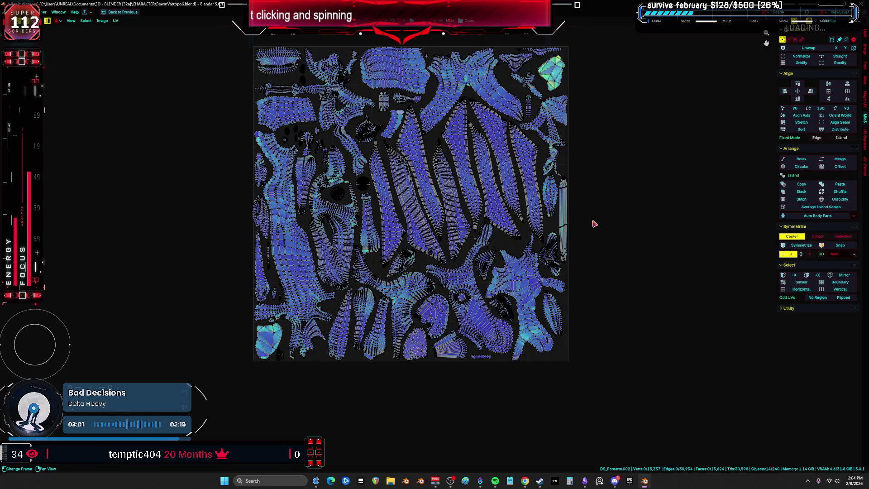
pyautogui.press('a')
pyautogui.hotkey('alt', 'a')
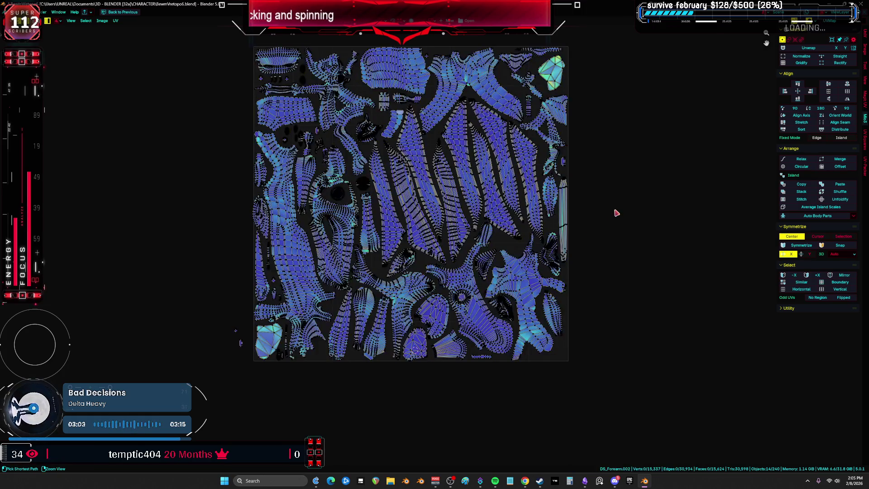
pyautogui.hotkey('ctrl', 'z')
pyautogui.hotkey('ctrl', 'shift', 'z')
pyautogui.hotkey('ctrl', 'shift', 'z')
pyautogui.hotkey('ctrl', 'z')
pyautogui.hotkey('ctrl', 'z')
pyautogui.hotkey('ctrl', 'z')
pyautogui.hotkey('ctrl', 'z')
pyautogui.hotkey('ctrl', 'shift', 'z')
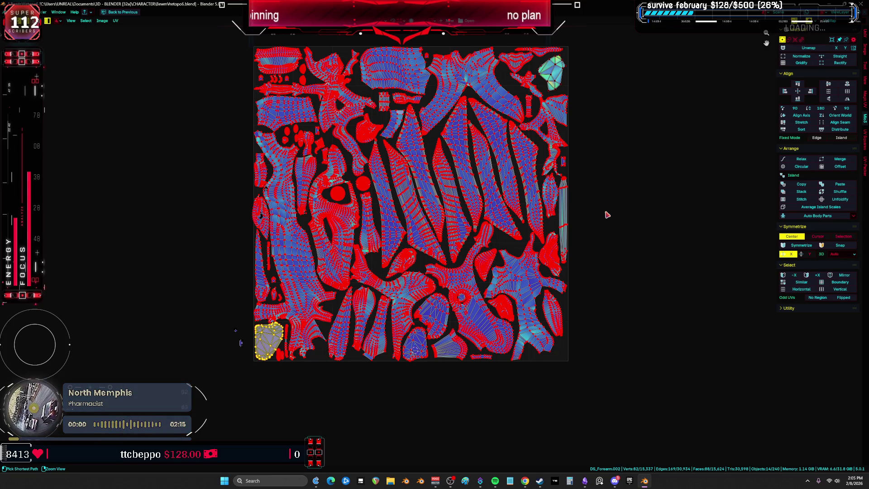
pyautogui.hotkey('ctrl', 'z')
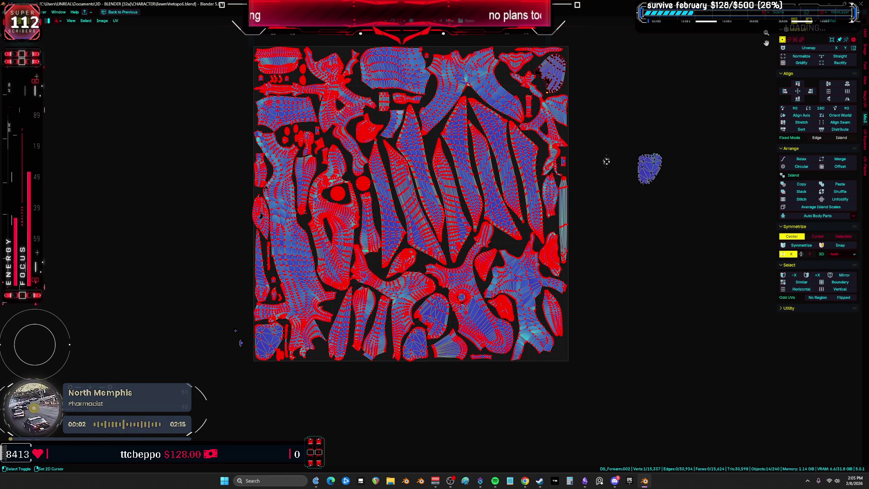
# - Select the whole notched island near the top-right and frame it in the view
pyautogui.scroll(2, 573, 235)
pyautogui.hotkey('ctrl', 'l')
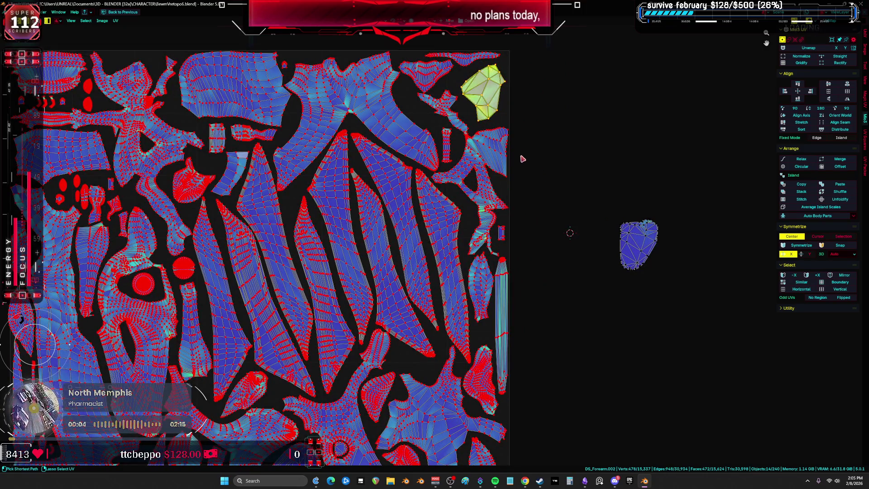
pyautogui.press('KP_Decimal')
pyautogui.scroll(4, 496, 247)
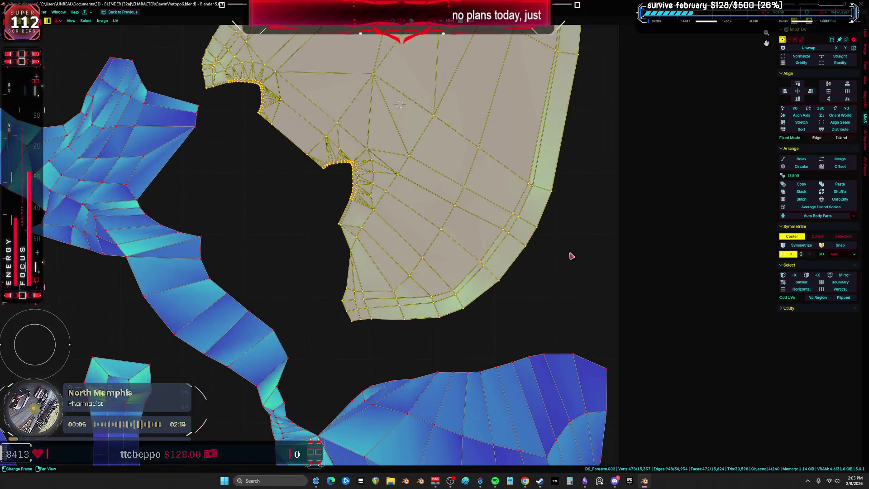
pyautogui.hotkey('alt', 'a')
pyautogui.scroll(-3, 538, 256)
pyautogui.press('l')
pyautogui.scroll(4, 520, 265)
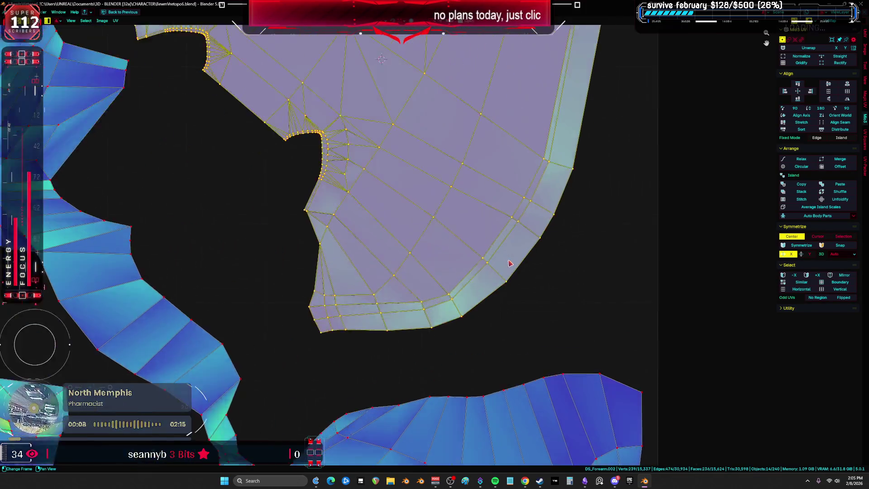
pyautogui.scroll(-2, 512, 270)
pyautogui.scroll(-4, 511, 264)
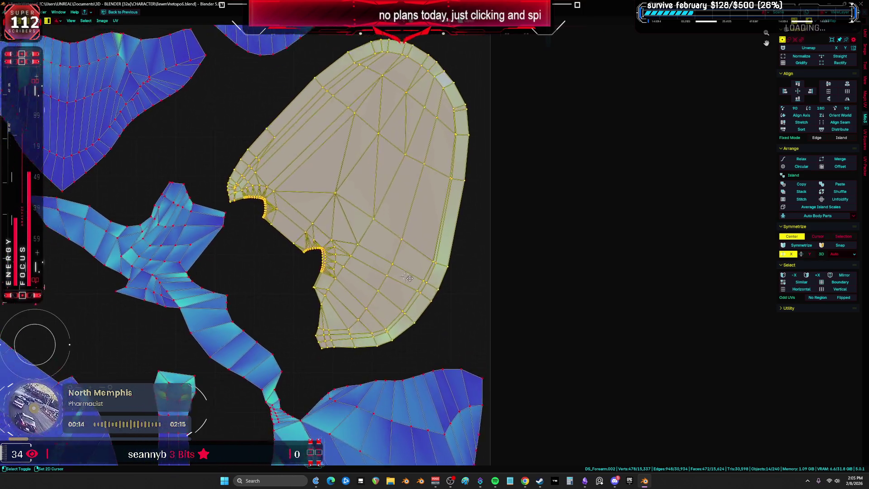
# - Centre the notched island and scale it along X to squash it narrow
pyautogui.moveTo(409, 278)
pyautogui.mouseDown(button='middle')
pyautogui.moveTo(532, 299)
pyautogui.moveTo(429, 296)
pyautogui.moveTo(453, 326)
pyautogui.moveTo(462, 302)
pyautogui.mouseUp(button='middle')
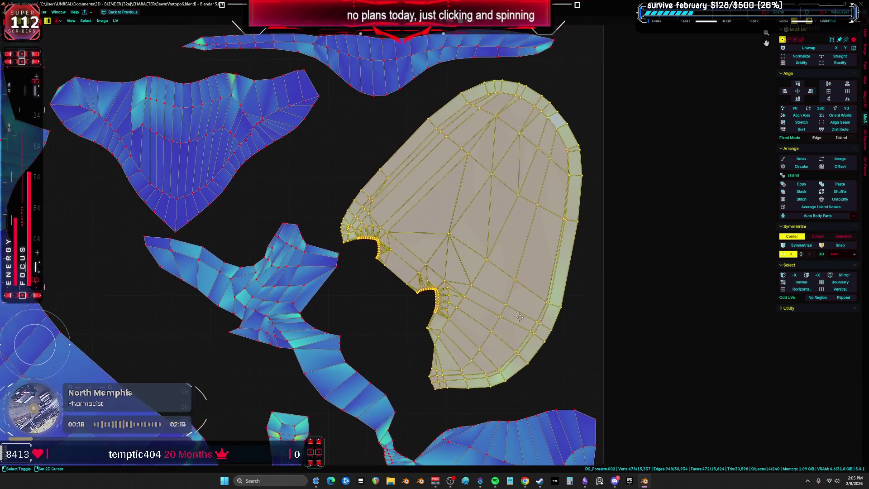
pyautogui.moveTo(520, 317); pyautogui.dragTo(495, 303, button='middle')
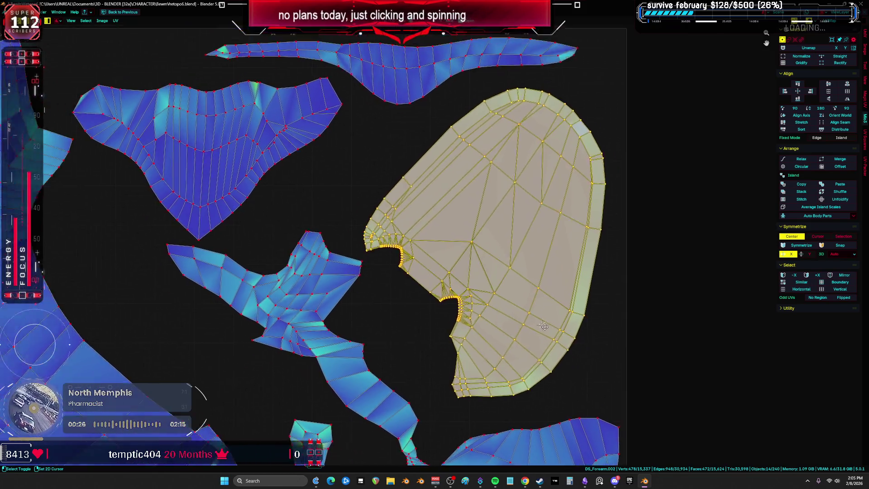
pyautogui.moveTo(544, 326)
pyautogui.mouseDown(button='middle')
pyautogui.moveTo(633, 364)
pyautogui.moveTo(491, 335)
pyautogui.moveTo(567, 325)
pyautogui.moveTo(600, 304)
pyautogui.moveTo(498, 343)
pyautogui.moveTo(561, 333)
pyautogui.moveTo(490, 328)
pyautogui.moveTo(610, 349)
pyautogui.moveTo(475, 340)
pyautogui.moveTo(579, 342)
pyautogui.moveTo(565, 317)
pyautogui.moveTo(507, 288)
pyautogui.moveTo(593, 337)
pyautogui.moveTo(535, 282)
pyautogui.moveTo(589, 315)
pyautogui.moveTo(561, 298)
pyautogui.moveTo(574, 285)
pyautogui.moveTo(492, 296)
pyautogui.moveTo(489, 304)
pyautogui.mouseUp(button='middle')
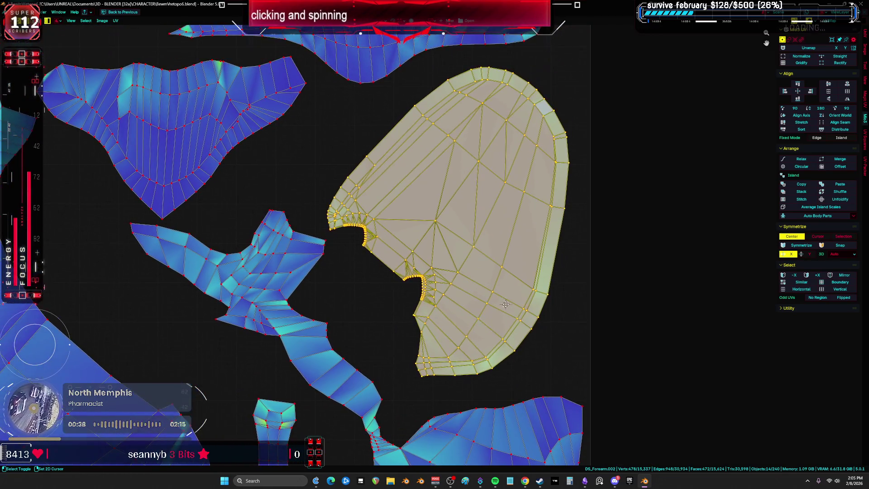
pyautogui.moveTo(534, 284)
pyautogui.mouseDown(button='middle')
pyautogui.moveTo(530, 310)
pyautogui.moveTo(506, 315)
pyautogui.moveTo(485, 287)
pyautogui.moveTo(497, 308)
pyautogui.moveTo(503, 290)
pyautogui.moveTo(497, 306)
pyautogui.mouseUp(button='middle')
pyautogui.press('s')
pyautogui.press('x')
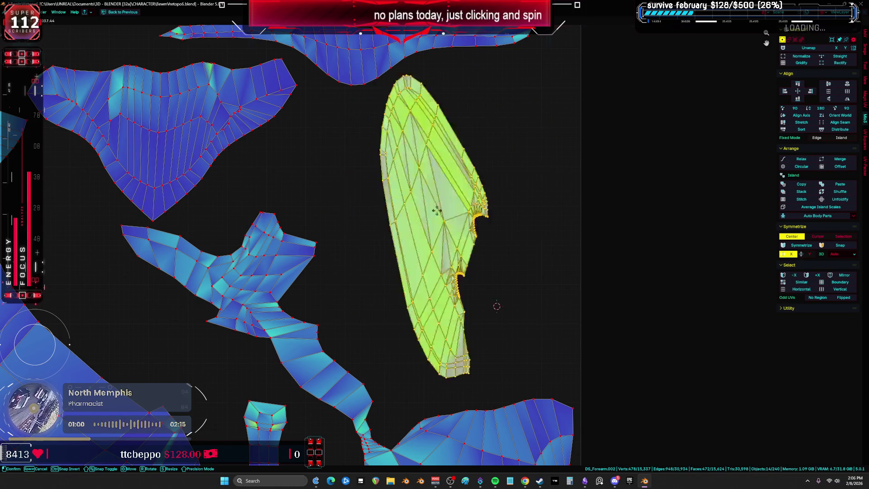
pyautogui.click(438, 240)
pyautogui.press('m')
pyautogui.click(509, 243)
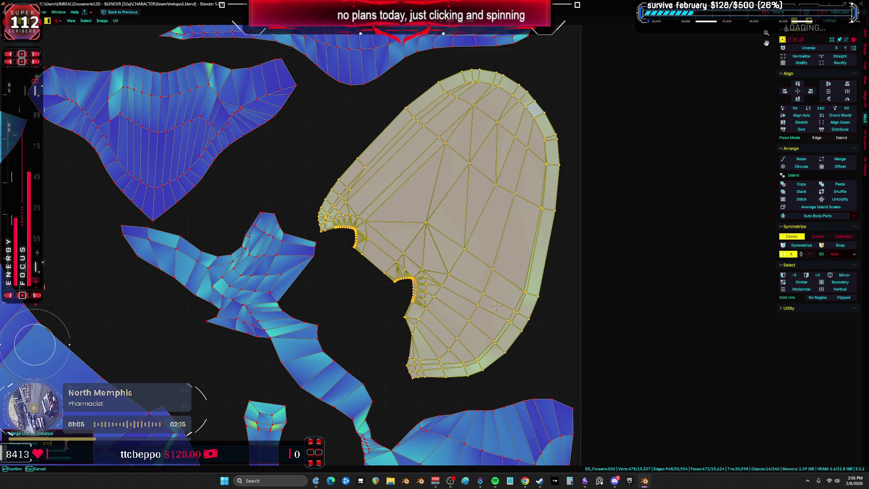
pyautogui.write('10')
pyautogui.press('Return')
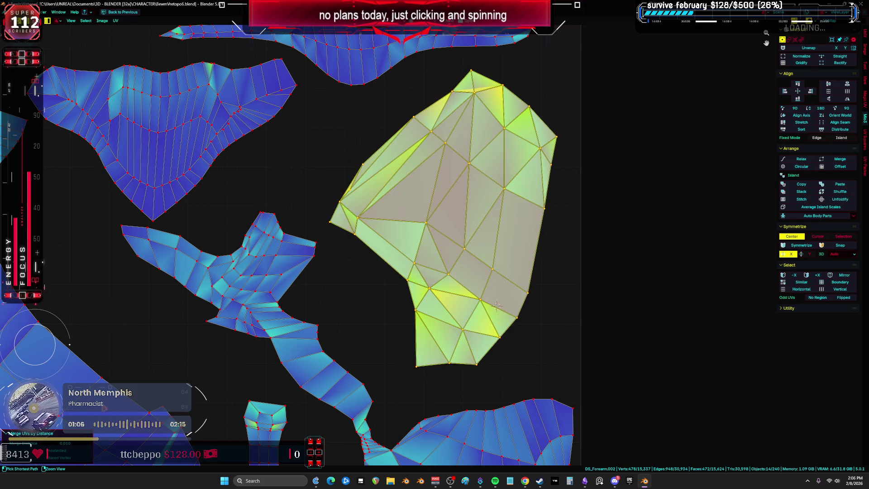
pyautogui.hotkey('ctrl', 'z')
pyautogui.press('m')
pyautogui.click(362, 332)
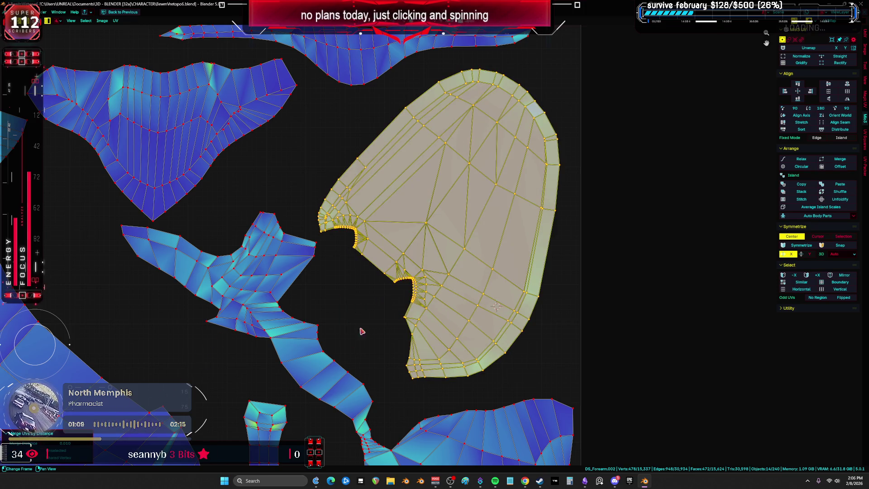
pyautogui.click(75, 443)
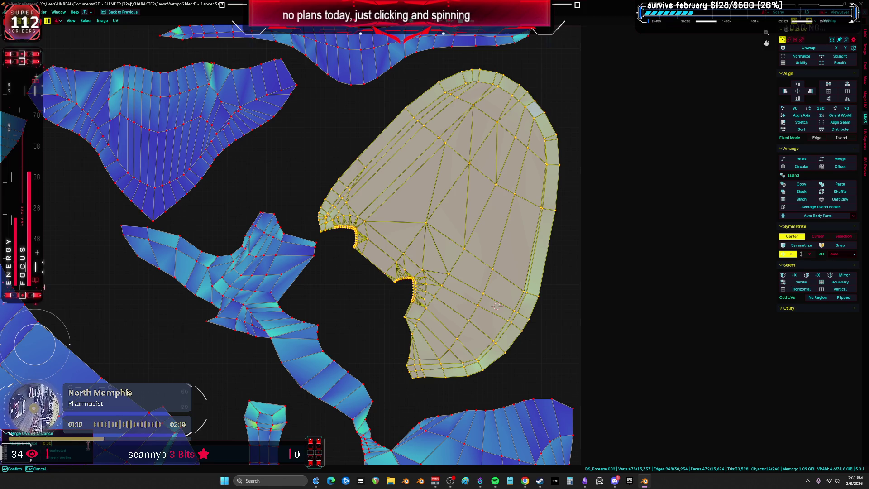
pyautogui.press('Return')
pyautogui.scroll(5, 427, 307)
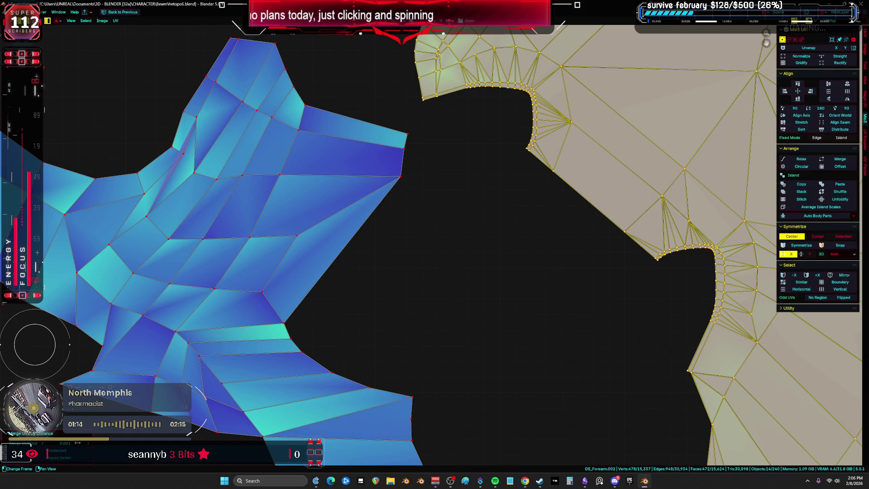
pyautogui.press('Return')
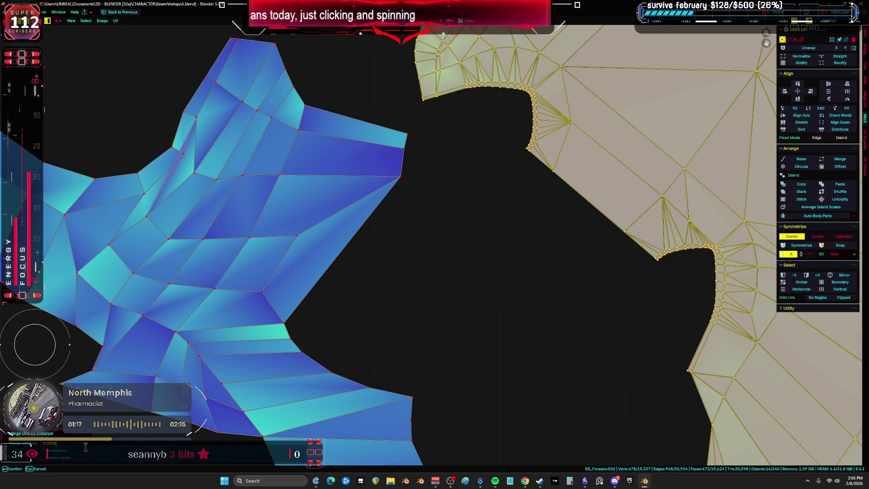
pyautogui.hotkey('ctrl', 'z')
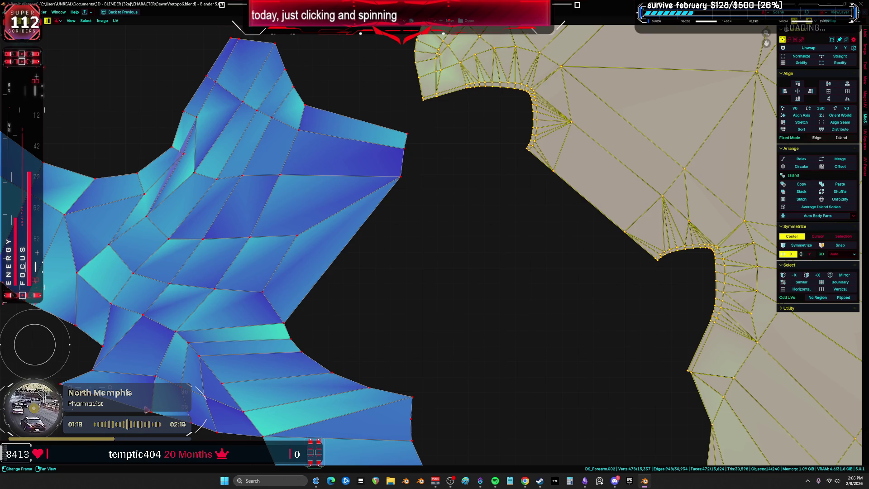
pyautogui.hotkey('ctrl', 'shift', 'z')
pyautogui.click(72, 445)
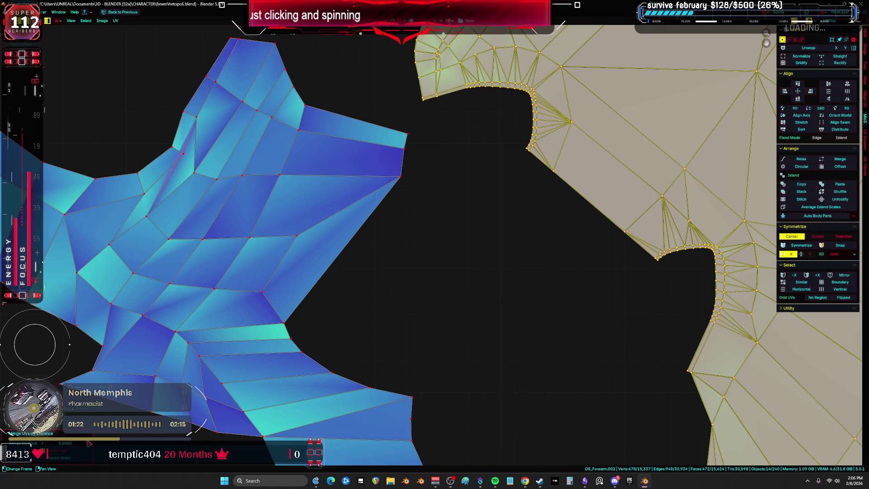
pyautogui.scroll(-2, 443, 196)
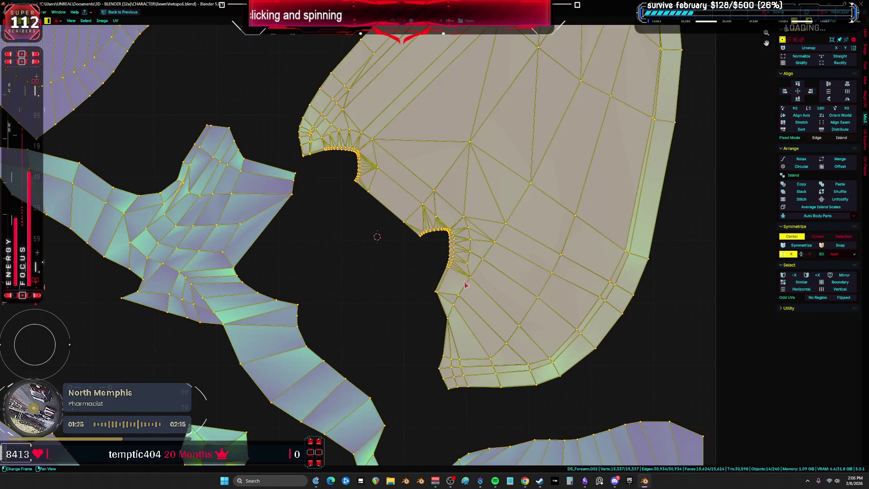
pyautogui.scroll(5, 474, 225)
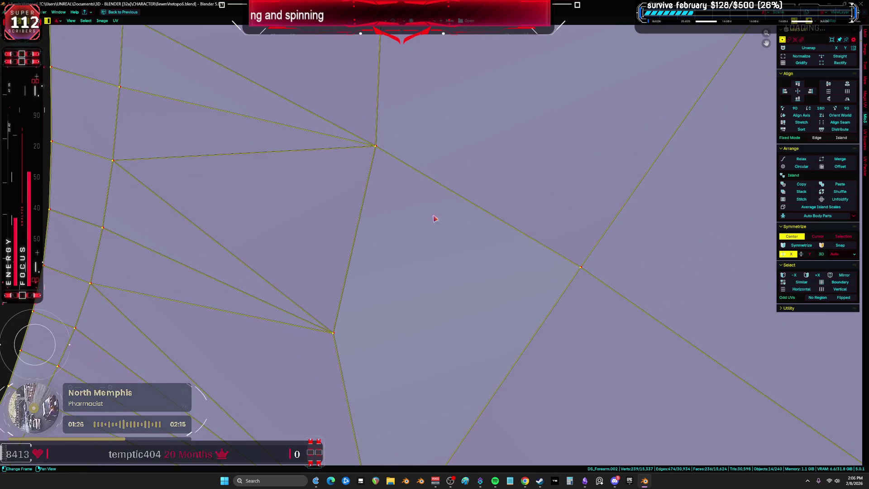
pyautogui.scroll(-6, 436, 218)
pyautogui.press('3')
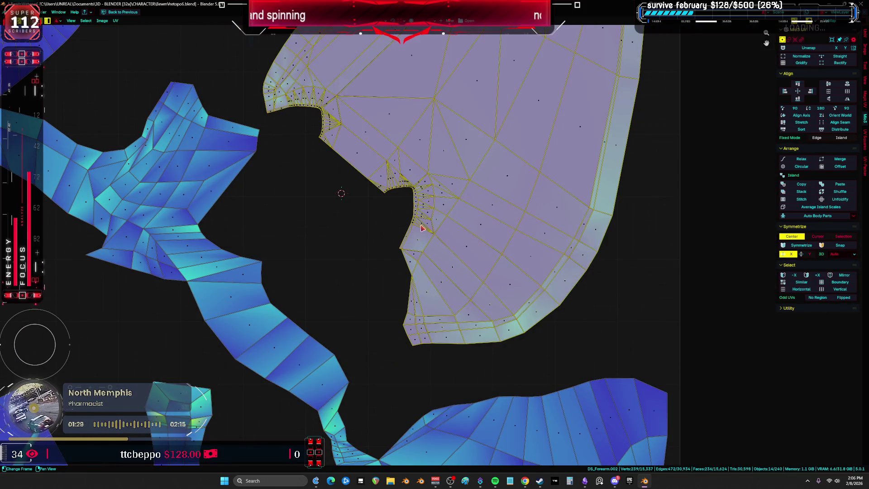
pyautogui.click(418, 209)
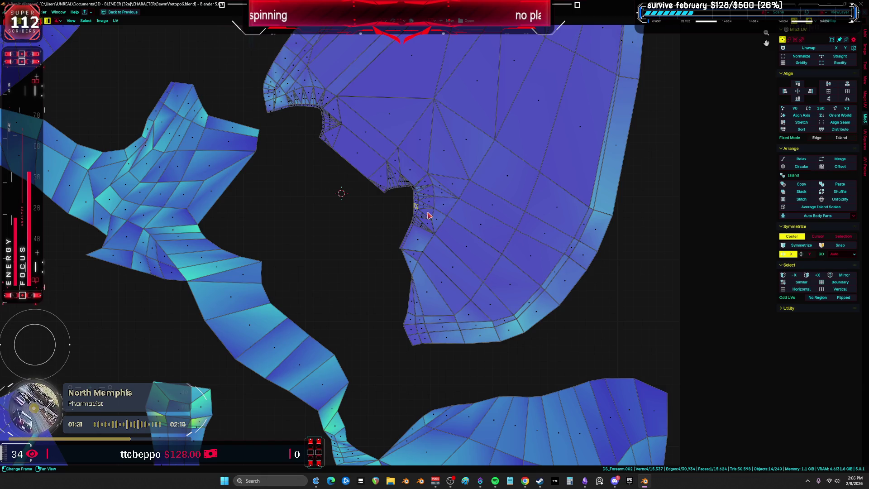
pyautogui.hotkey('ctrl', 'l')
pyautogui.press('shift')
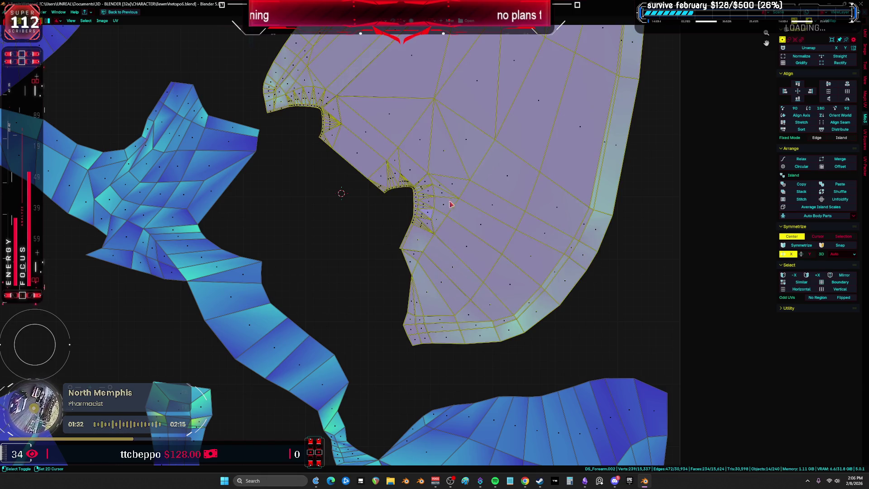
pyautogui.press('Home')
pyautogui.click(548, 192)
pyautogui.click(502, 94)
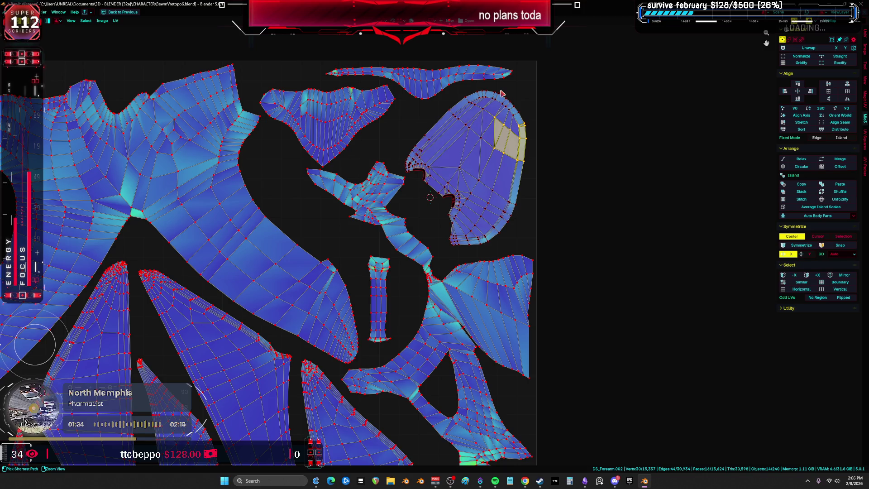
pyautogui.hotkey('ctrl', 'l')
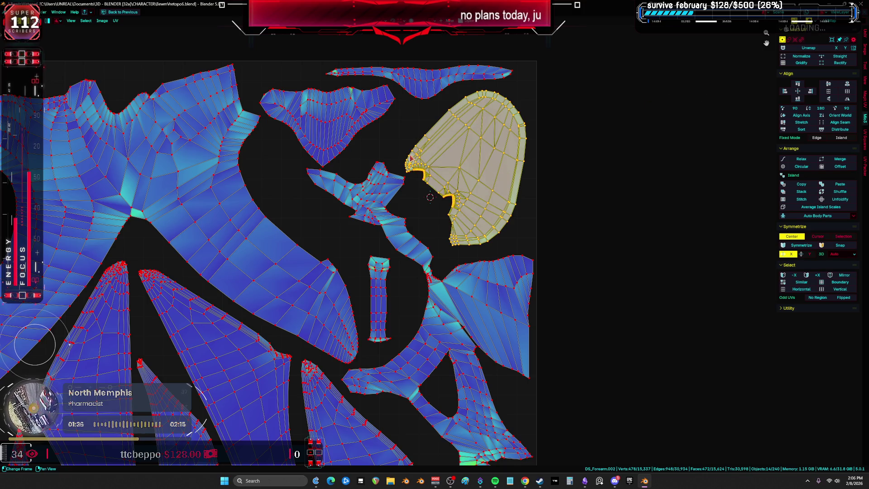
pyautogui.scroll(10, 414, 175)
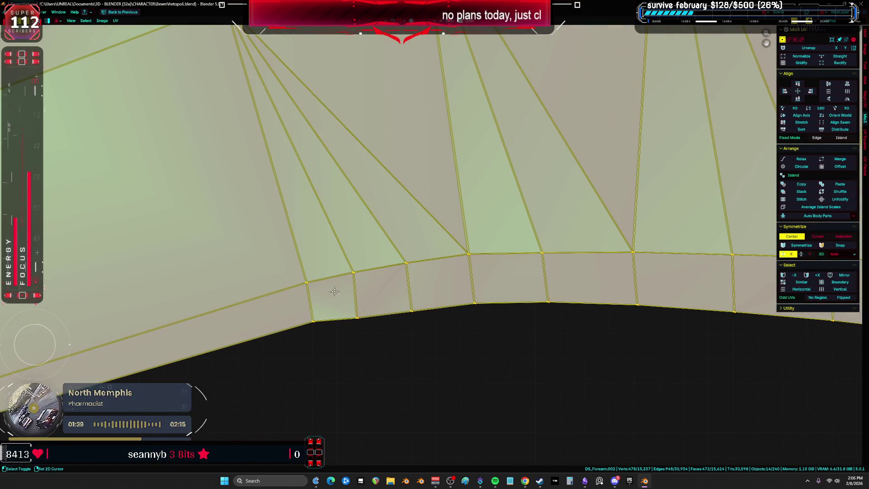
pyautogui.scroll(-5, 415, 244)
pyautogui.click(159, 300)
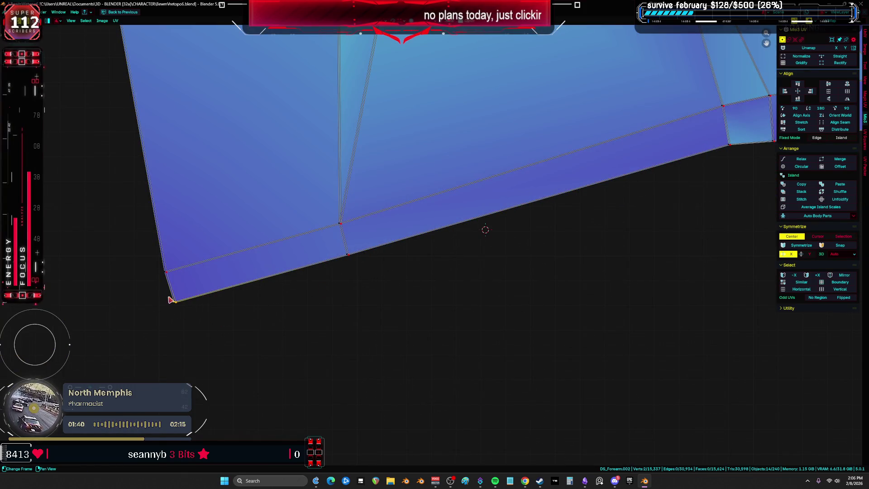
pyautogui.hotkey('ctrl', 'Tab')
pyautogui.click(145, 283)
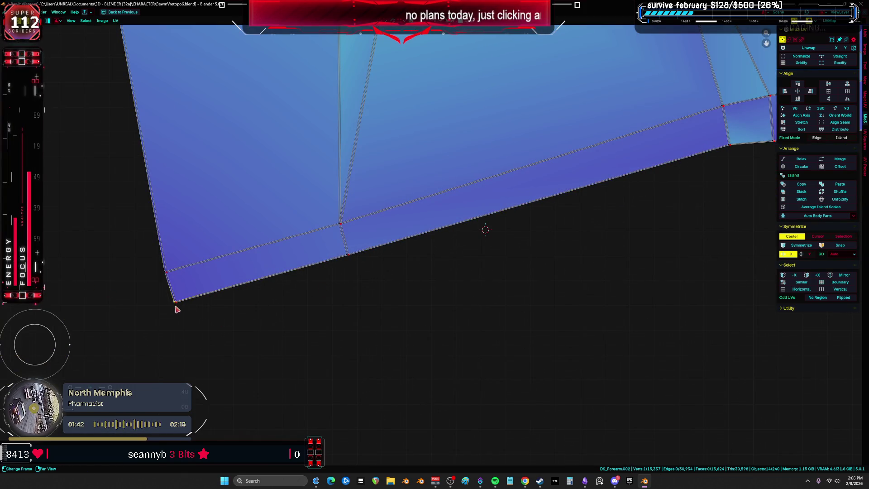
pyautogui.click(165, 272)
pyautogui.press('g')
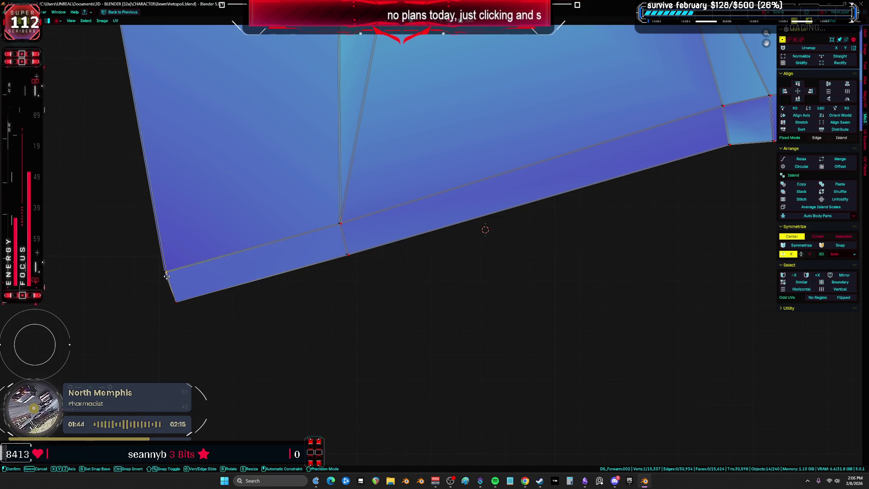
pyautogui.rightClick(167, 272)
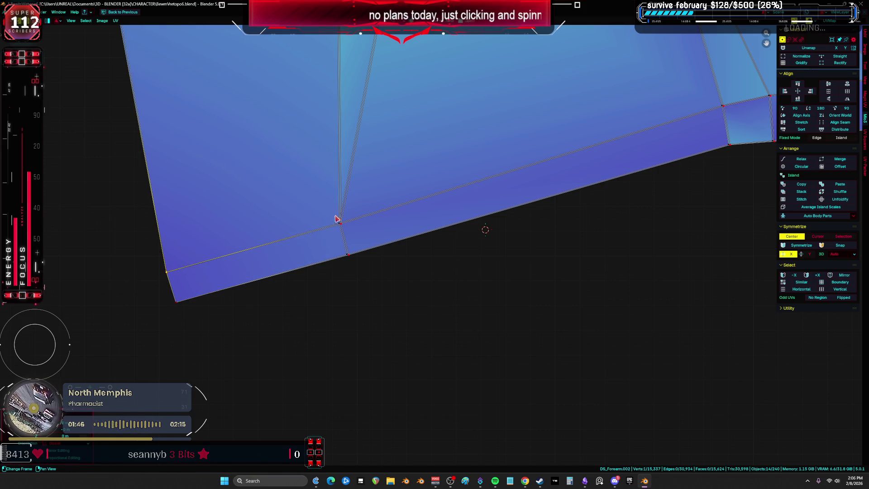
pyautogui.press('g')
pyautogui.rightClick(350, 227)
pyautogui.click(348, 255)
pyautogui.press('g')
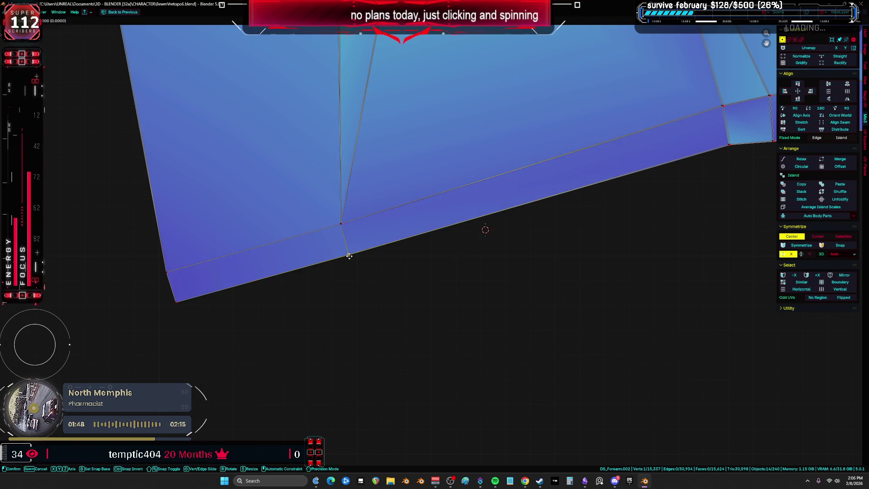
pyautogui.rightClick(349, 256)
pyautogui.press('KP_Decimal')
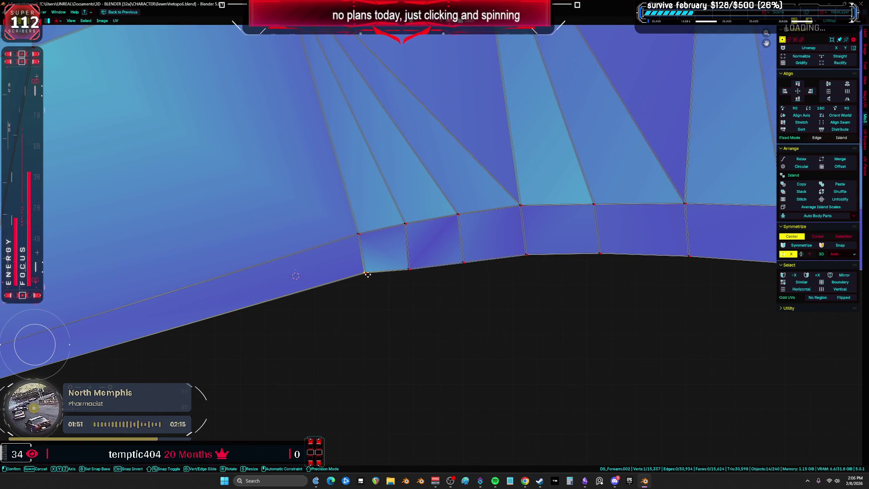
pyautogui.click(358, 234)
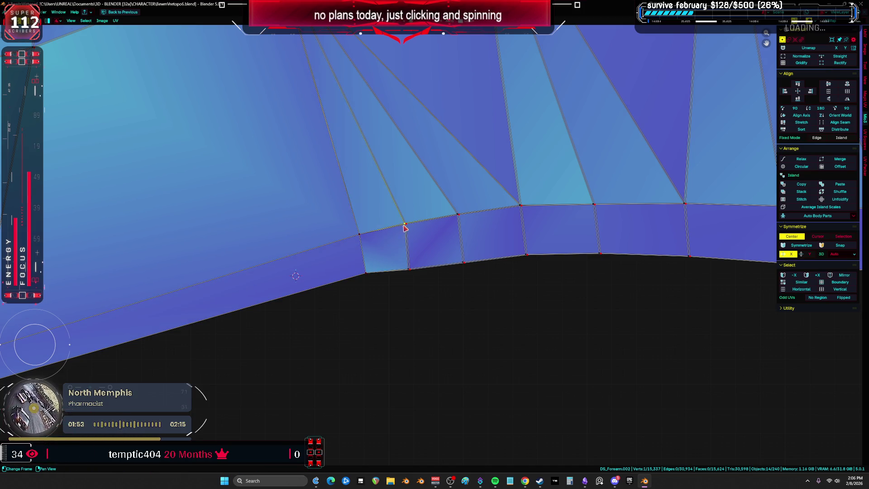
pyautogui.keyDown('ctrl'); pyautogui.click(407, 272); pyautogui.keyUp('ctrl')
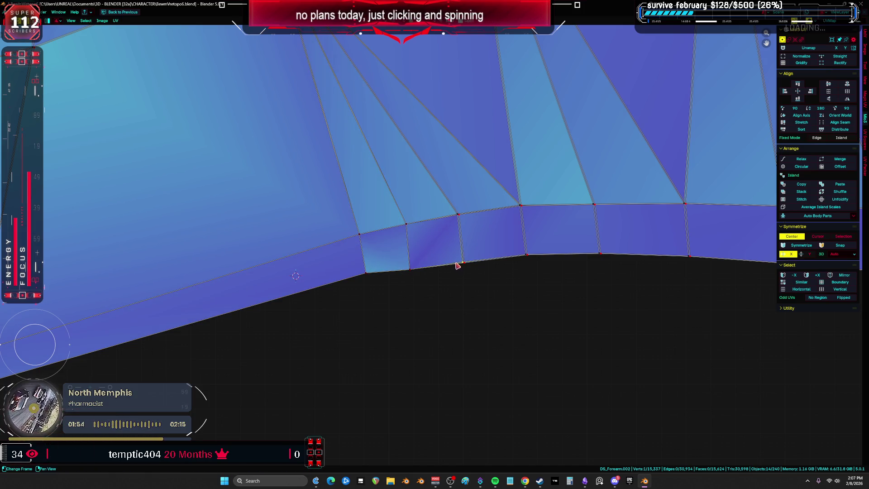
pyautogui.click(459, 214)
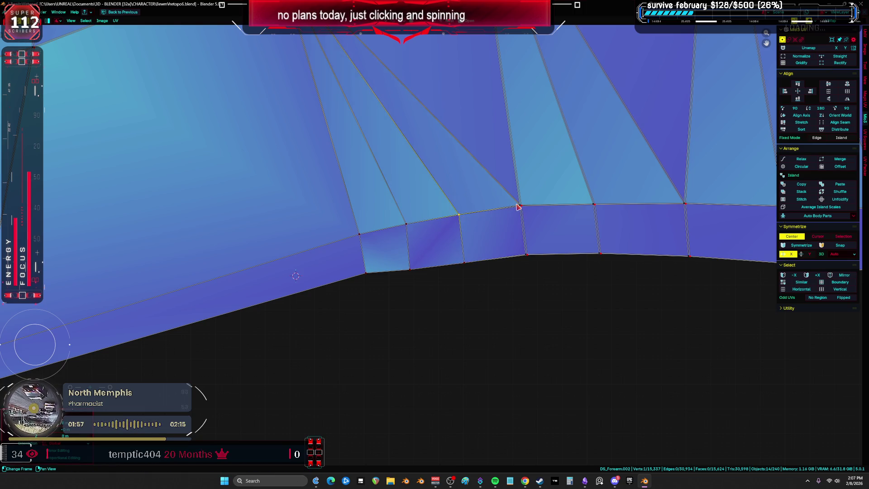
pyautogui.click(594, 205)
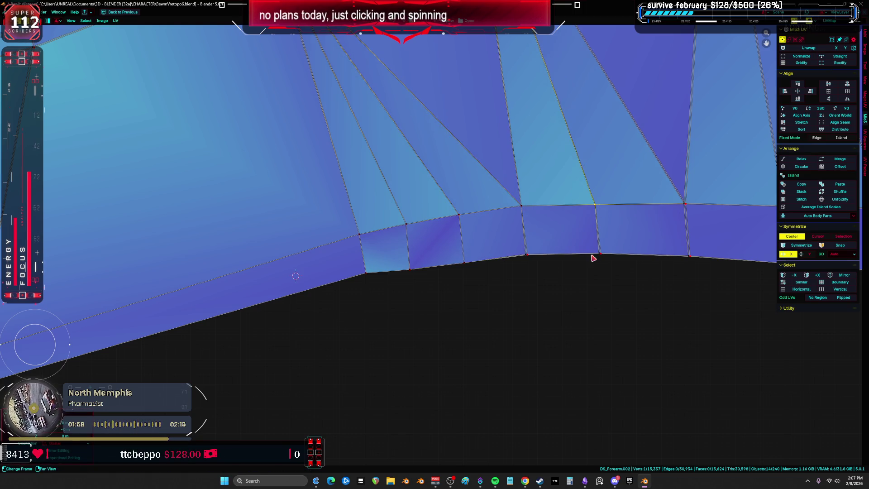
pyautogui.click(599, 255)
pyautogui.click(526, 254)
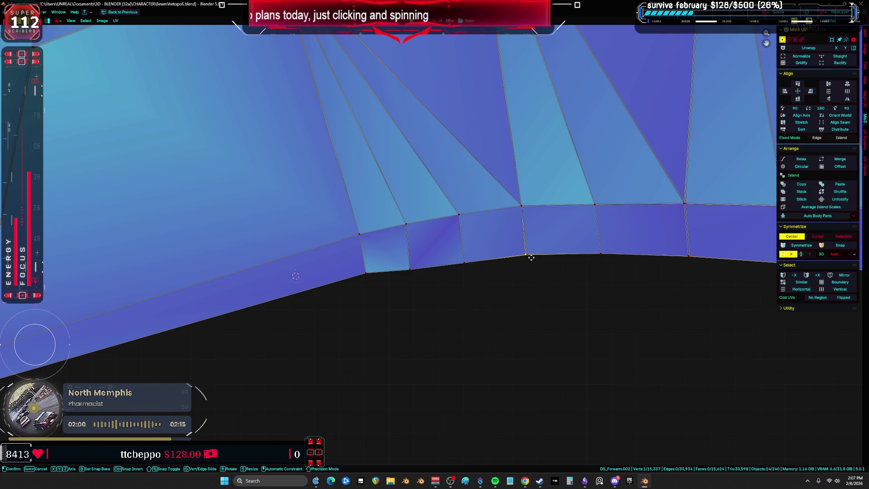
pyautogui.keyDown('shift'); pyautogui.rightClick(671, 236); pyautogui.keyUp('shift')
pyautogui.moveTo(671, 235); pyautogui.dragTo(432, 220, button='middle')
pyautogui.click(456, 203)
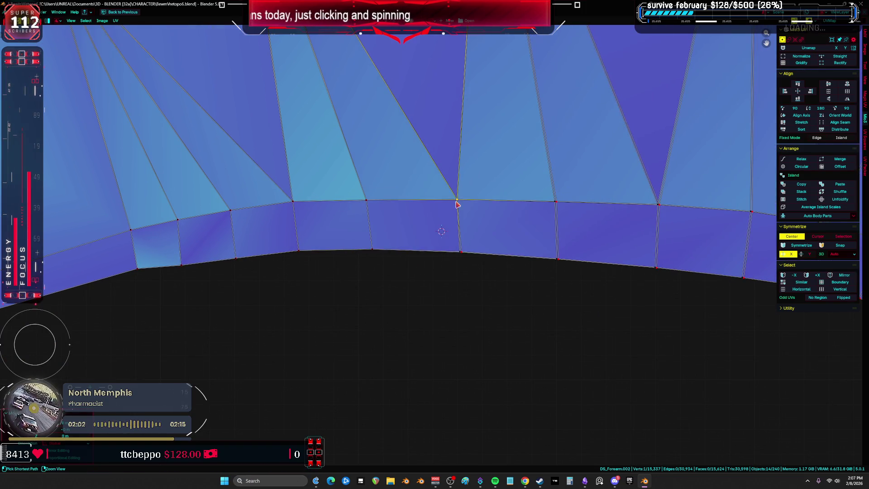
pyautogui.click(461, 253)
pyautogui.click(561, 254)
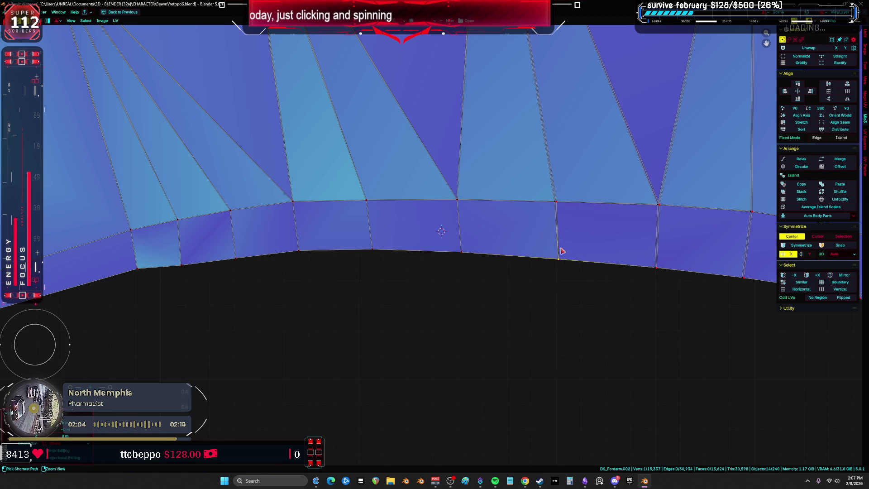
# - Box-select part of the forearm island and grow the selection to the whole island
pyautogui.scroll(-5, 607, 210)
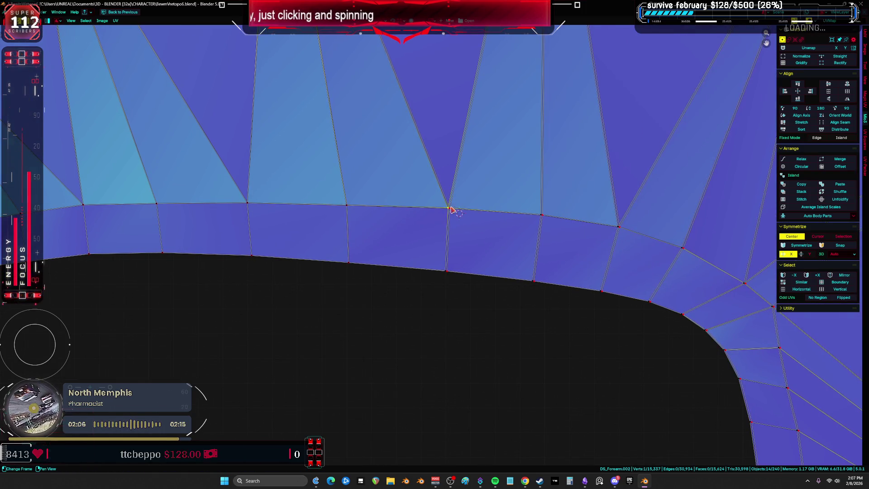
pyautogui.scroll(4, 492, 219)
pyautogui.scroll(-4, 496, 222)
pyautogui.scroll(4, 500, 231)
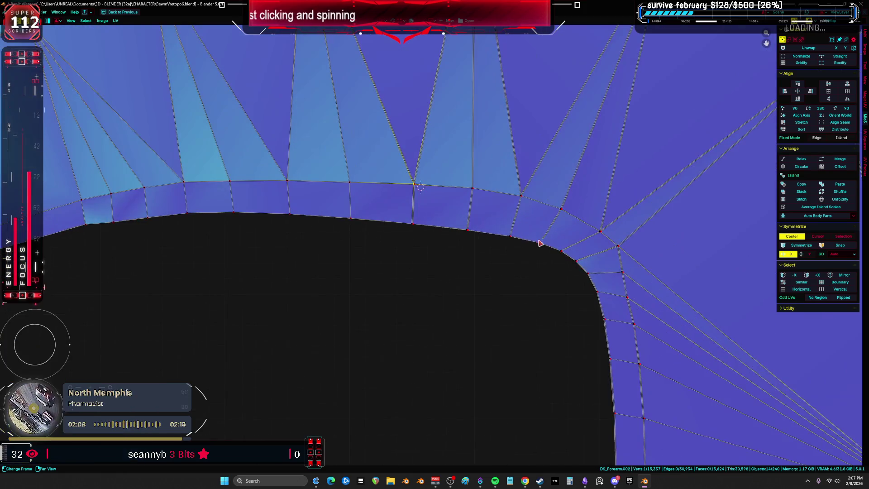
pyautogui.scroll(1, 505, 243)
pyautogui.scroll(-7, 504, 243)
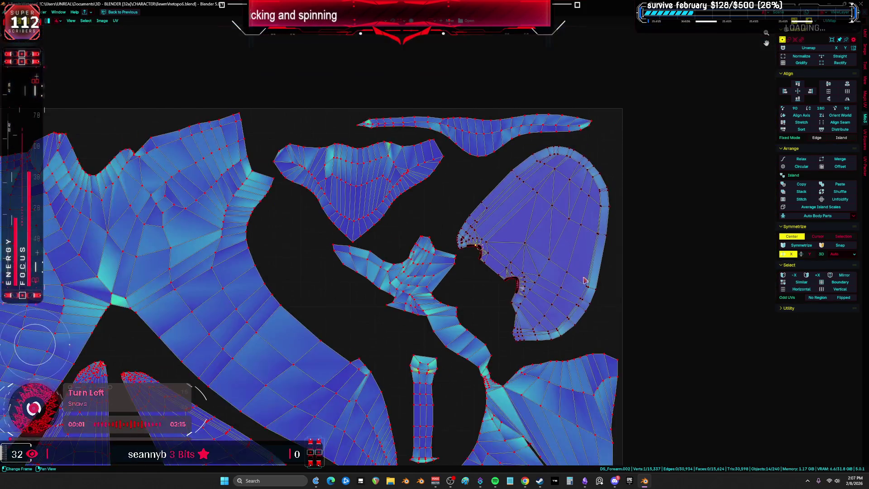
pyautogui.moveTo(639, 286)
pyautogui.mouseDown()
pyautogui.moveTo(511, 206)
pyautogui.moveTo(475, 193)
pyautogui.mouseUp()
pyautogui.press('ctrl+KP_Add')
pyautogui.press('ctrl+KP_Add')
pyautogui.press('ctrl+KP_Add')
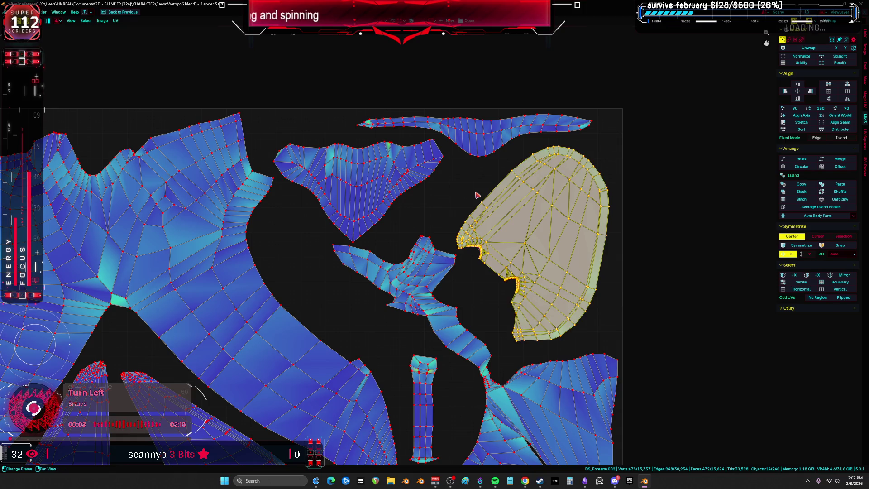
# - Merge the island's UVs by distance with a merge distance of 0.00001
pyautogui.scroll(4, 475, 194)
pyautogui.scroll(6, 416, 267)
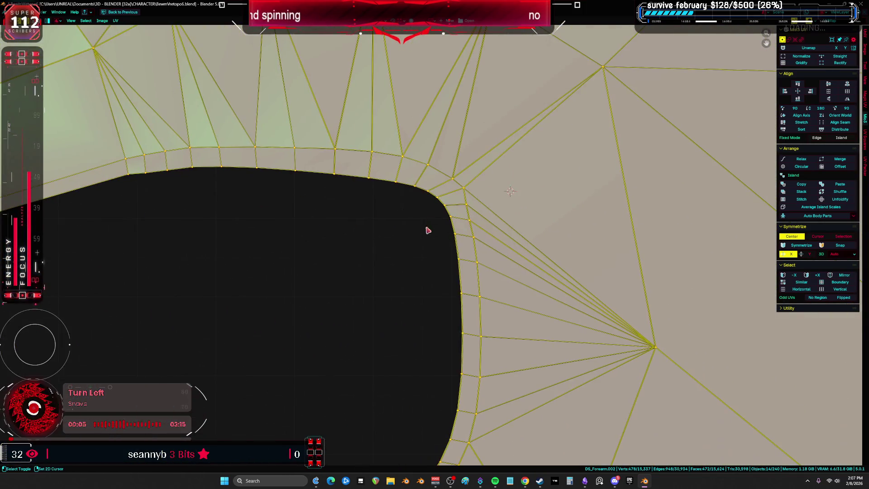
pyautogui.press('m')
pyautogui.click(374, 228)
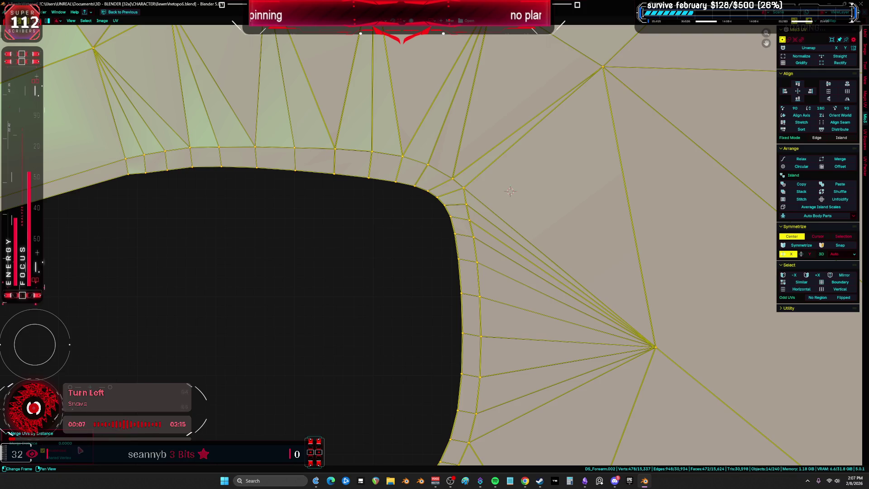
pyautogui.write('0.00001')
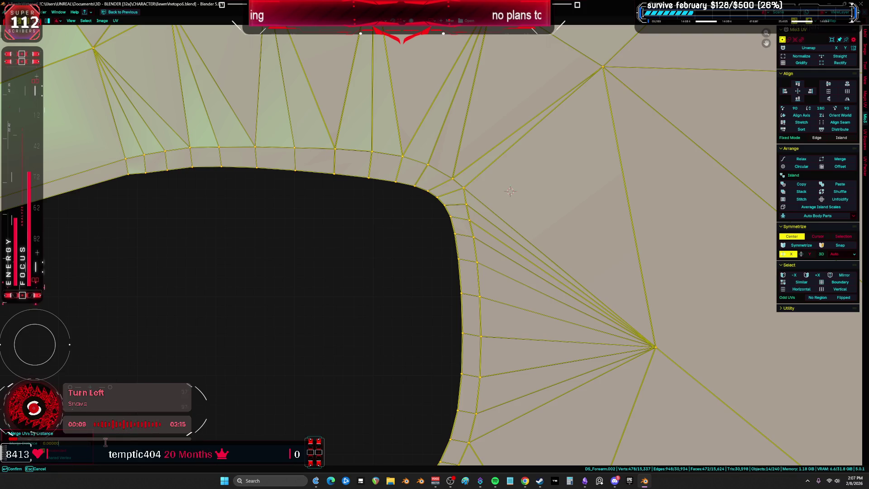
pyautogui.press('Return')
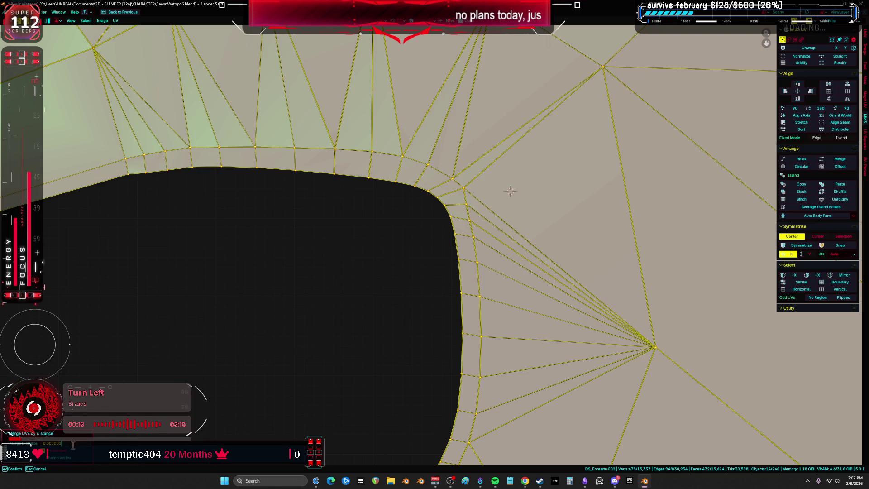
# - Restore the merge settings, leaving the merge distance at 0.001
pyautogui.press('Return')
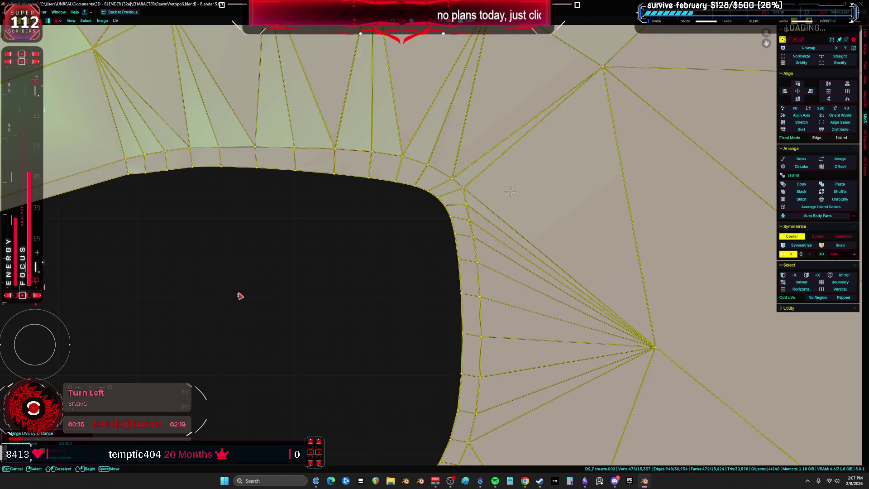
pyautogui.click(240, 296)
pyautogui.hotkey('ctrl', 'z')
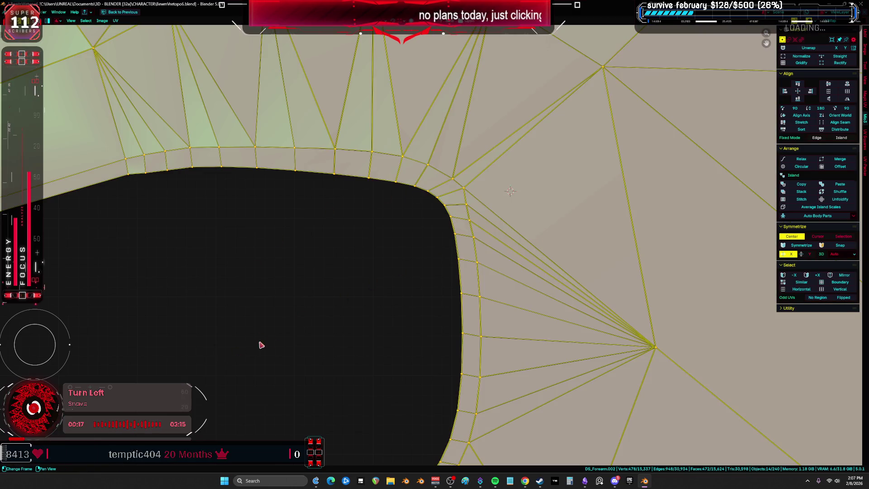
pyautogui.click(94, 440)
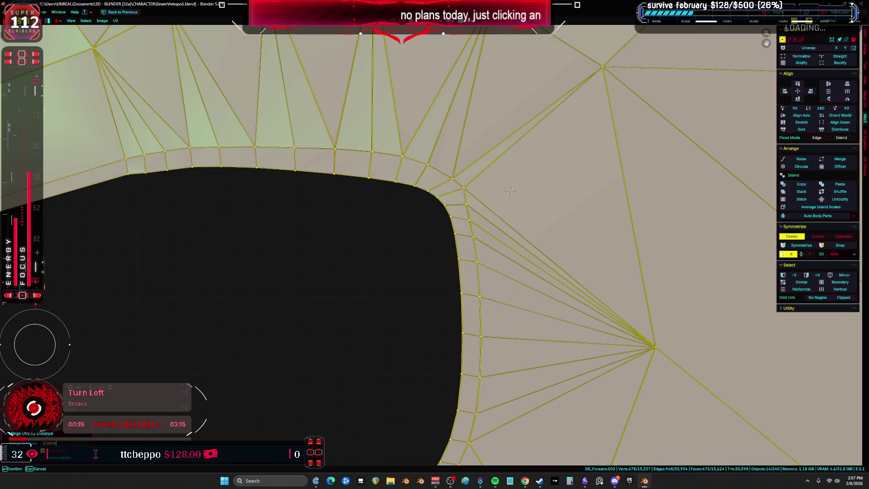
pyautogui.press('Return')
# - Clear the UV selection and pick the vertices at the island's notch
pyautogui.hotkey('alt', 'a')
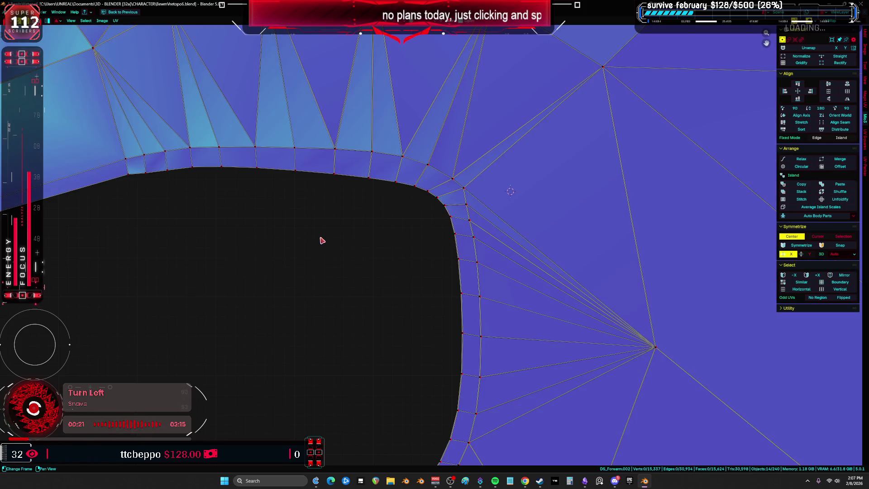
pyautogui.press('a')
pyautogui.scroll(-3, 339, 295)
pyautogui.hotkey('alt', 'a')
pyautogui.click(389, 244)
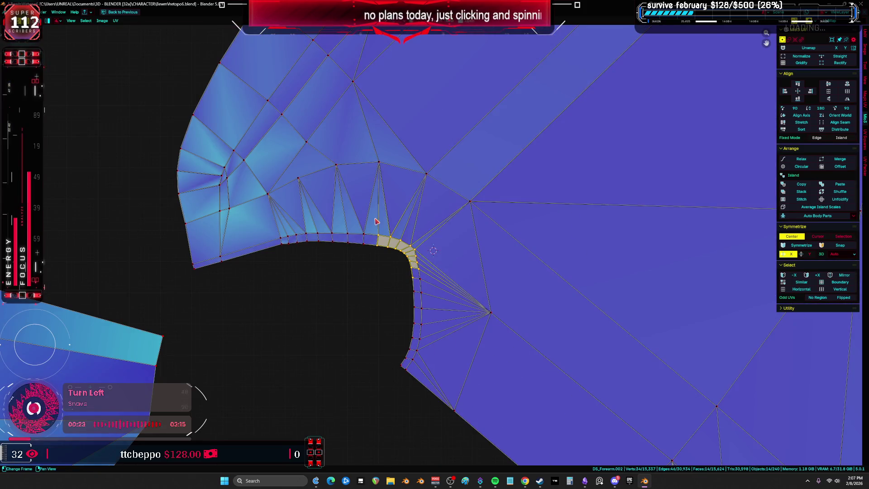
# - Select the linked forearm island and merge its UVs by distance, undoing and redoing the merge
pyautogui.press('a')
pyautogui.hotkey('ctrl', 'l')
pyautogui.scroll(5, 375, 221)
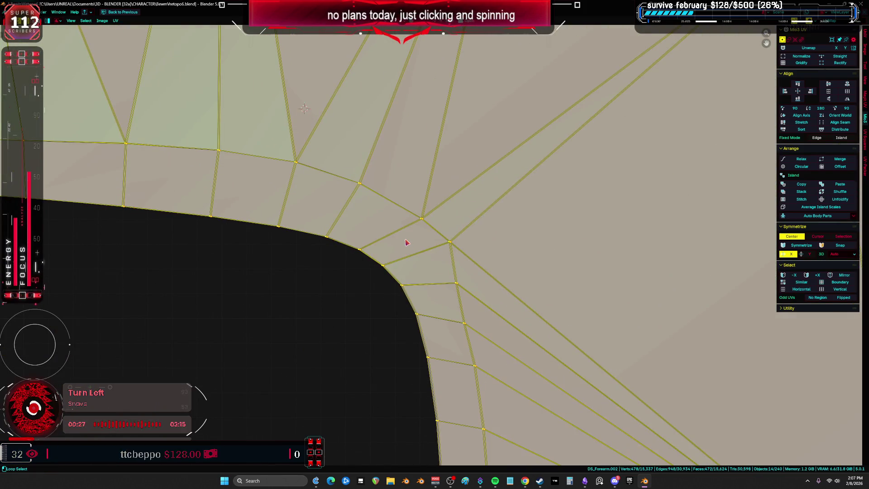
pyautogui.press('m')
pyautogui.click(406, 242)
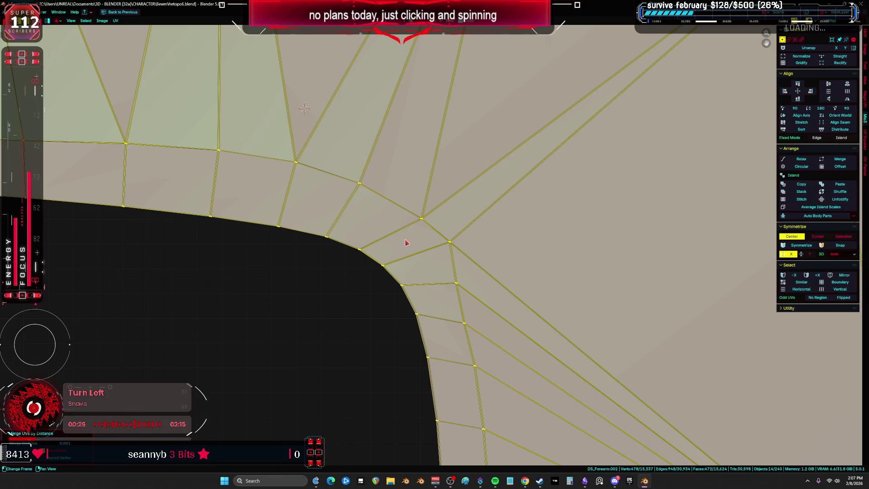
pyautogui.hotkey('ctrl', 'z')
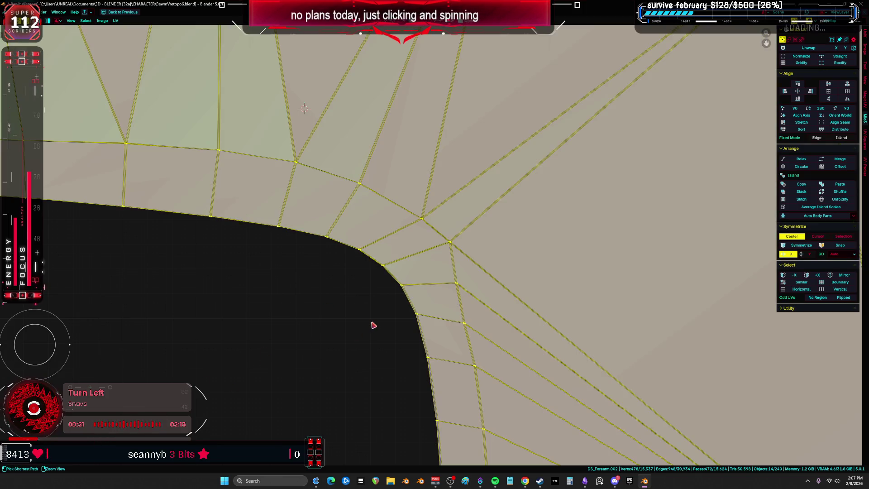
pyautogui.press('m')
pyautogui.click(358, 320)
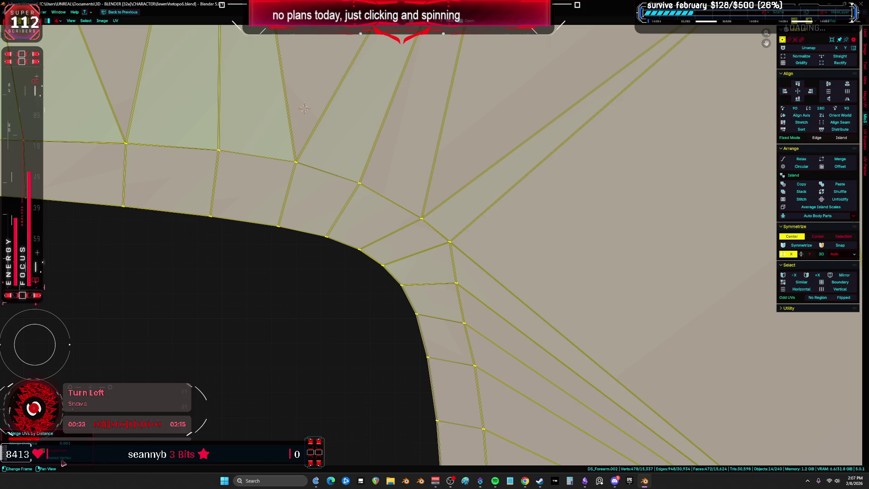
pyautogui.scroll(-10, 357, 326)
pyautogui.scroll(10, 335, 325)
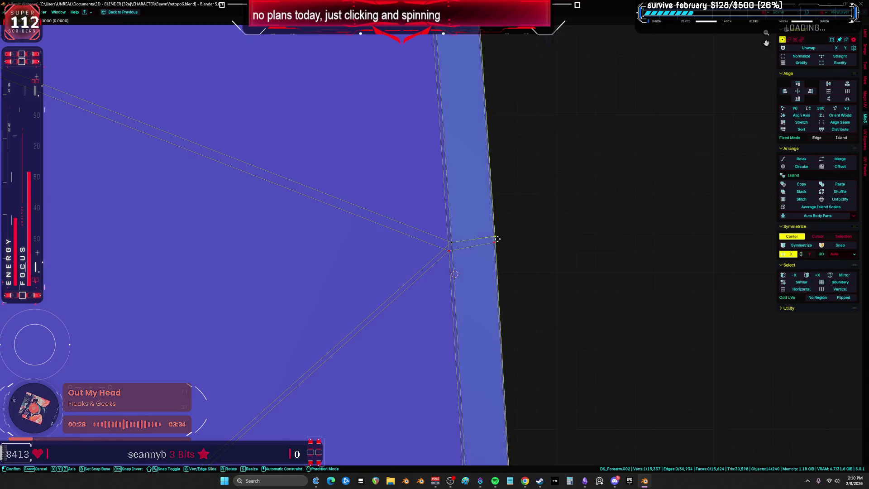
# - Move the selected stray vertex into a tidier spot on the island outline
pyautogui.scroll(-6, 487, 316)
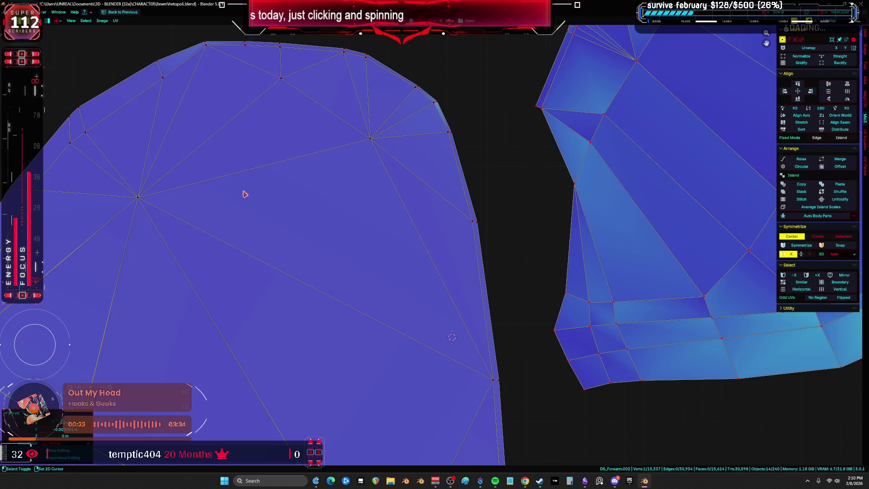
pyautogui.scroll(3, 244, 194)
pyautogui.scroll(4, 296, 227)
pyautogui.press('g')
pyautogui.click(302, 181)
# - Select further stray vertices on the island's edge and interior for repositioning
pyautogui.click(252, 142)
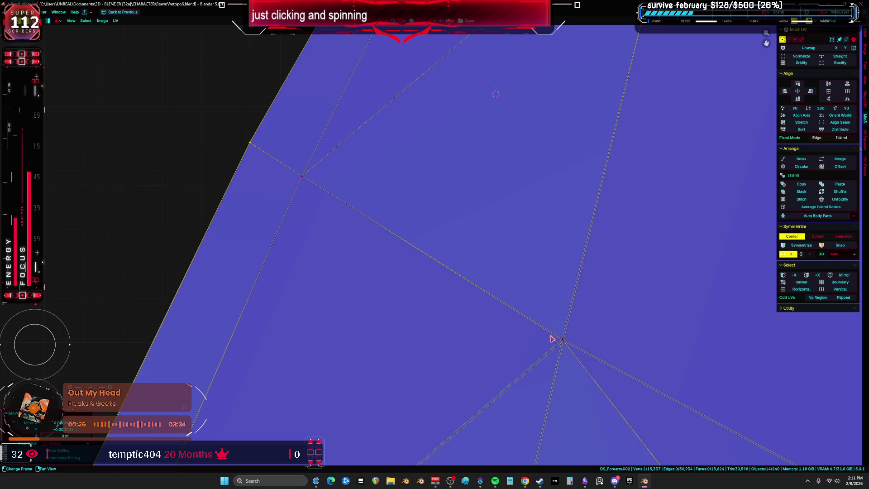
pyautogui.scroll(-4, 551, 338)
pyautogui.click(598, 132)
pyautogui.click(570, 283)
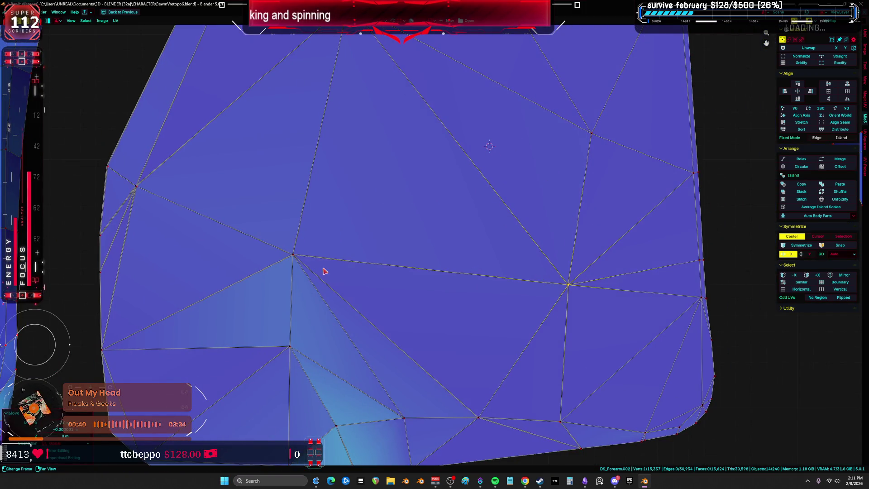
pyautogui.click(294, 253)
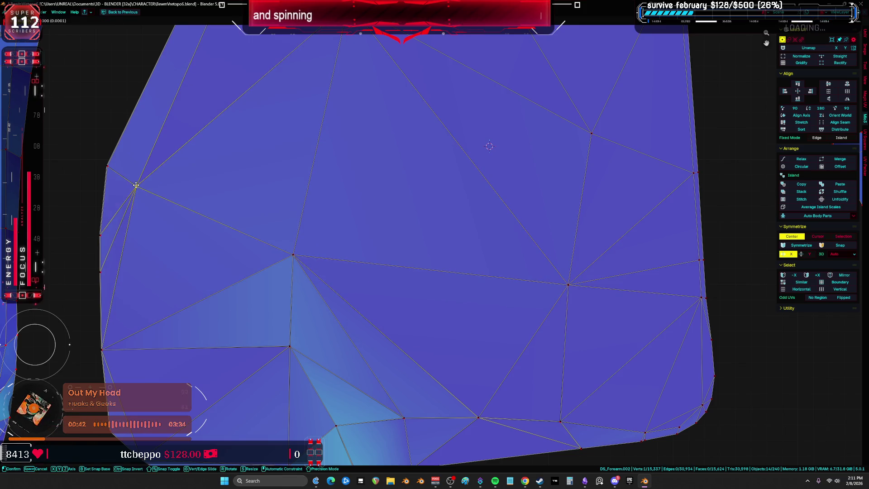
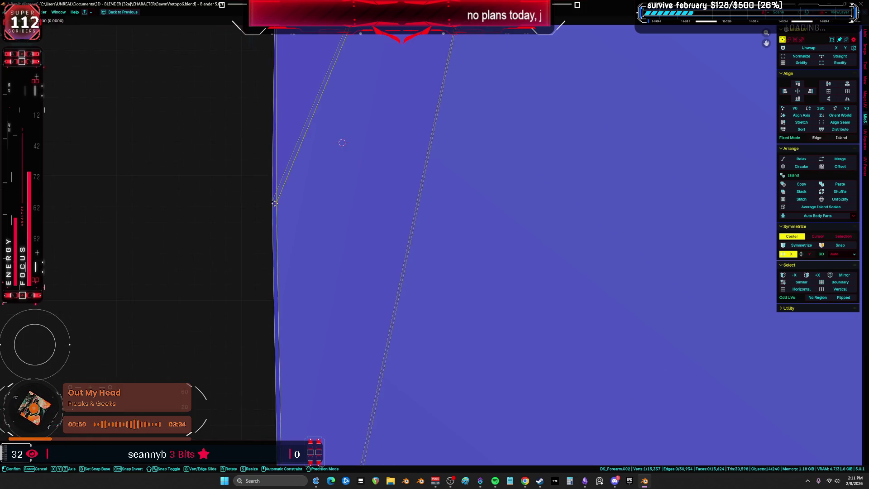
# - Nudge the forearm UV vertices to close the gap and merge the doubled edges
pyautogui.click(274, 203)
pyautogui.scroll(-3, 355, 271)
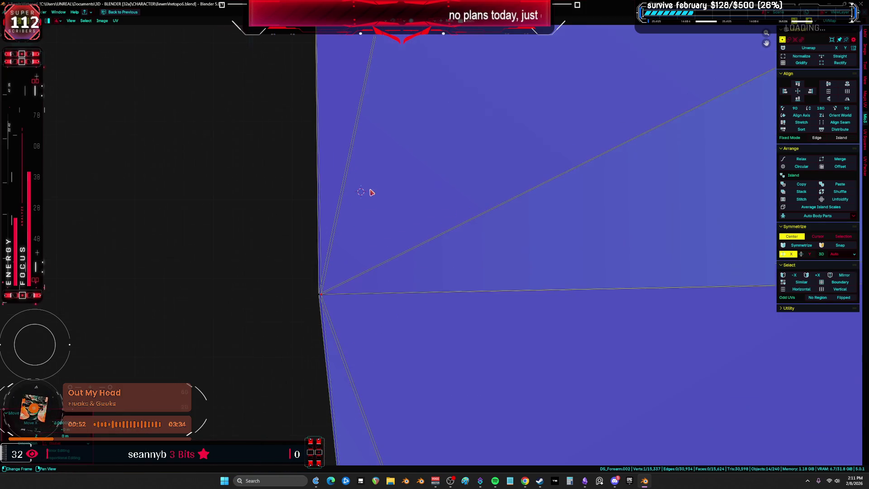
pyautogui.scroll(-3, 504, 310)
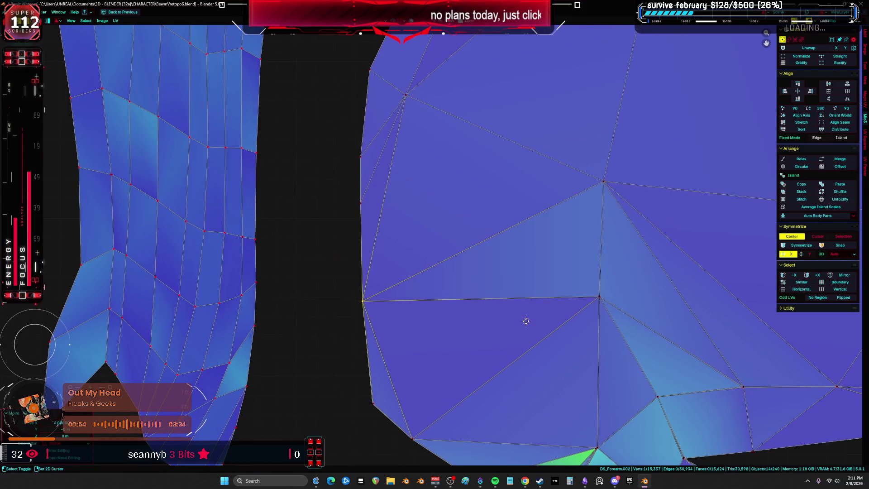
pyautogui.scroll(1, 481, 189)
pyautogui.scroll(4, 481, 189)
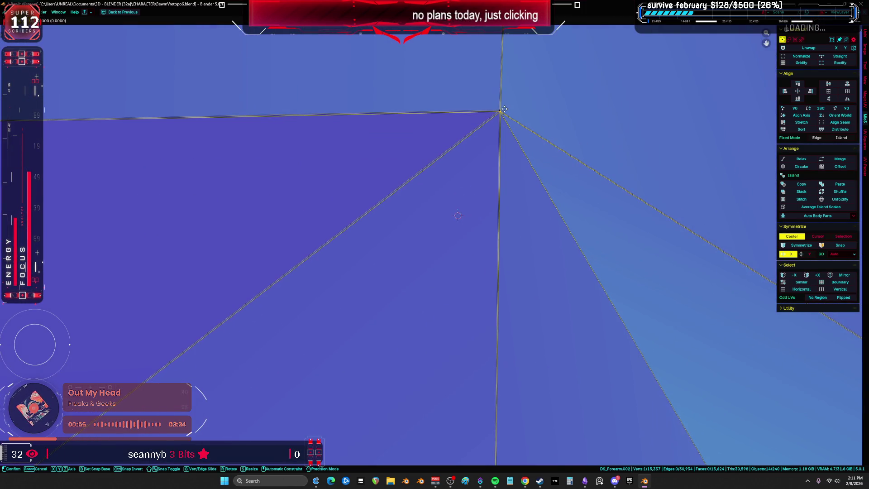
pyautogui.moveTo(500, 111); pyautogui.dragTo(501, 112)
pyautogui.scroll(-2, 604, 249)
pyautogui.scroll(4, 478, 208)
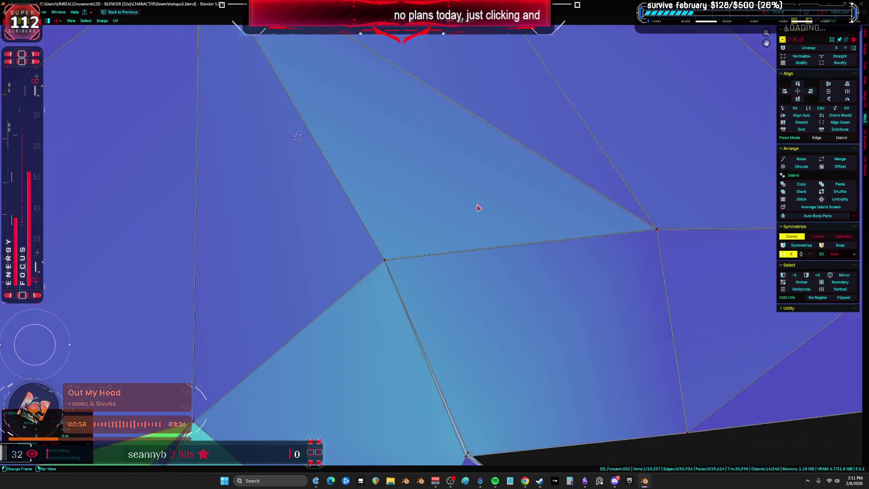
pyautogui.click(372, 279)
pyautogui.scroll(1, 370, 276)
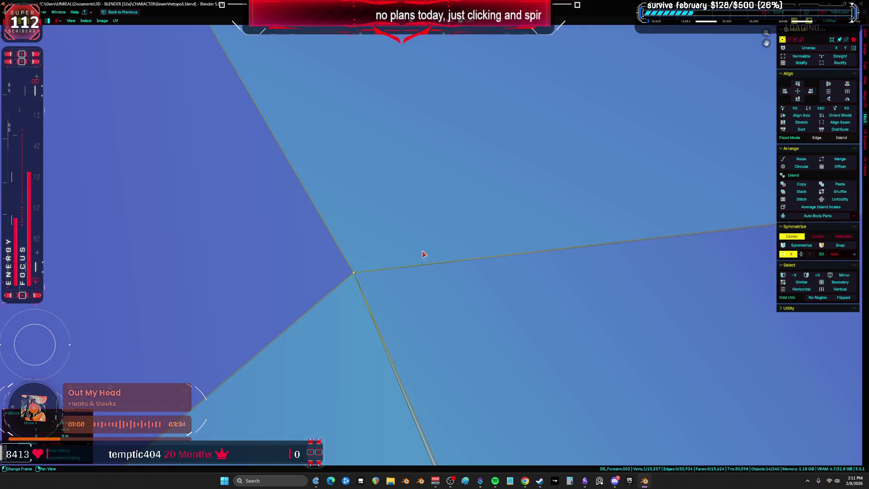
pyautogui.moveTo(423, 252); pyautogui.dragTo(544, 209)
pyautogui.scroll(-3, 693, 199)
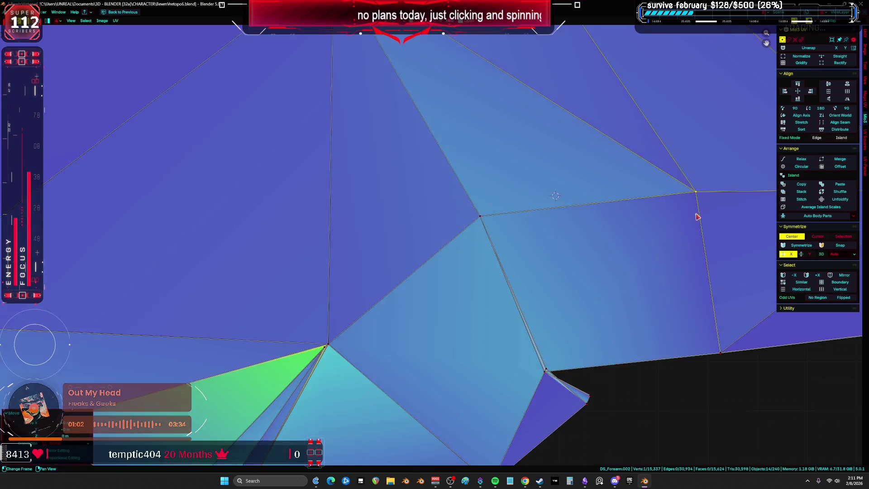
pyautogui.scroll(4, 355, 227)
pyautogui.scroll(-6, 434, 263)
pyautogui.scroll(6, 439, 264)
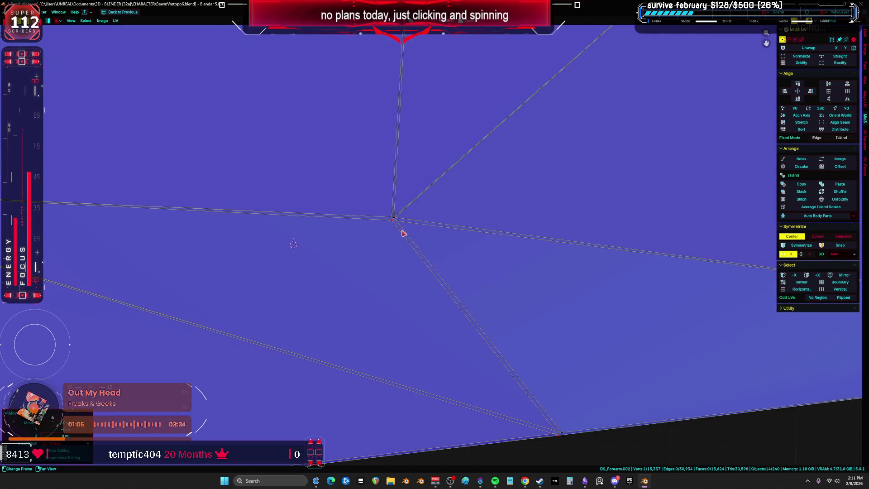
pyautogui.moveTo(394, 218); pyautogui.dragTo(392, 220)
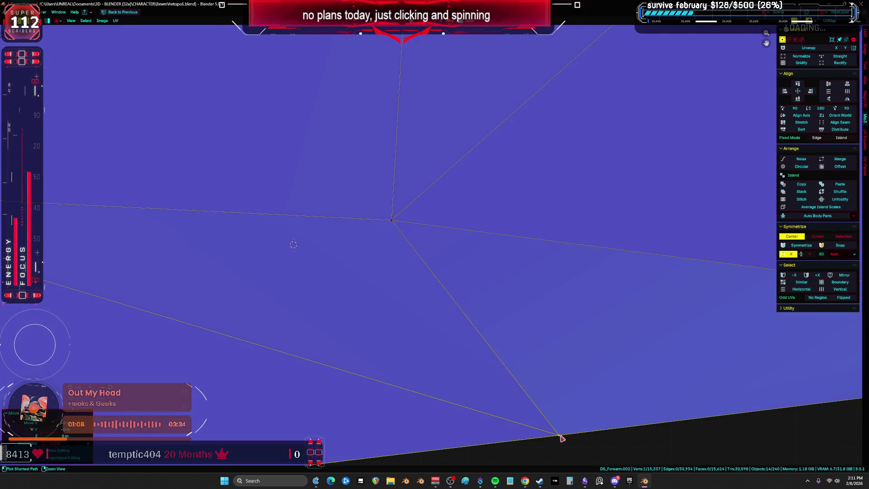
# - Reposition the island's corner vertex and the triangle tip vertices, moving the upper corner up and right
pyautogui.keyDown('shift'); pyautogui.scroll(-3, 447, 297); pyautogui.keyUp('shift')
pyautogui.keyDown('shift'); pyautogui.scroll(-4, 663, 194); pyautogui.keyUp('shift')
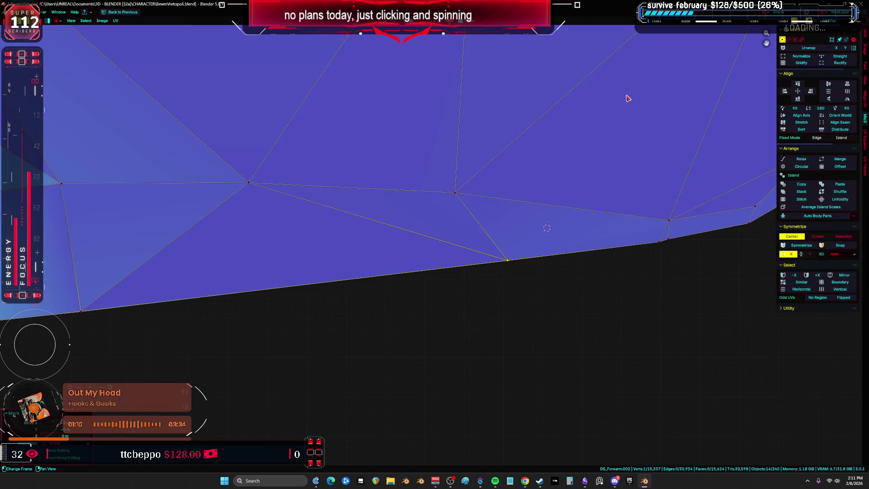
pyautogui.scroll(5, 533, 326)
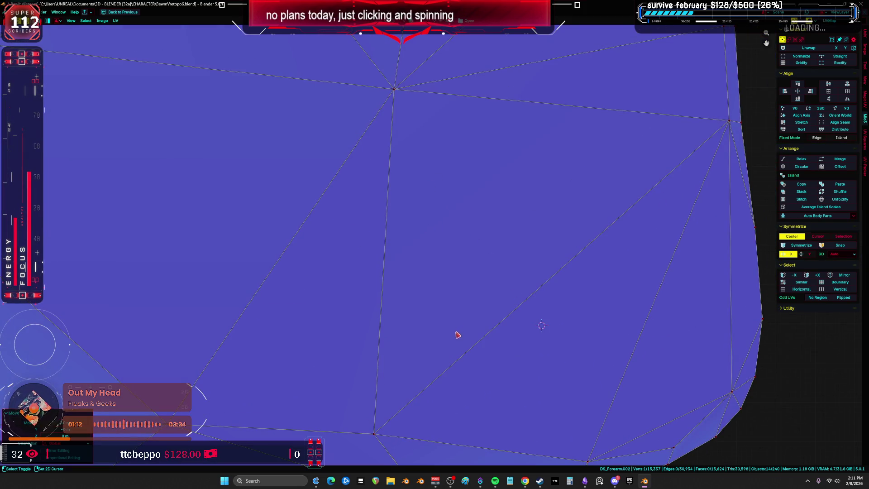
pyautogui.keyDown('shift'); pyautogui.scroll(-3, 458, 271); pyautogui.keyUp('shift')
pyautogui.scroll(-3, 389, 240)
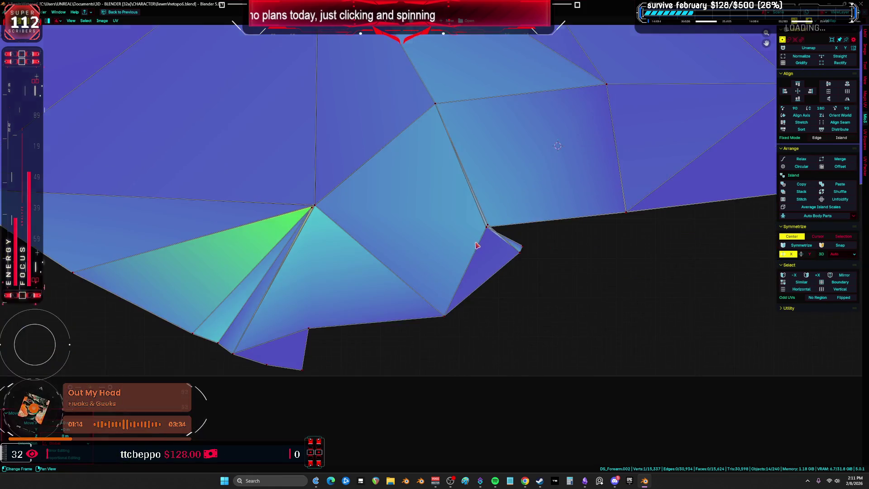
pyautogui.scroll(6, 488, 227)
pyautogui.moveTo(498, 197); pyautogui.dragTo(491, 200)
pyautogui.moveTo(610, 301); pyautogui.dragTo(384, 225, button='middle')
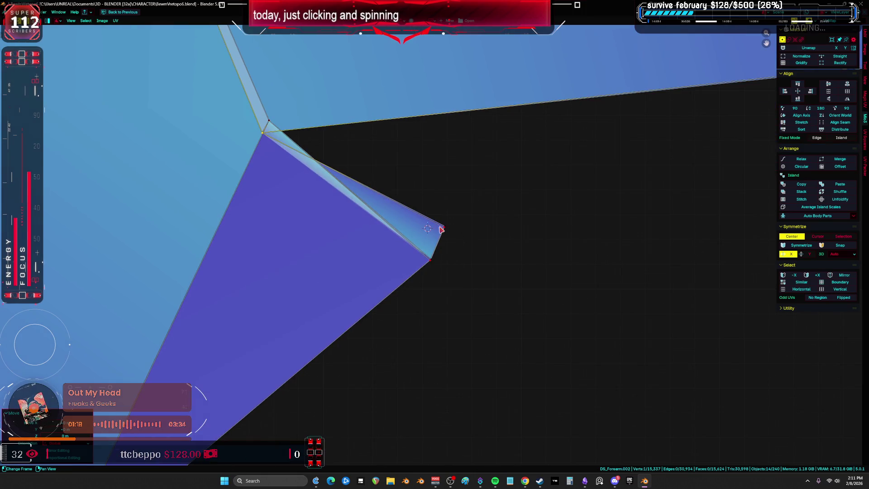
pyautogui.click(444, 227)
pyautogui.click(433, 259)
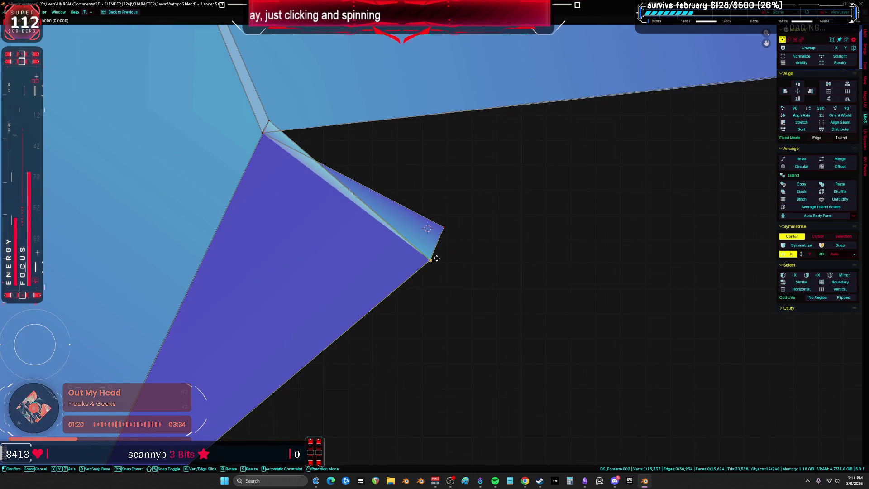
pyautogui.scroll(-3, 442, 258)
pyautogui.scroll(4, 540, 161)
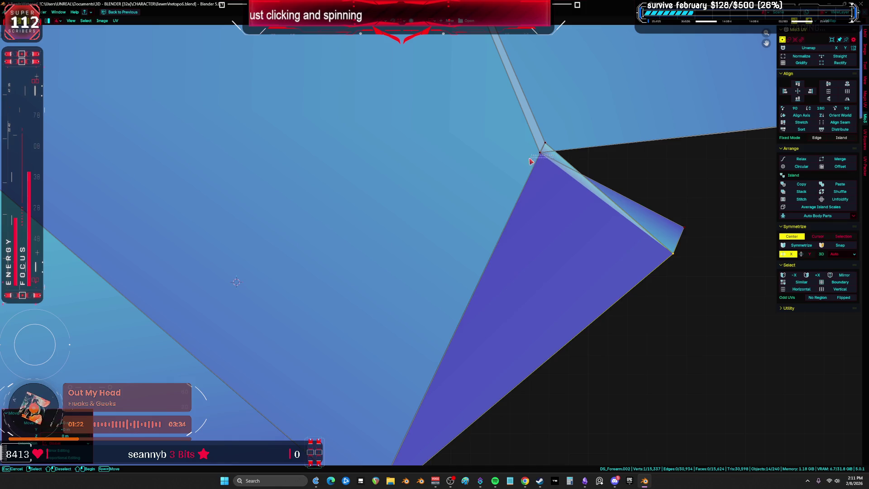
pyautogui.moveTo(539, 151)
pyautogui.mouseDown()
pyautogui.moveTo(549, 144)
pyautogui.moveTo(542, 134)
pyautogui.mouseUp()
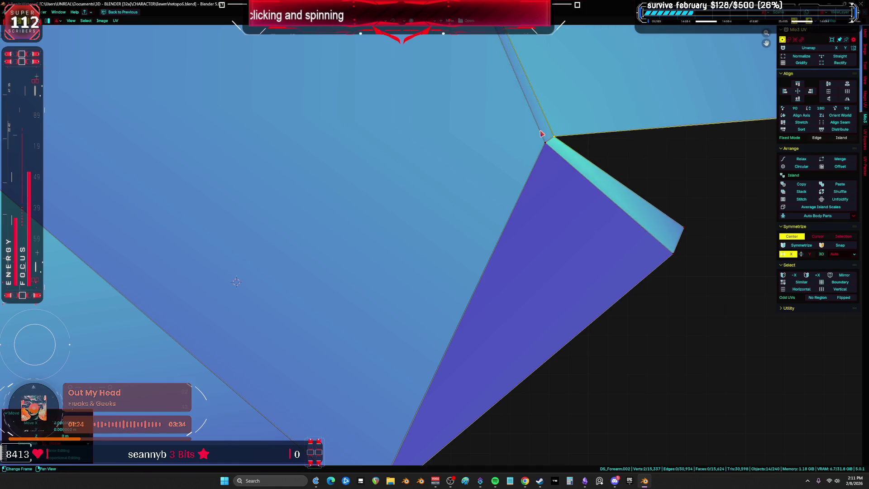
pyautogui.scroll(-3, 542, 134)
pyautogui.scroll(5, 407, 263)
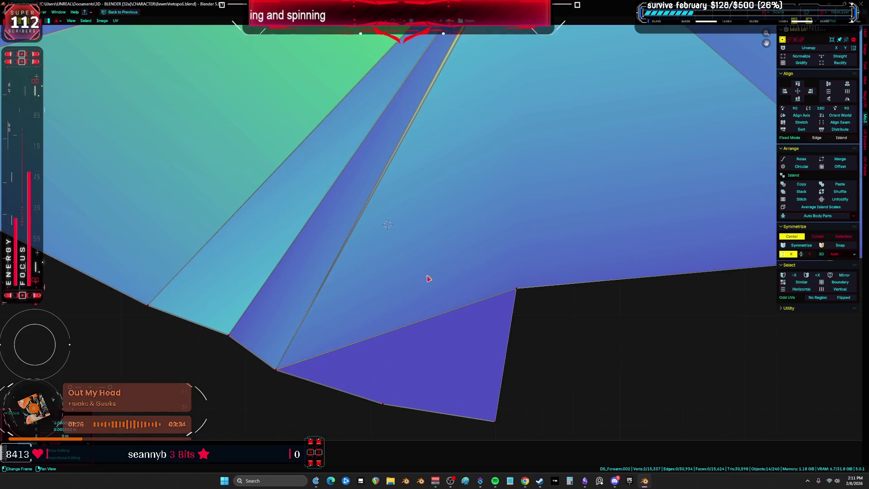
# - Adjust the bottom-edge and apex vertices to reduce stretching, zooming in to inspect the result
pyautogui.click(381, 410)
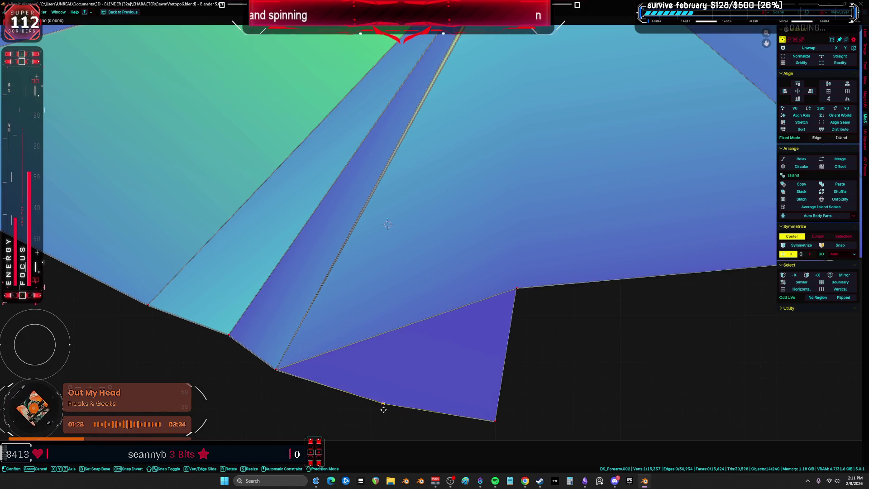
pyautogui.click(494, 420)
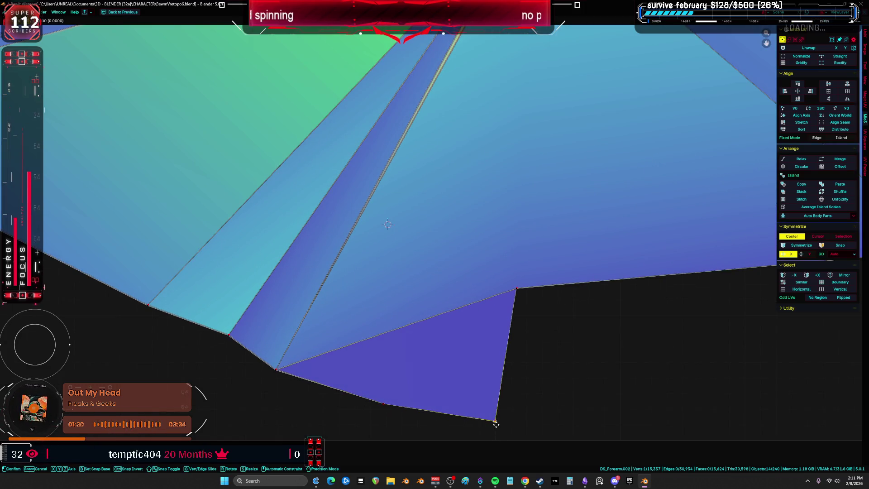
pyautogui.click(275, 370)
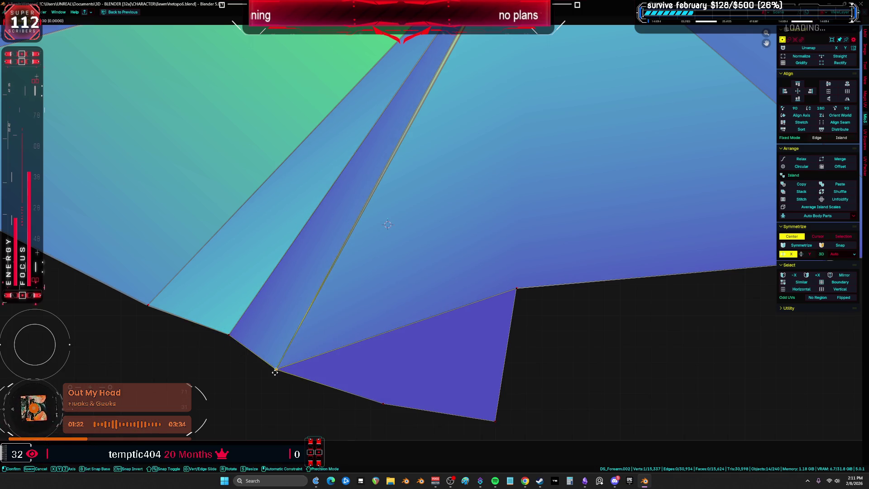
pyautogui.scroll(3, 256, 348)
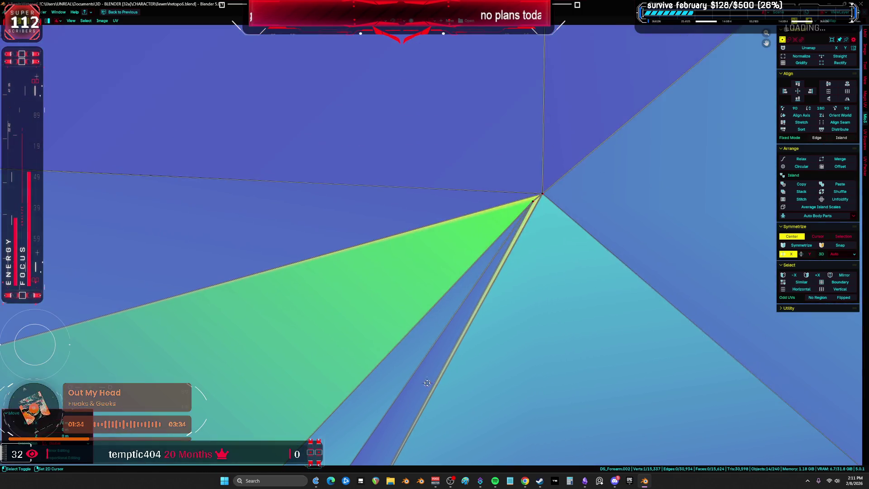
pyautogui.moveTo(528, 227); pyautogui.dragTo(534, 195)
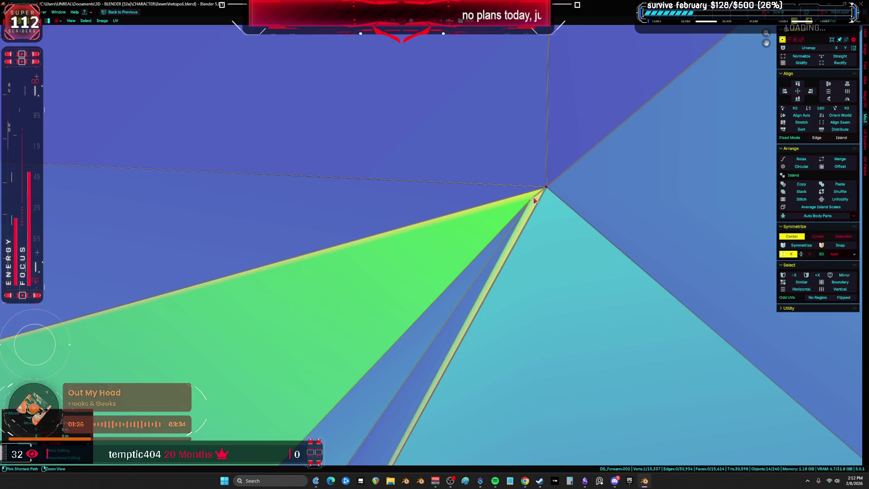
pyautogui.click(518, 197)
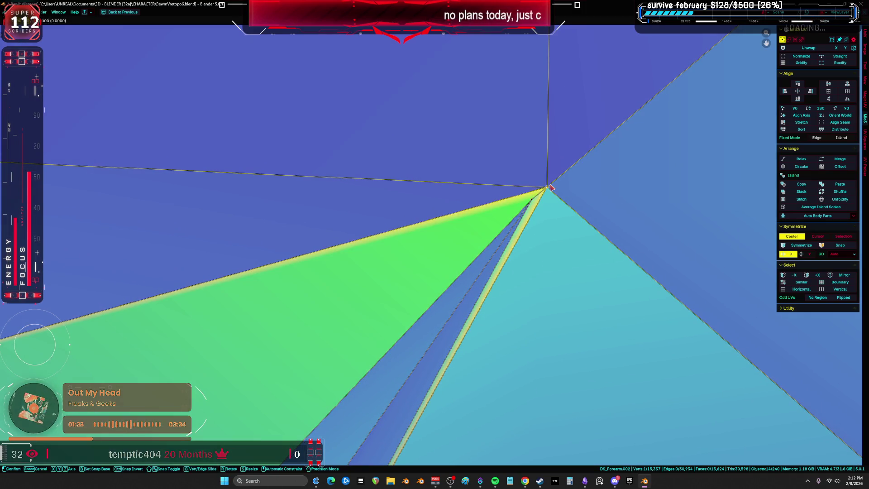
pyautogui.scroll(-3, 320, 288)
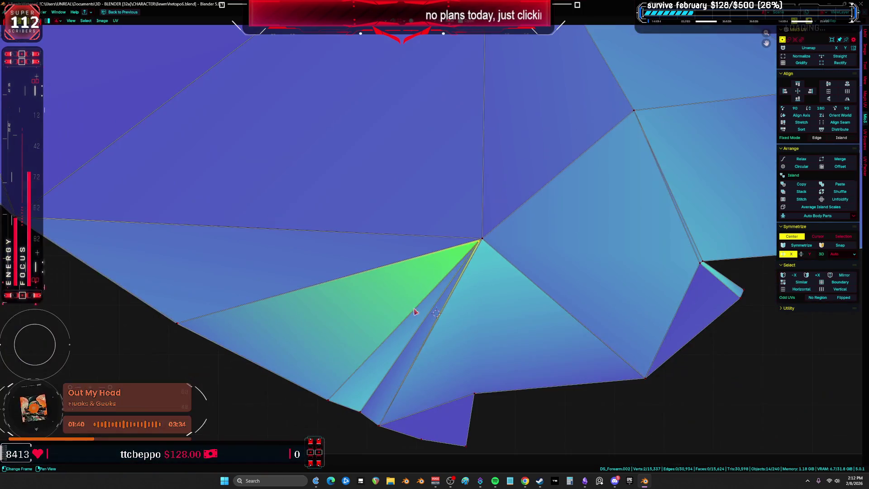
pyautogui.moveTo(430, 265); pyautogui.dragTo(457, 167, button='middle')
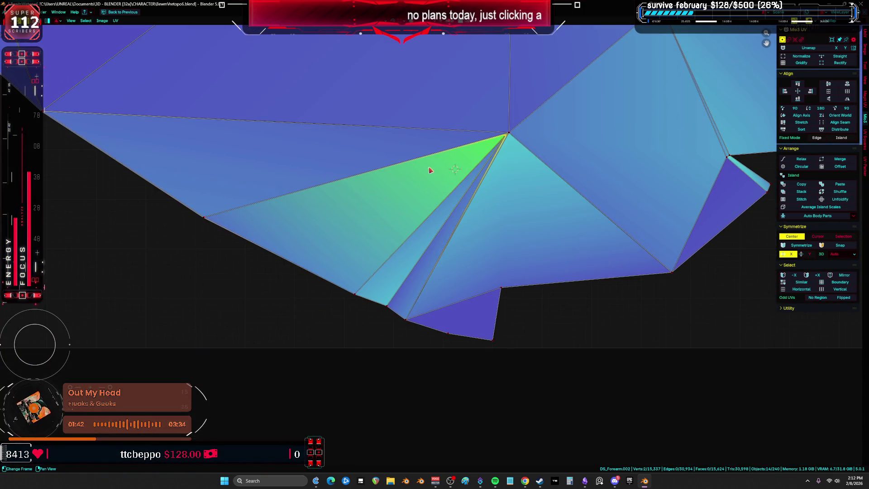
pyautogui.scroll(3, 484, 182)
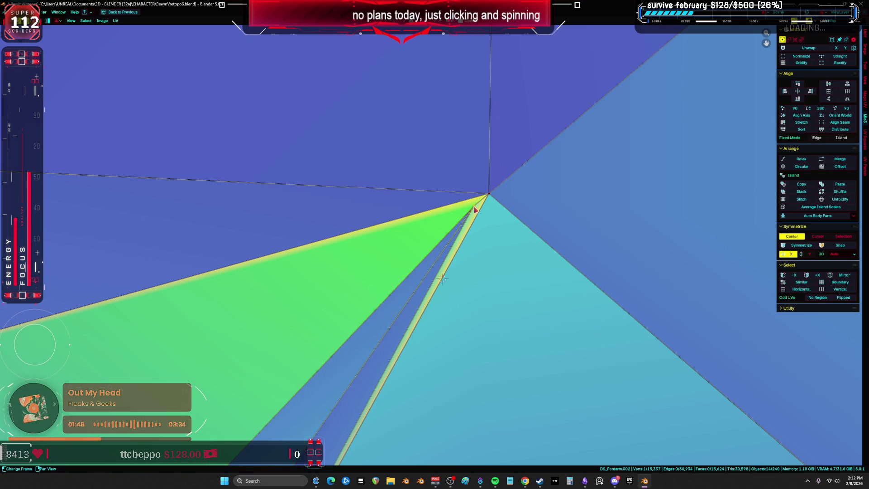
pyautogui.scroll(-6, 474, 208)
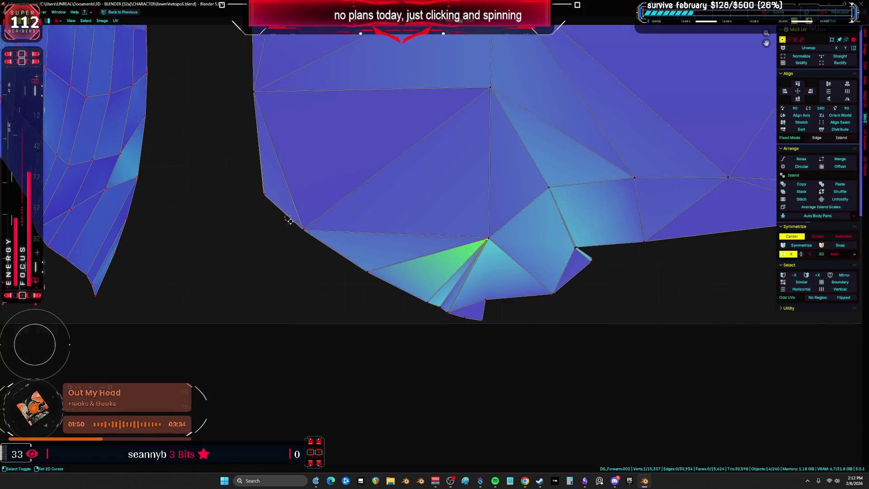
pyautogui.scroll(5, 369, 295)
pyautogui.scroll(1, 369, 295)
pyautogui.click(417, 321)
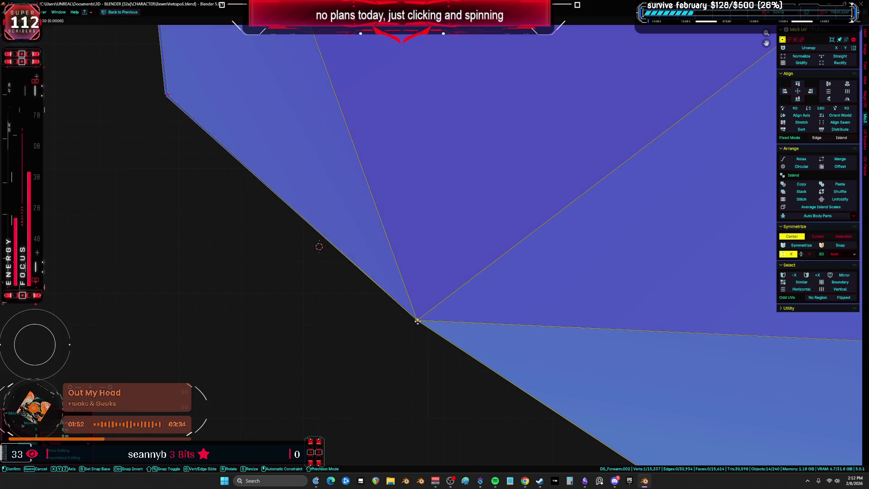
pyautogui.scroll(-3, 312, 169)
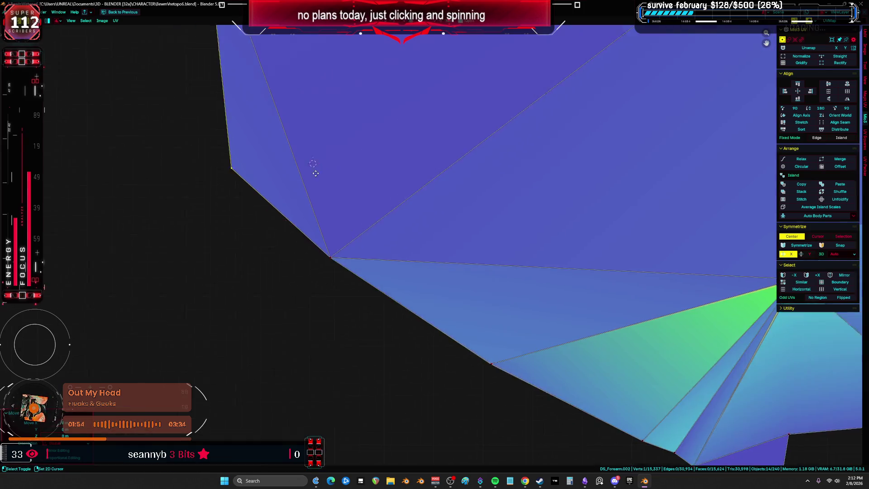
pyautogui.scroll(3, 276, 220)
pyautogui.scroll(-3, 607, 180)
pyautogui.scroll(3, 334, 233)
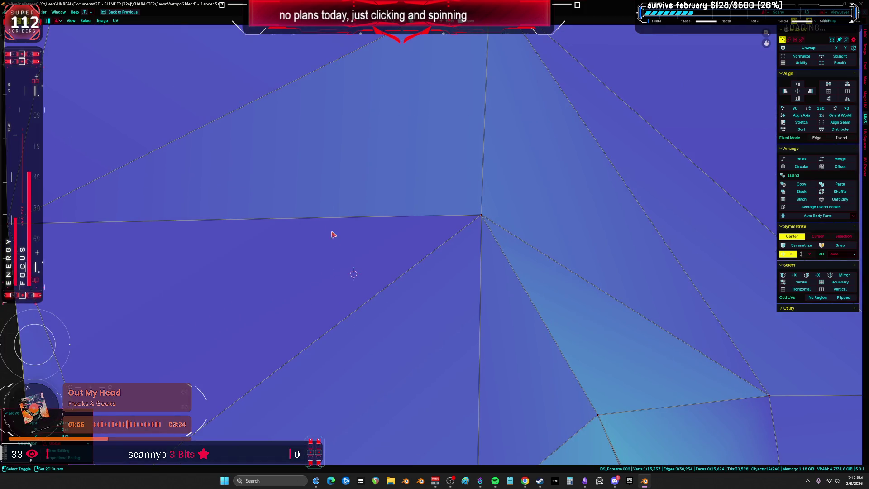
pyautogui.scroll(-2, 595, 162)
pyautogui.scroll(2, 531, 123)
pyautogui.scroll(-5, 451, 310)
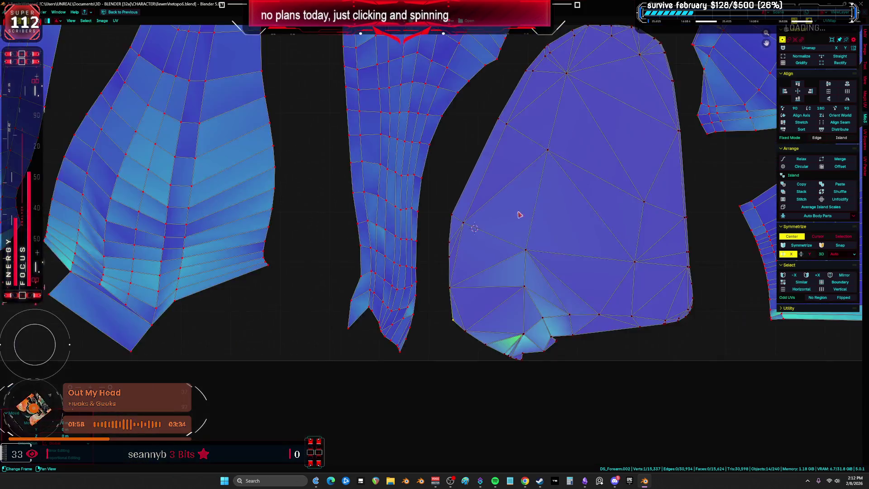
# - Move the small UV island to a new spot in the layout
pyautogui.scroll(-5, 400, 230)
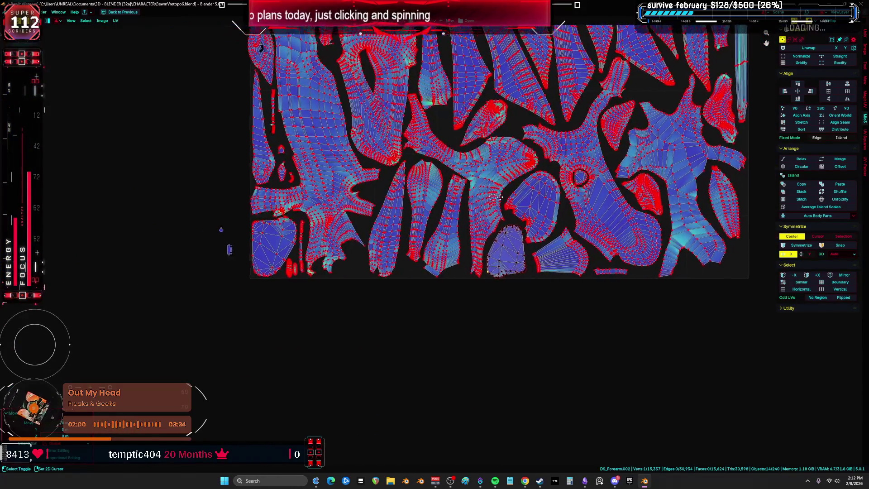
pyautogui.scroll(5, 200, 252)
pyautogui.press('g')
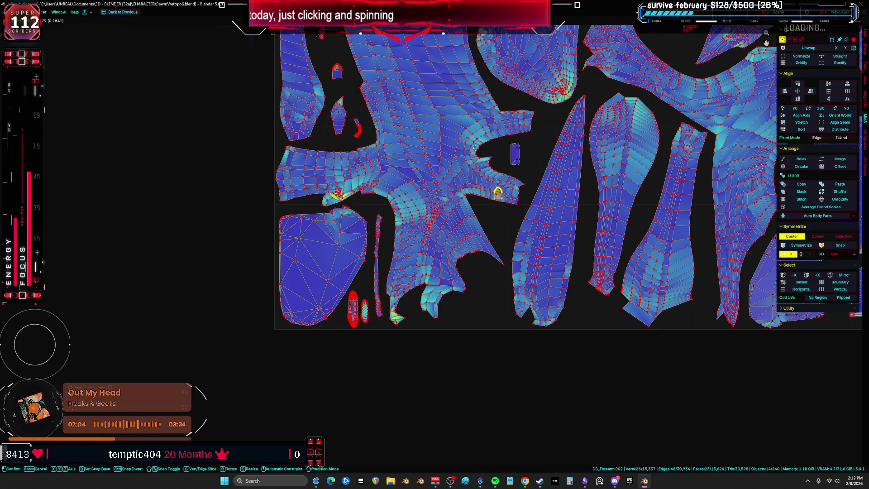
pyautogui.click(504, 108)
# - Select and frame all UVs, then switch to the maximized 3D viewport
pyautogui.press('a')
pyautogui.press('Home')
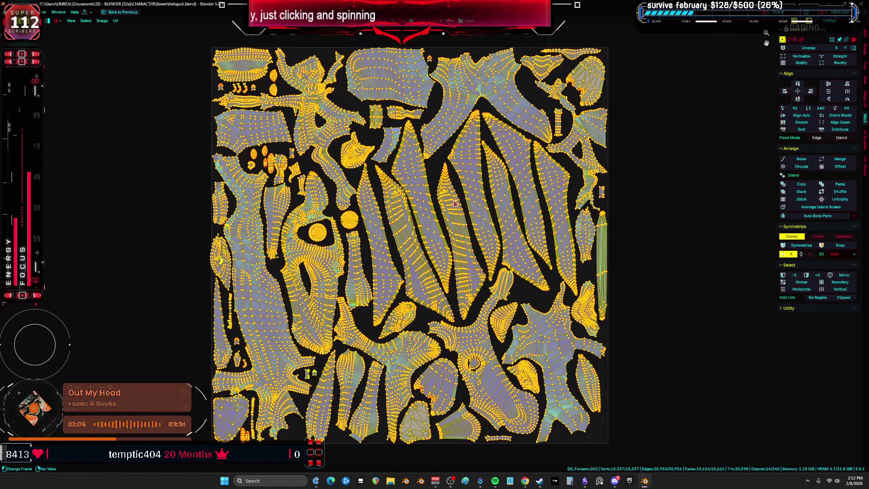
pyautogui.hotkey('ctrl', 'space')
pyautogui.hotkey('ctrl', 'space')
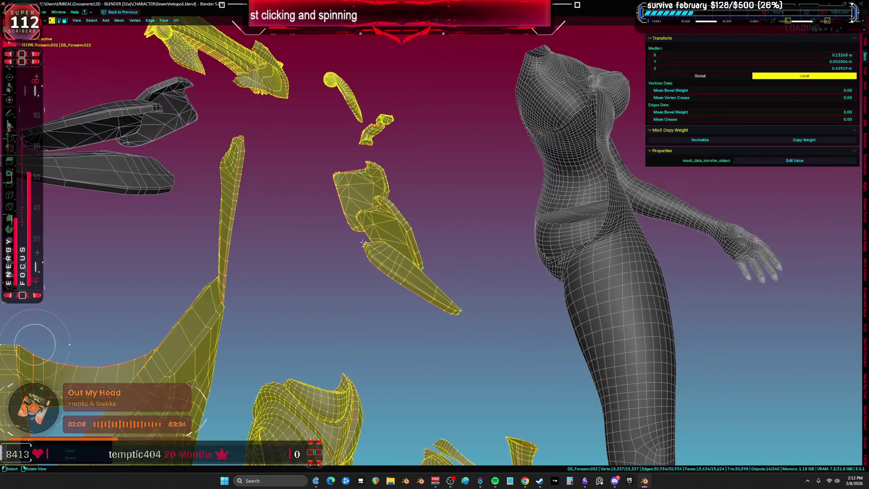
# - Return the forearm pieces to Object Mode and exit local view to a front view of the scene
pyautogui.press('KP_Divide')
pyautogui.moveTo(422, 244); pyautogui.dragTo(410, 230, button='middle')
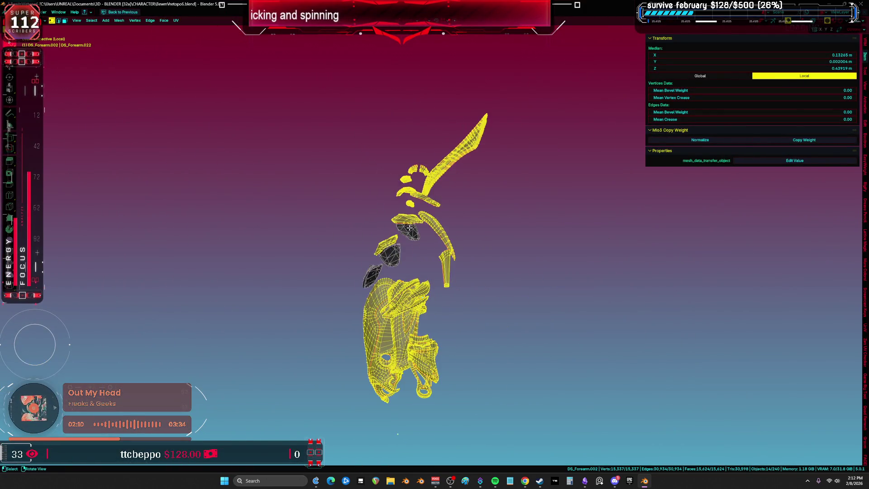
pyautogui.hotkey('ctrl', 'Tab')
pyautogui.click(354, 228)
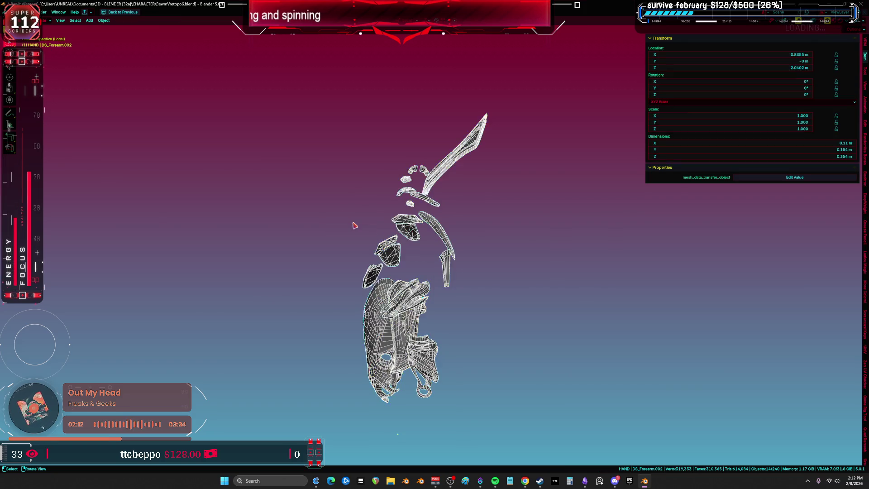
pyautogui.press('KP_Divide')
pyautogui.press('KP_1')
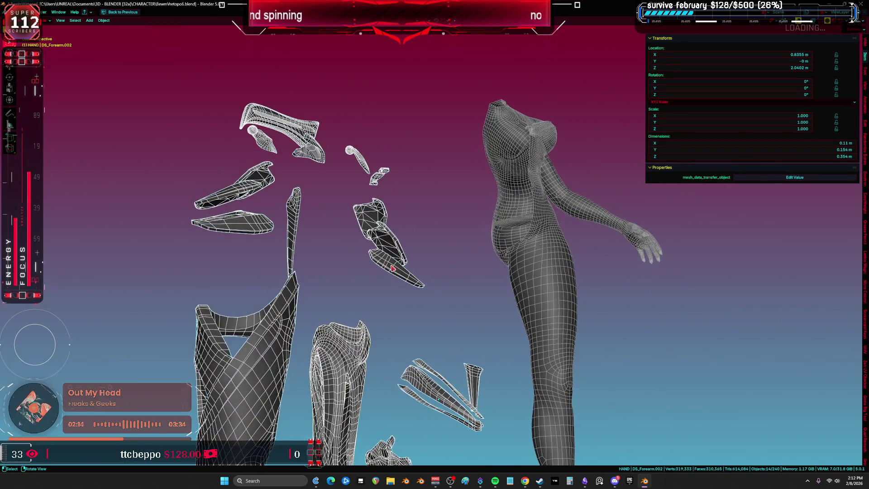
# - Select the character rig, take it out of Pose Mode, and hide it
pyautogui.scroll(-7, 393, 256)
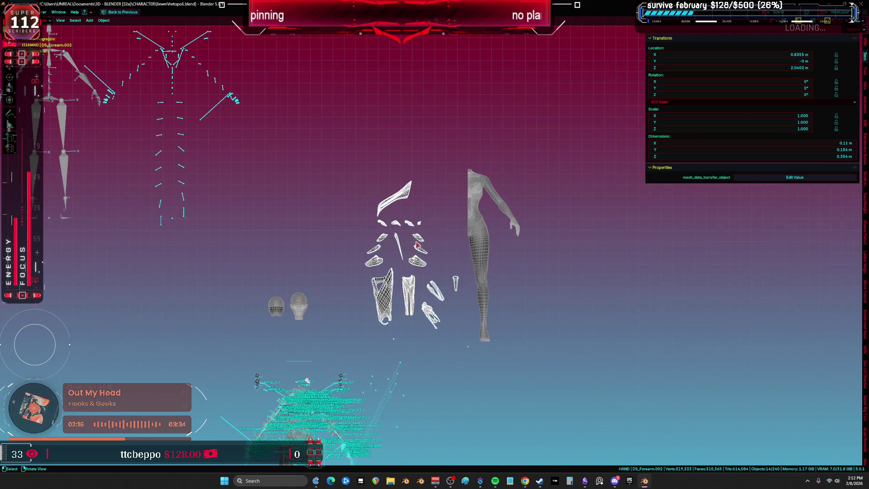
pyautogui.keyDown('shift'); pyautogui.moveTo(398, 287); pyautogui.dragTo(376, 145, button='middle'); pyautogui.keyUp('shift')
pyautogui.scroll(6, 286, 209)
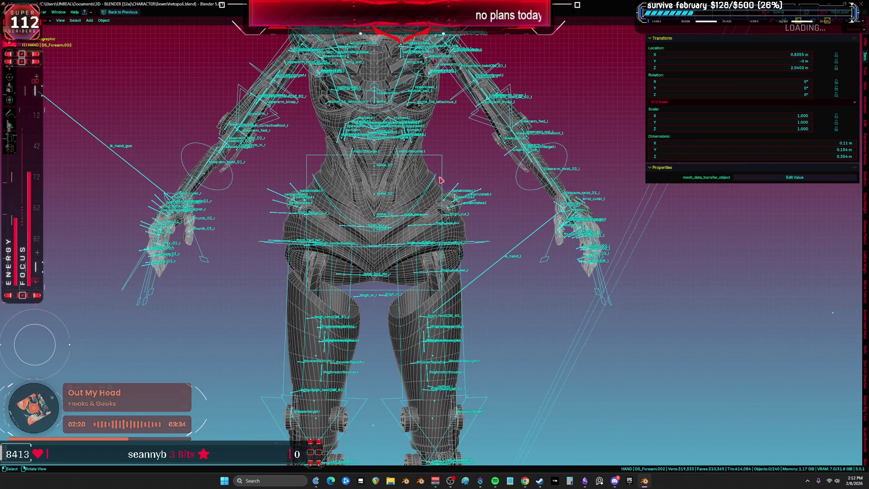
pyautogui.click(441, 180)
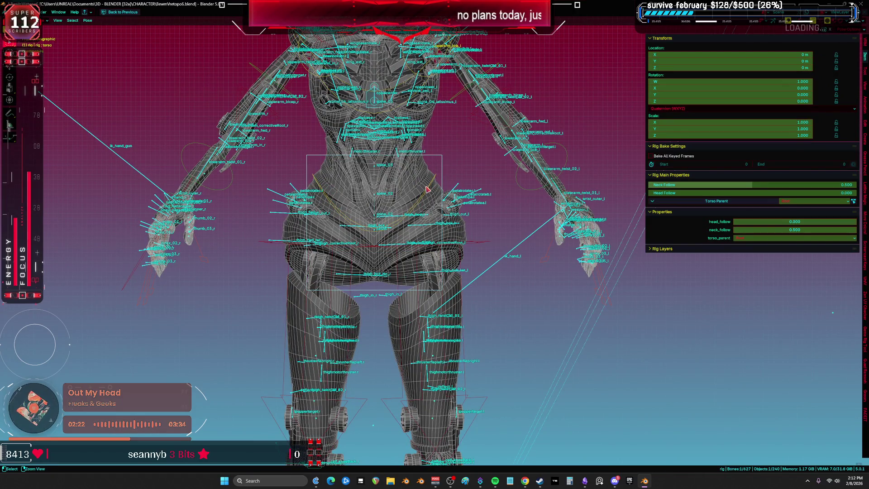
pyautogui.hotkey('ctrl', 'Tab')
pyautogui.press('h')
pyautogui.click(448, 191)
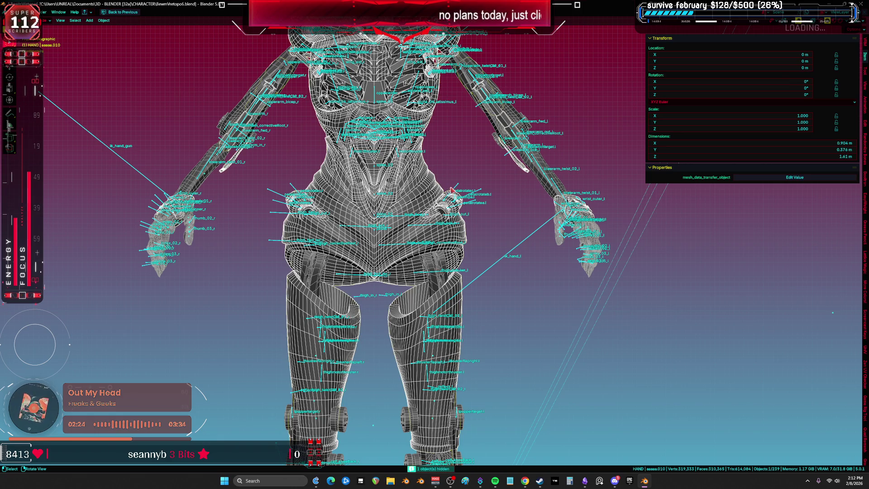
pyautogui.click(448, 190)
pyautogui.press('h')
# - Select the body mesh aaaaa.010, toggle Edit Mode on and off, and restore the split layout
pyautogui.click(426, 200)
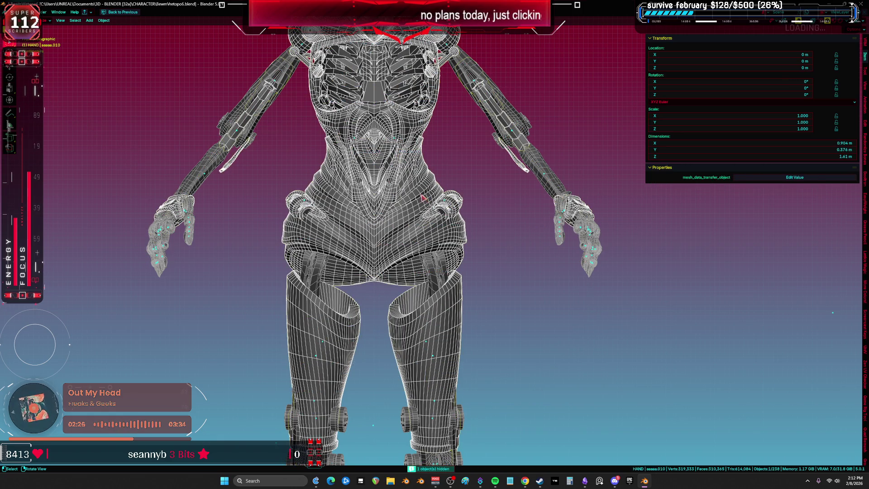
pyautogui.keyDown('shift'); pyautogui.moveTo(422, 198); pyautogui.dragTo(418, 235, button='middle'); pyautogui.keyUp('shift')
pyautogui.press('Tab')
pyautogui.press('a')
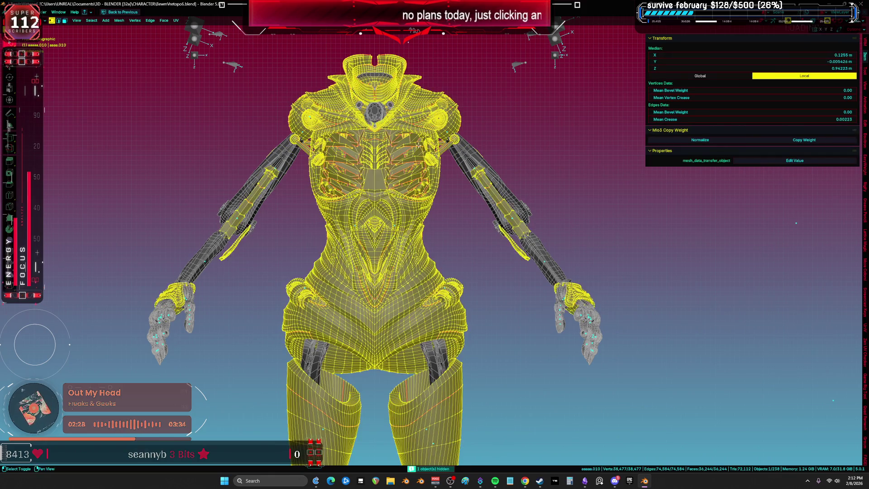
pyautogui.scroll(2, 435, 244)
pyautogui.press('Tab')
pyautogui.hotkey('ctrl', 'space')
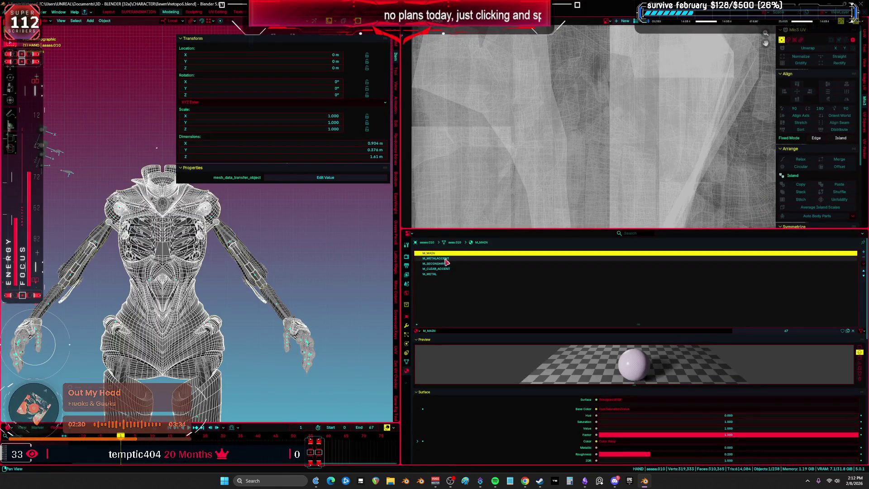
# - Disable the body's Mirror modifier in the viewport and maximize the 3D view
pyautogui.click(407, 326)
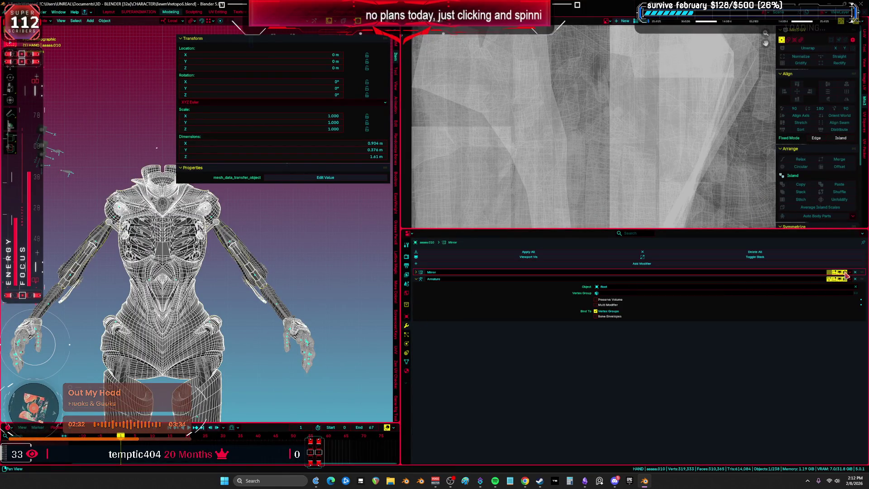
pyautogui.click(845, 273)
pyautogui.hotkey('ctrl', 'space')
pyautogui.moveTo(317, 227); pyautogui.dragTo(349, 255, button='middle')
pyautogui.moveTo(333, 286)
pyautogui.mouseDown(button='middle')
pyautogui.moveTo(339, 233)
pyautogui.moveTo(215, 187)
pyautogui.mouseUp(button='middle')
# - Select the RETOPOMOTOR.001 cylinder together with the left-arm pieces
pyautogui.click(339, 234)
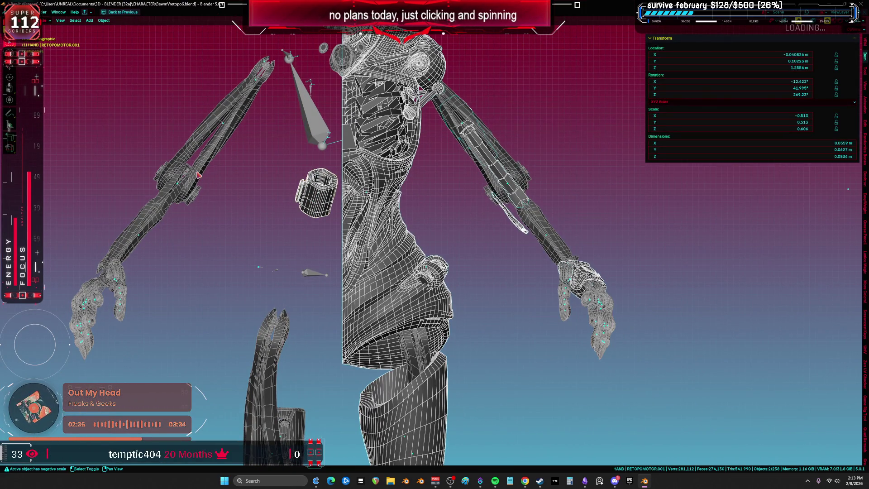
pyautogui.keyDown('shift'); pyautogui.click(197, 175); pyautogui.keyUp('shift')
pyautogui.keyDown('shift'); pyautogui.click(158, 228); pyautogui.keyUp('shift')
pyautogui.keyDown('shift'); pyautogui.click(195, 202); pyautogui.keyUp('shift')
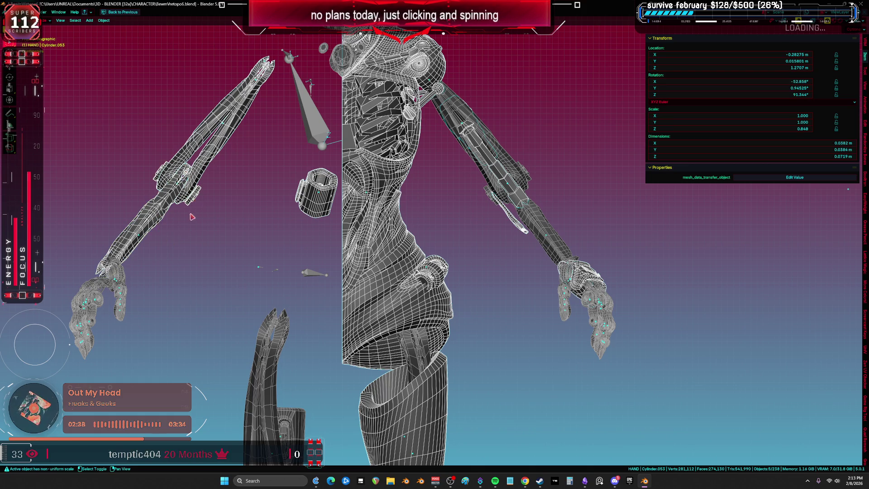
pyautogui.moveTo(365, 225)
pyautogui.mouseDown(button='middle')
pyautogui.moveTo(399, 224)
pyautogui.moveTo(351, 234)
pyautogui.moveTo(376, 225)
pyautogui.moveTo(354, 222)
pyautogui.moveTo(376, 236)
pyautogui.mouseUp(button='middle')
pyautogui.scroll(3, 355, 221)
pyautogui.scroll(-4, 385, 249)
pyautogui.scroll(4, 396, 264)
# - Add leg piece Cylinder.043 to the selection in wireframe view, leaving Cube.009 out
pyautogui.keyDown('shift'); pyautogui.click(396, 263); pyautogui.keyUp('shift')
pyautogui.moveTo(397, 264)
pyautogui.keyDown('shift'); pyautogui.mouseDown(button='middle')
pyautogui.moveTo(385, 214)
pyautogui.moveTo(392, 317)
pyautogui.mouseUp(button='middle'); pyautogui.keyUp('shift')
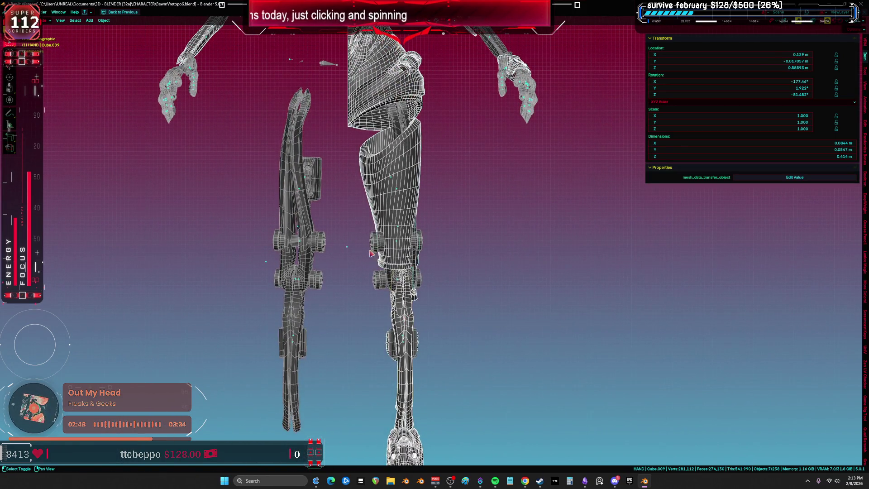
pyautogui.press('z')
pyautogui.click(366, 236)
pyautogui.hotkey('ctrl', 'z')
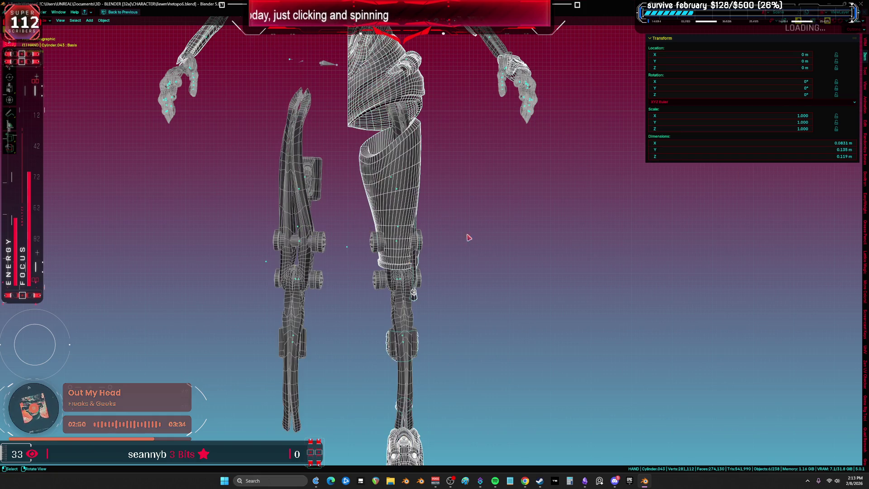
pyautogui.moveTo(373, 240)
pyautogui.keyDown('shift'); pyautogui.mouseDown(button='middle')
pyautogui.moveTo(384, 238)
pyautogui.moveTo(341, 256)
pyautogui.moveTo(355, 332)
pyautogui.moveTo(364, 296)
pyautogui.mouseUp(button='middle'); pyautogui.keyUp('shift')
# - Add the upper and lower left-leg pieces and the knee cylinders, including Cylinder.051, to the selection
pyautogui.keyDown('shift'); pyautogui.click(311, 308); pyautogui.keyUp('shift')
pyautogui.keyDown('shift'); pyautogui.click(330, 243); pyautogui.keyUp('shift')
pyautogui.keyDown('shift'); pyautogui.click(363, 298); pyautogui.keyUp('shift')
pyautogui.keyDown('shift'); pyautogui.click(357, 337); pyautogui.keyUp('shift')
pyautogui.moveTo(358, 337)
pyautogui.mouseDown(button='middle')
pyautogui.moveTo(406, 311)
pyautogui.moveTo(346, 307)
pyautogui.mouseUp(button='middle')
pyautogui.hotkey('ctrl', 'z')
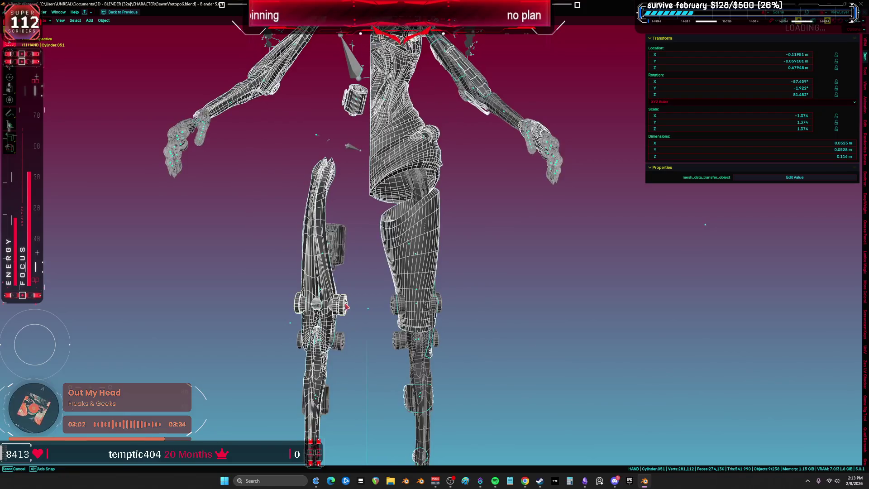
pyautogui.keyDown('shift'); pyautogui.click(348, 337); pyautogui.keyUp('shift')
# - Enter Edit Mode on the selected pieces and select the whole connected Cylinder.051 piece
pyautogui.press('Tab')
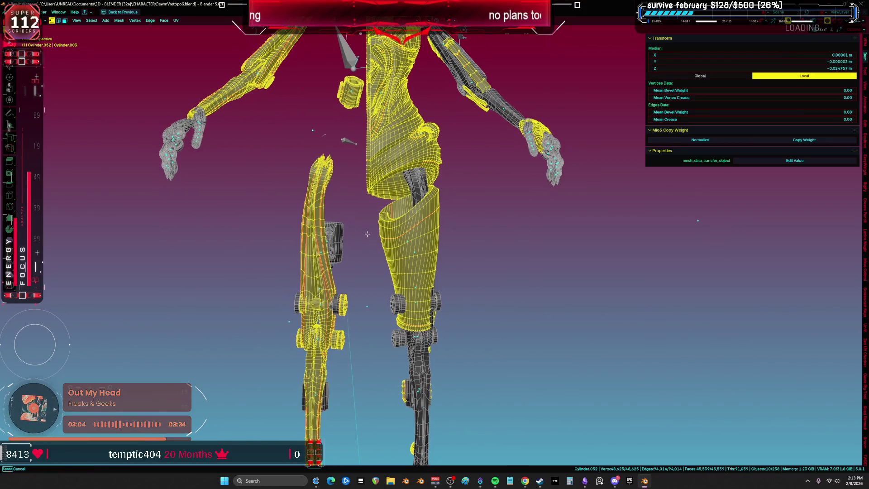
pyautogui.scroll(-3, 367, 233)
pyautogui.moveTo(372, 262)
pyautogui.mouseDown(button='middle')
pyautogui.moveTo(389, 290)
pyautogui.moveTo(370, 317)
pyautogui.mouseUp(button='middle')
pyautogui.click(365, 328)
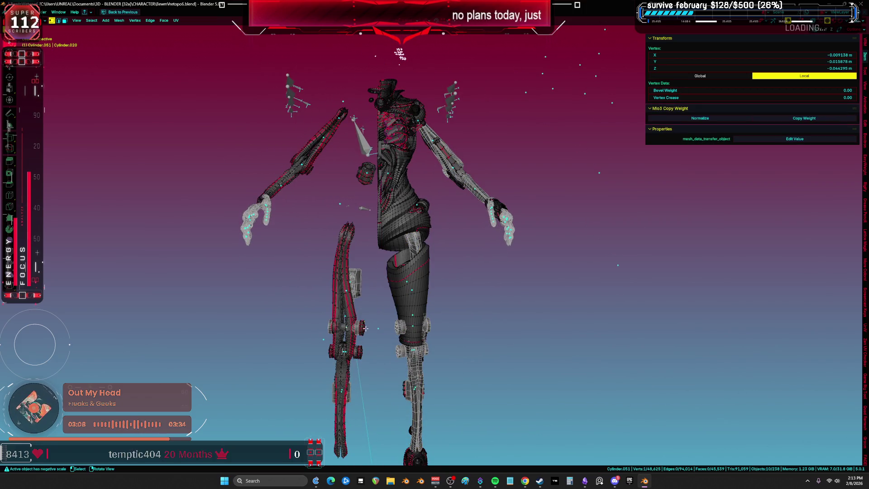
pyautogui.hotkey('ctrl', 'l')
pyautogui.hotkey('ctrl', 'space')
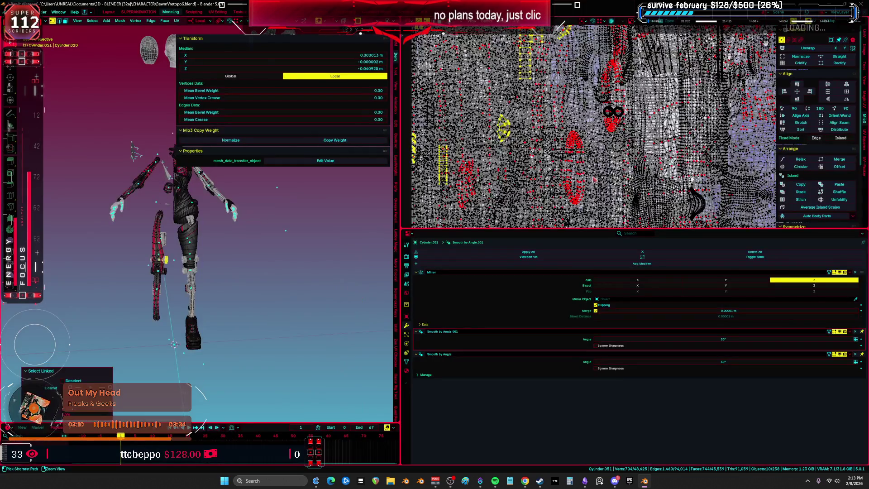
pyautogui.press('KP_Decimal')
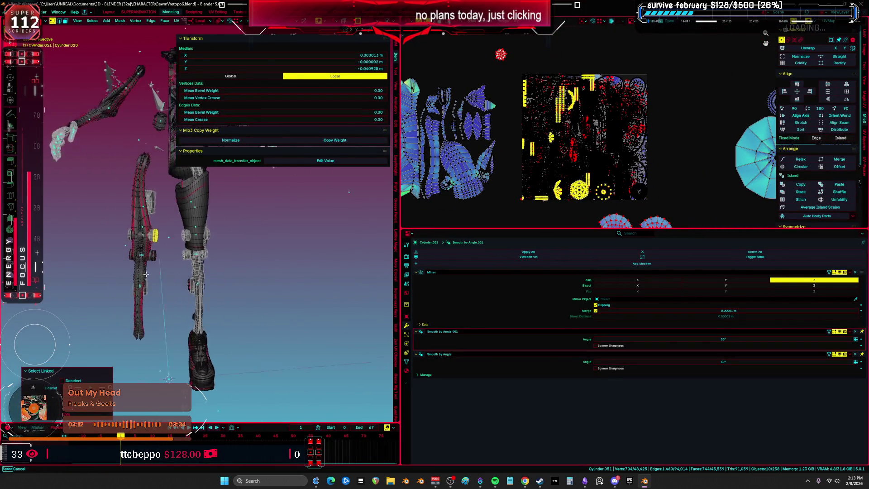
# - Pick the knee cylinder parts with L, hide the other geometry, and maximize the UV editor
pyautogui.press('l')
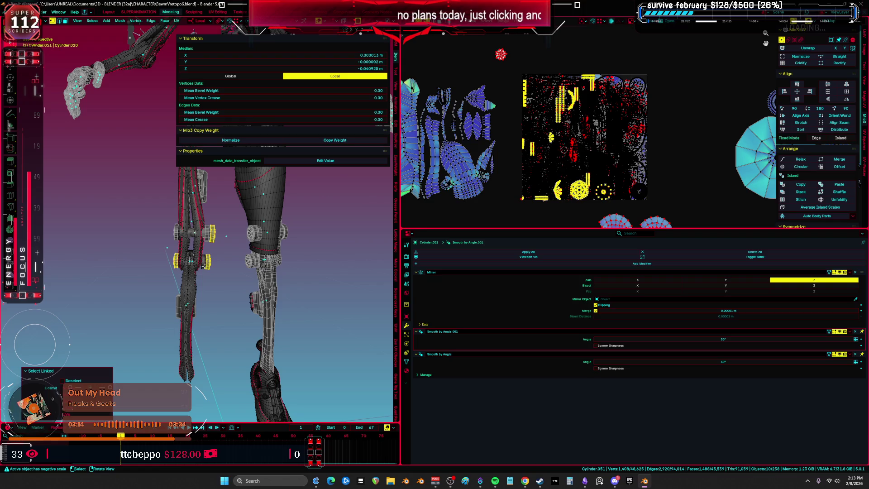
pyautogui.scroll(2, 228, 228)
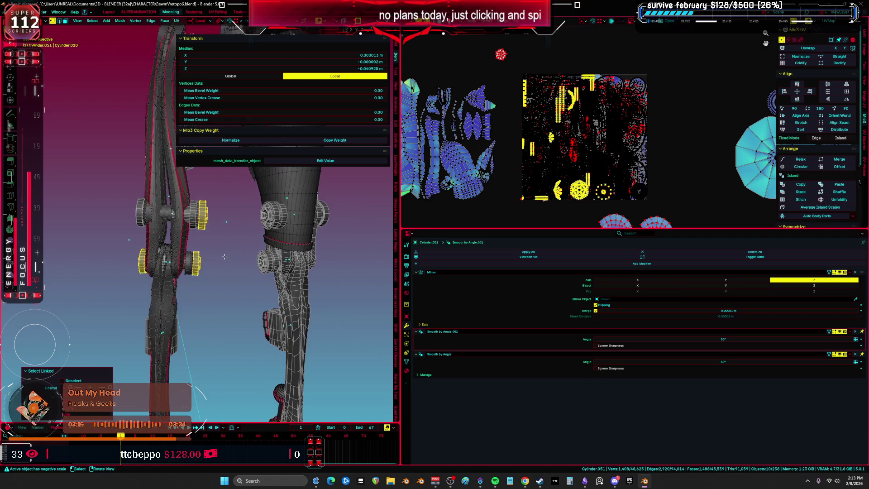
pyautogui.hotkey('alt', 'a')
pyautogui.press('l')
pyautogui.moveTo(200, 261)
pyautogui.mouseDown(button='middle')
pyautogui.moveTo(228, 240)
pyautogui.moveTo(181, 239)
pyautogui.mouseUp(button='middle')
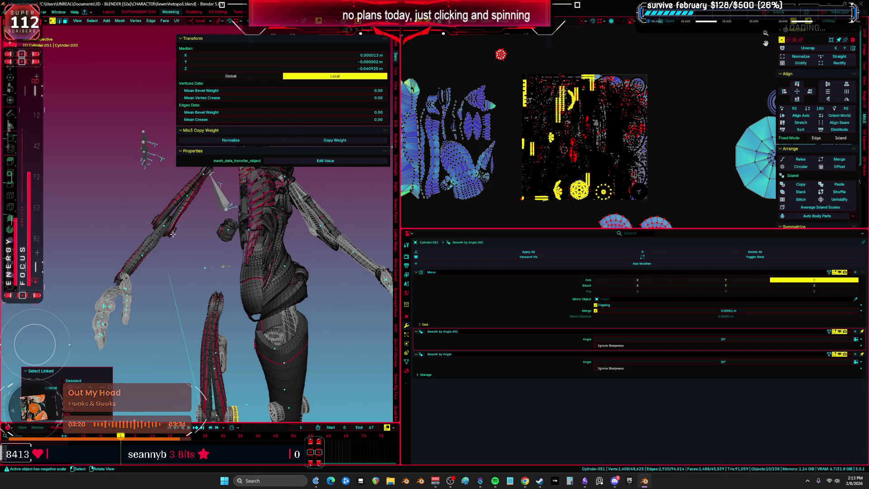
pyautogui.press('a')
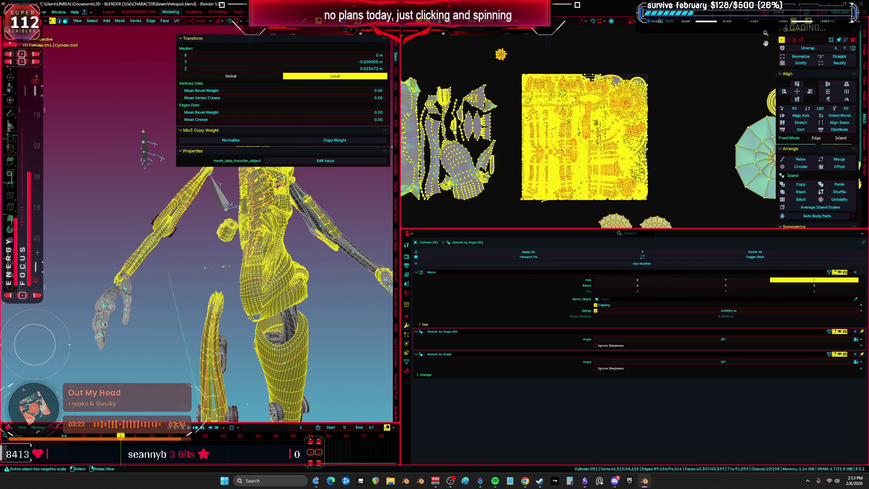
pyautogui.press('h')
pyautogui.hotkey('ctrl', 'space')
pyautogui.scroll(4, 372, 306)
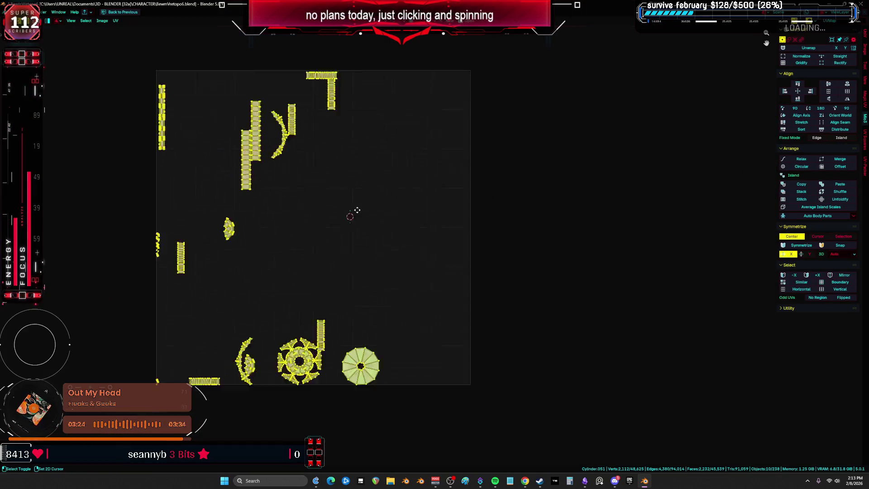
# - Try moving a gear-shaped UV island, cancel the move, and end with the full-screen 3D view
pyautogui.moveTo(303, 348); pyautogui.dragTo(378, 294, button='middle')
pyautogui.scroll(-1, 331, 246)
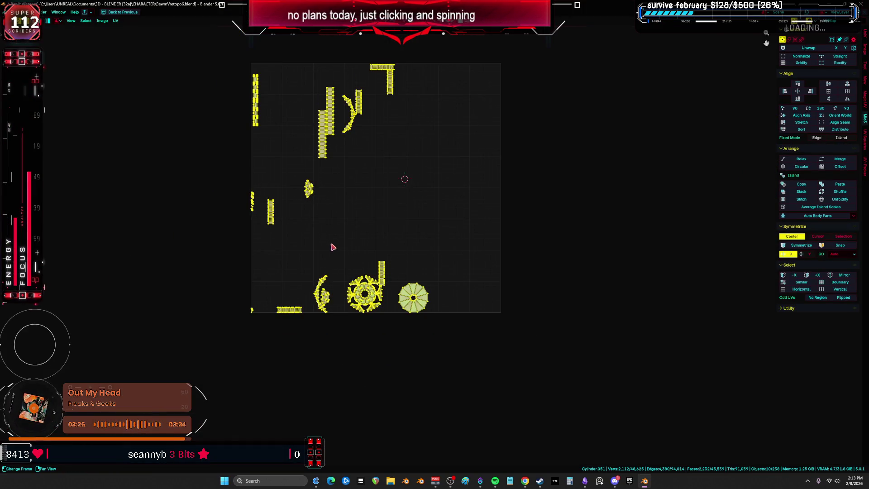
pyautogui.hotkey('ctrl', 'space')
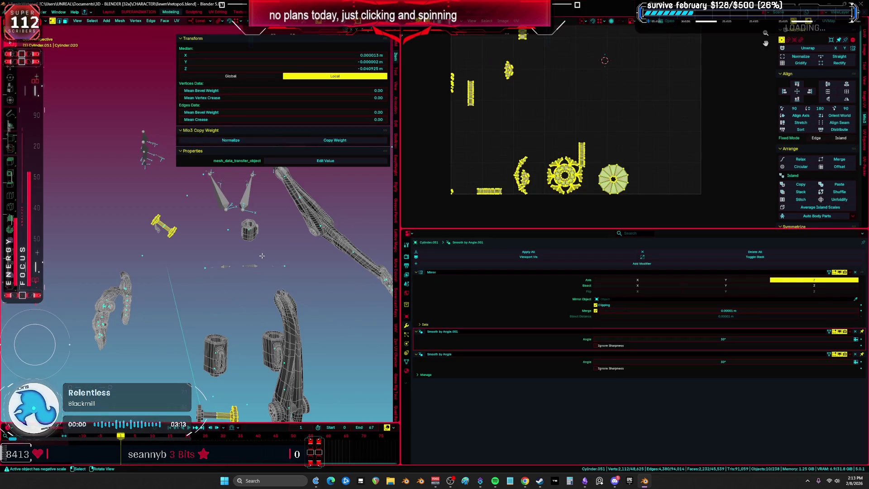
pyautogui.moveTo(262, 256); pyautogui.dragTo(251, 244, button='middle')
pyautogui.moveTo(572, 182)
pyautogui.mouseDown()
pyautogui.moveTo(555, 148)
pyautogui.moveTo(568, 184)
pyautogui.mouseUp()
pyautogui.hotkey('ctrl', 'space')
pyautogui.scroll(3, 462, 207)
pyautogui.moveTo(326, 284); pyautogui.dragTo(381, 235)
pyautogui.press('Escape')
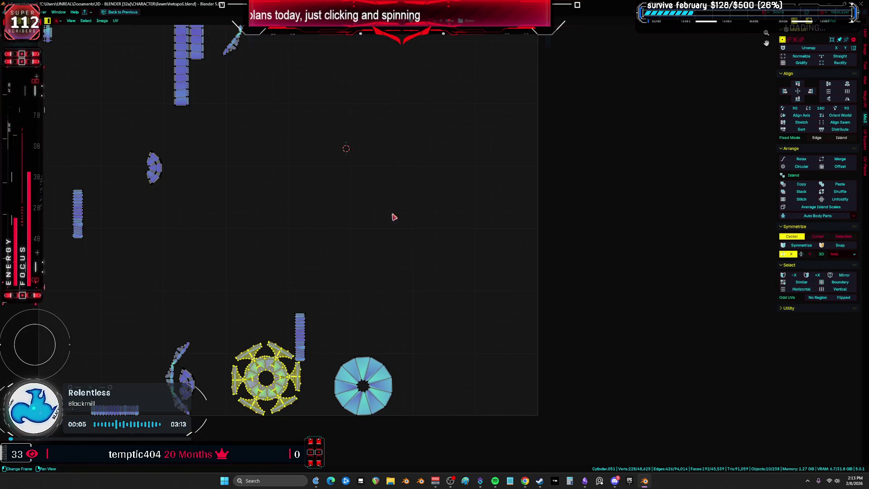
pyautogui.hotkey('ctrl', 'space')
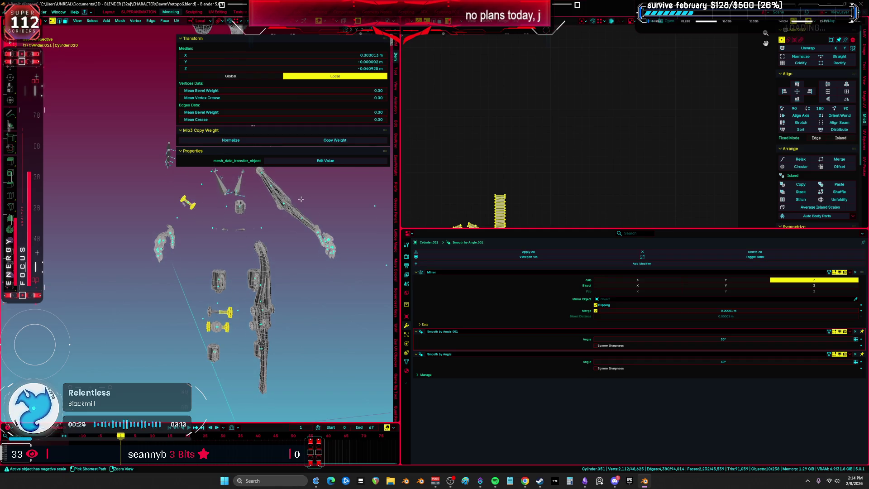
pyautogui.hotkey('ctrl', 'space')
# - Return to Object Mode and move the hand part aaaaaa.162 to a new position
pyautogui.press('a')
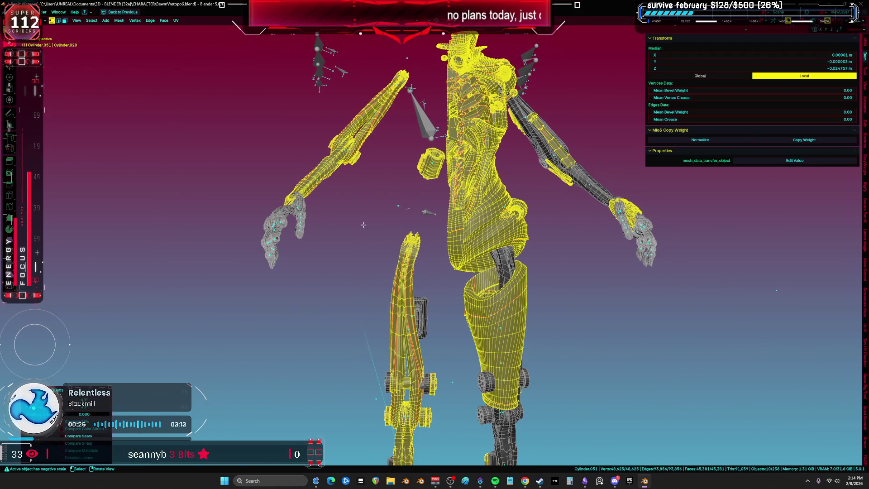
pyautogui.press('Tab')
pyautogui.press('`')
pyautogui.click(311, 262)
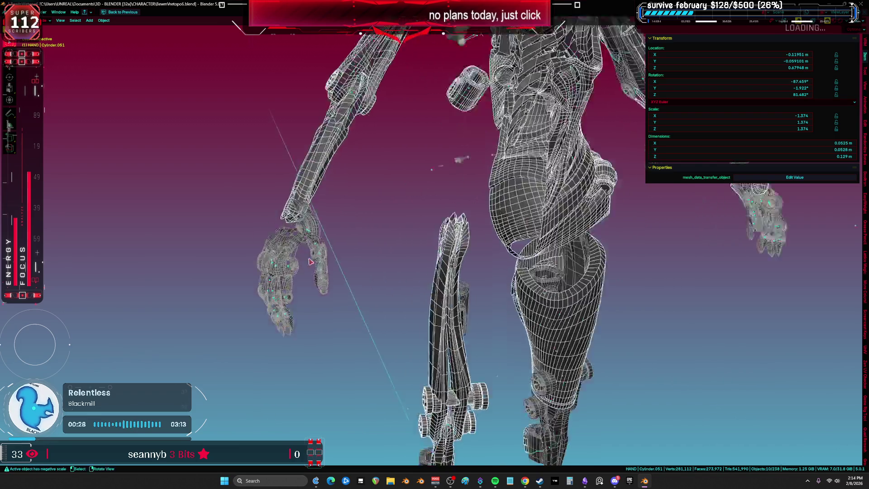
pyautogui.scroll(6, 310, 262)
pyautogui.click(390, 237)
pyautogui.press('g')
pyautogui.click(358, 237)
pyautogui.moveTo(357, 238)
pyautogui.mouseDown(button='middle')
pyautogui.moveTo(345, 258)
pyautogui.moveTo(304, 275)
pyautogui.moveTo(327, 245)
pyautogui.moveTo(340, 253)
pyautogui.moveTo(352, 235)
pyautogui.mouseUp(button='middle')
# - Add another hand part and shift its geometry in Edit Mode, viewed in X-ray
pyautogui.keyDown('shift'); pyautogui.click(339, 254); pyautogui.keyUp('shift')
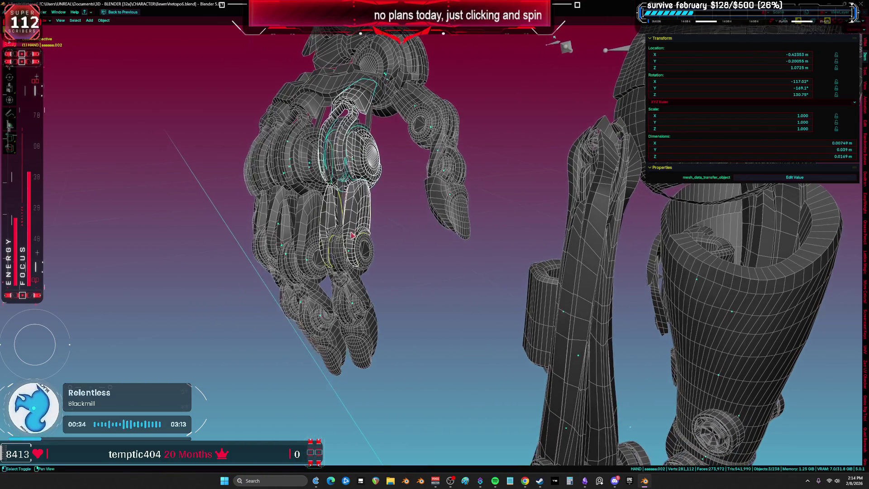
pyautogui.press('Tab')
pyautogui.press('g')
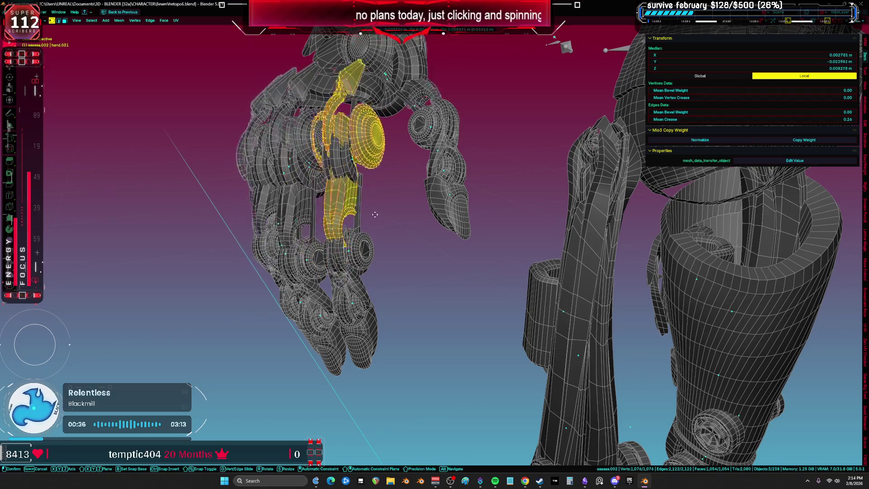
pyautogui.click(375, 215)
pyautogui.moveTo(375, 214)
pyautogui.mouseDown(button='middle')
pyautogui.moveTo(454, 280)
pyautogui.moveTo(442, 260)
pyautogui.moveTo(395, 268)
pyautogui.moveTo(367, 258)
pyautogui.moveTo(396, 249)
pyautogui.moveTo(376, 247)
pyautogui.moveTo(400, 237)
pyautogui.moveTo(365, 249)
pyautogui.moveTo(390, 231)
pyautogui.moveTo(495, 260)
pyautogui.mouseUp(button='middle')
pyautogui.hotkey('alt', 'z')
pyautogui.press('Tab')
# - Add more hand parts, switch to solid shading, and select Cylinder.048 for a trial move
pyautogui.keyDown('shift'); pyautogui.click(454, 280); pyautogui.keyUp('shift')
pyautogui.press('Tab')
pyautogui.press('z')
pyautogui.click(483, 251)
pyautogui.click(357, 245)
pyautogui.click(400, 237)
pyautogui.press('g')
pyautogui.press('Escape')
# - Select aaaaaa.051 and reposition its finger geometry in Edit Mode
pyautogui.click(421, 240)
pyautogui.press('Tab')
pyautogui.press('g')
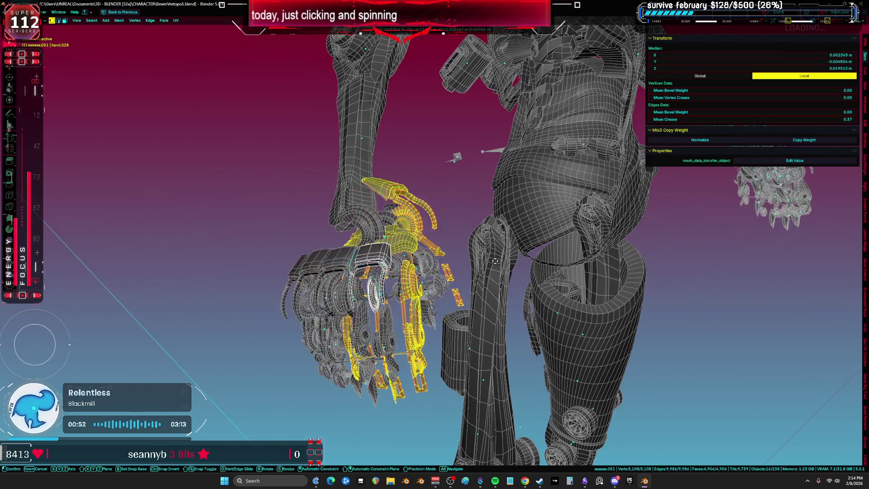
pyautogui.press('Escape')
pyautogui.moveTo(399, 290)
pyautogui.mouseDown(button='middle')
pyautogui.moveTo(375, 306)
pyautogui.moveTo(407, 316)
pyautogui.mouseUp(button='middle')
pyautogui.press('g')
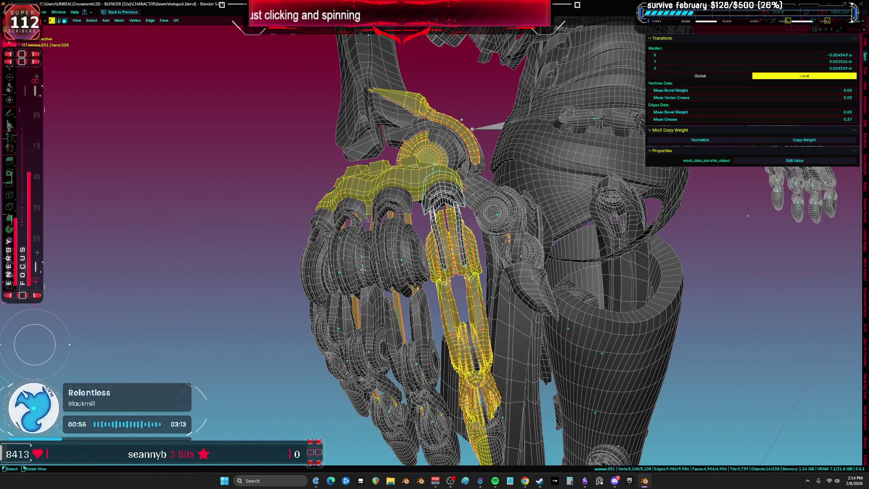
pyautogui.press('g')
pyautogui.keyDown('alt'); pyautogui.scroll(5, 475, 294); pyautogui.keyUp('alt')
pyautogui.moveTo(475, 293)
pyautogui.keyDown('alt'); pyautogui.mouseDown(button='middle')
pyautogui.moveTo(432, 324)
pyautogui.moveTo(363, 262)
pyautogui.mouseUp(button='middle'); pyautogui.keyUp('alt')
pyautogui.click(362, 261)
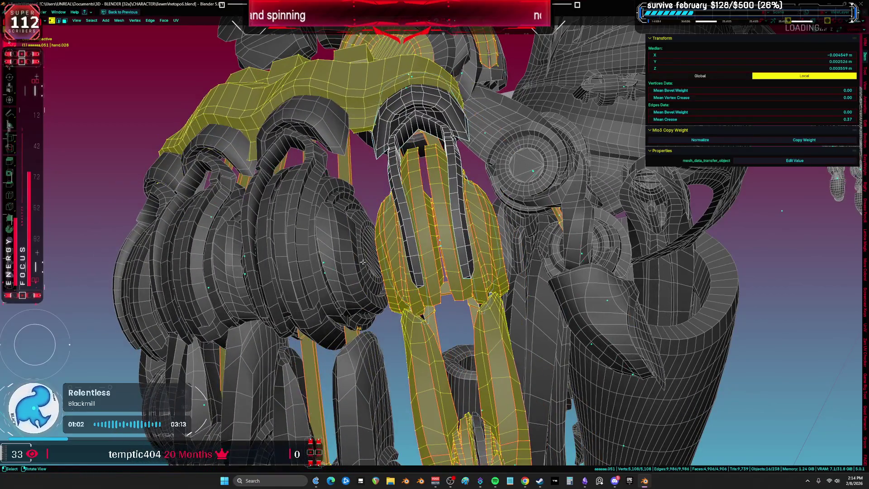
# - Move the hand geometry once more and return to Object Mode
pyautogui.press('g')
pyautogui.keyDown('alt'); pyautogui.scroll(-5, 363, 262); pyautogui.keyUp('alt')
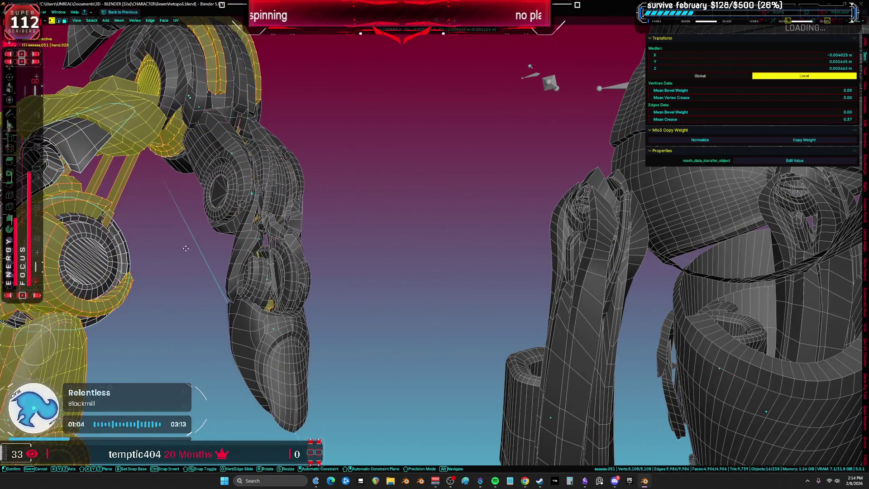
pyautogui.click(195, 248)
pyautogui.moveTo(195, 248); pyautogui.dragTo(312, 250, button='middle')
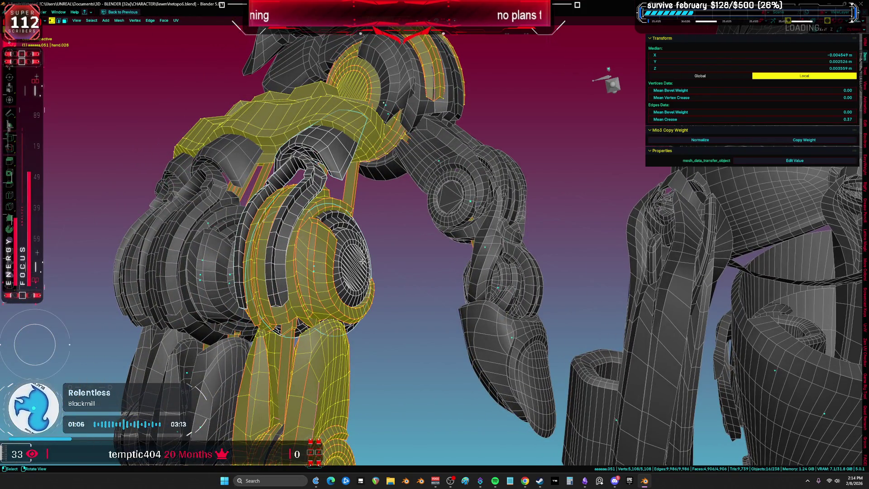
pyautogui.press('Tab')
# - Select hand.028, then reposition the HAND object among the finger wireframes
pyautogui.click(352, 268)
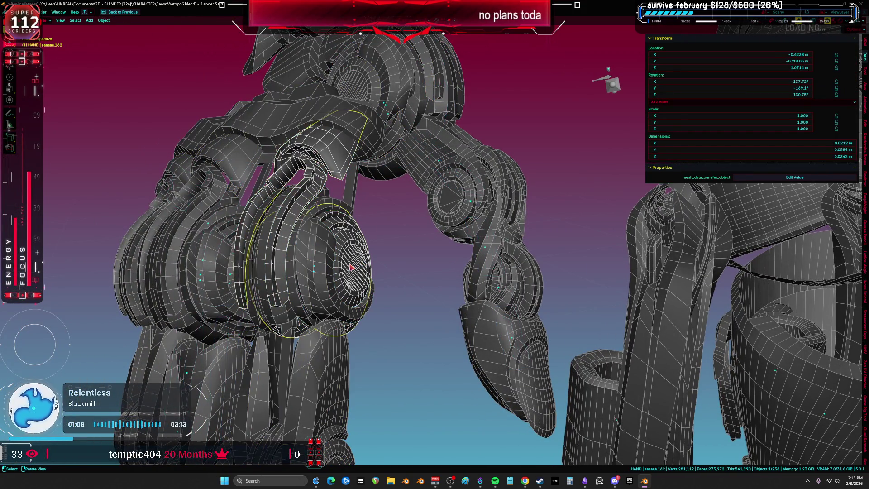
pyautogui.press('Tab')
pyautogui.press('g')
pyautogui.press('Escape')
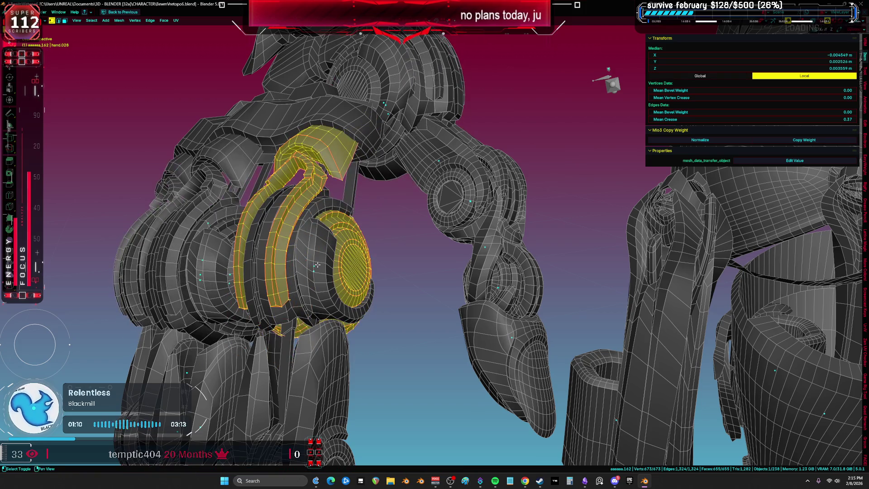
pyautogui.press('Tab')
pyautogui.keyDown('shift'); pyautogui.click(323, 268); pyautogui.keyUp('shift')
pyautogui.moveTo(380, 267); pyautogui.dragTo(275, 235, button='middle')
pyautogui.moveTo(392, 273); pyautogui.dragTo(317, 261, button='middle')
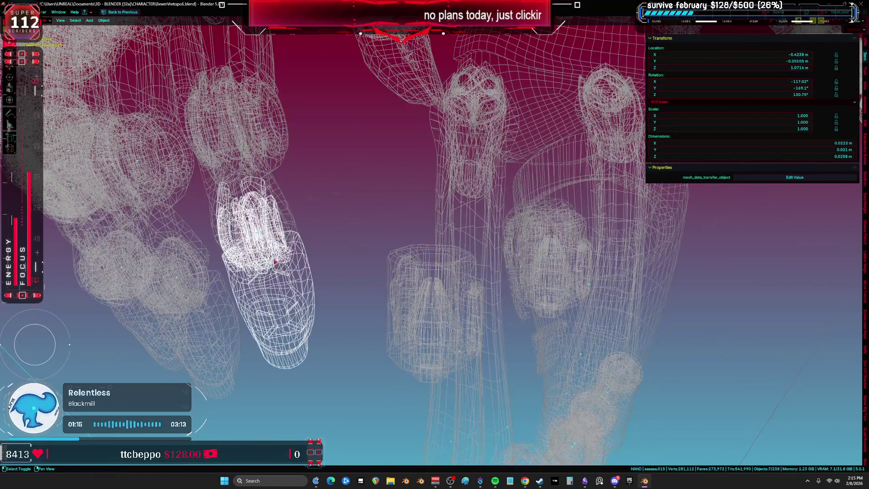
pyautogui.moveTo(282, 233)
pyautogui.mouseDown(button='middle')
pyautogui.moveTo(377, 340)
pyautogui.moveTo(321, 295)
pyautogui.moveTo(297, 258)
pyautogui.mouseUp(button='middle')
pyautogui.click(381, 349)
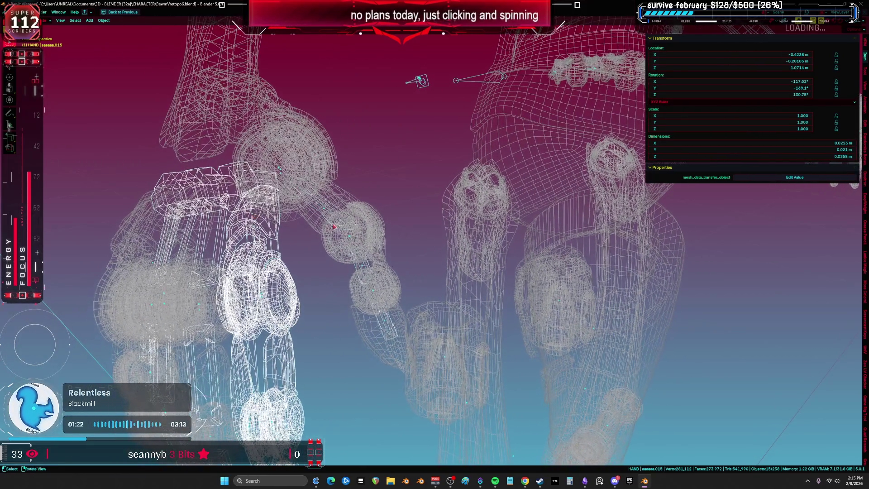
# - Move the hand mesh's finger geometry in Edit Mode and check it from below
pyautogui.press('Tab')
pyautogui.moveTo(333, 226); pyautogui.dragTo(342, 236, button='middle')
pyautogui.press('g')
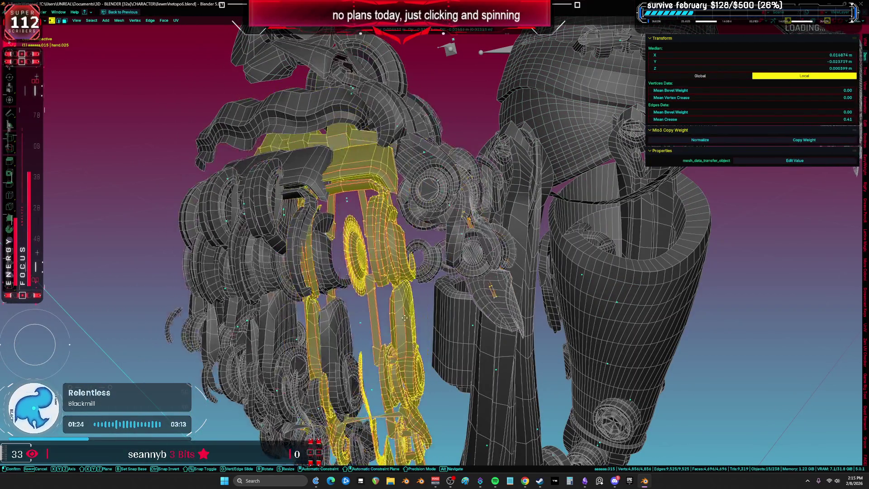
pyautogui.click(378, 327)
pyautogui.moveTo(378, 326); pyautogui.dragTo(370, 258, button='middle')
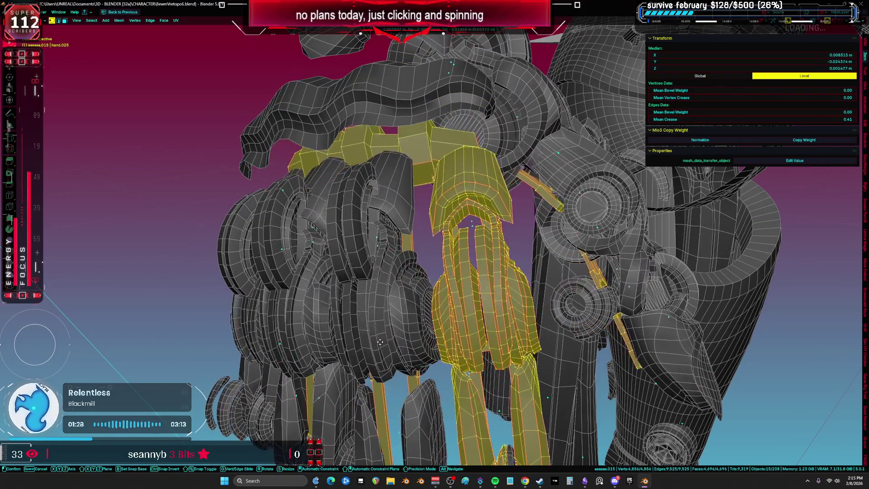
pyautogui.moveTo(378, 296)
pyautogui.mouseDown(button='middle')
pyautogui.moveTo(392, 284)
pyautogui.moveTo(453, 271)
pyautogui.moveTo(441, 271)
pyautogui.mouseUp(button='middle')
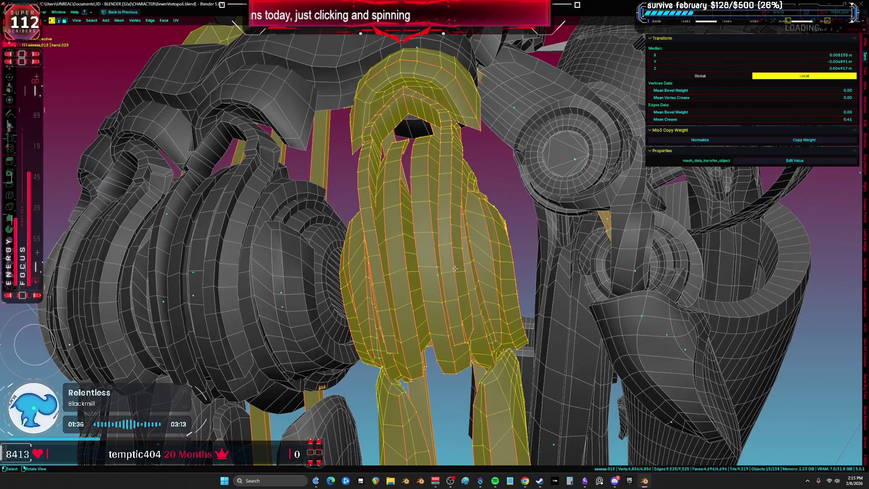
pyautogui.press('Tab')
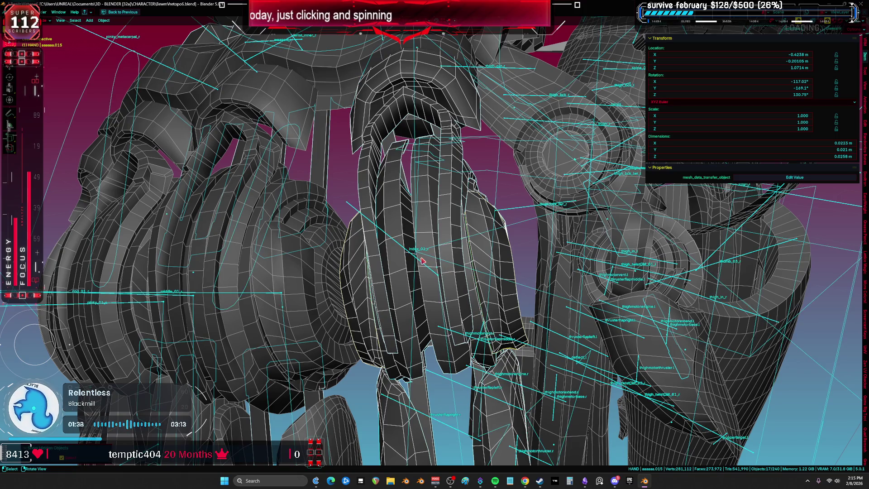
# - Inspect the fingers mesh with overlays off, then return to Object Mode with overlays restored
pyautogui.press('Tab')
pyautogui.moveTo(396, 209)
pyautogui.mouseDown(button='middle')
pyautogui.moveTo(428, 206)
pyautogui.moveTo(388, 183)
pyautogui.moveTo(432, 195)
pyautogui.moveTo(454, 291)
pyautogui.mouseUp(button='middle')
pyautogui.hotkey('shift', 'alt', 'z')
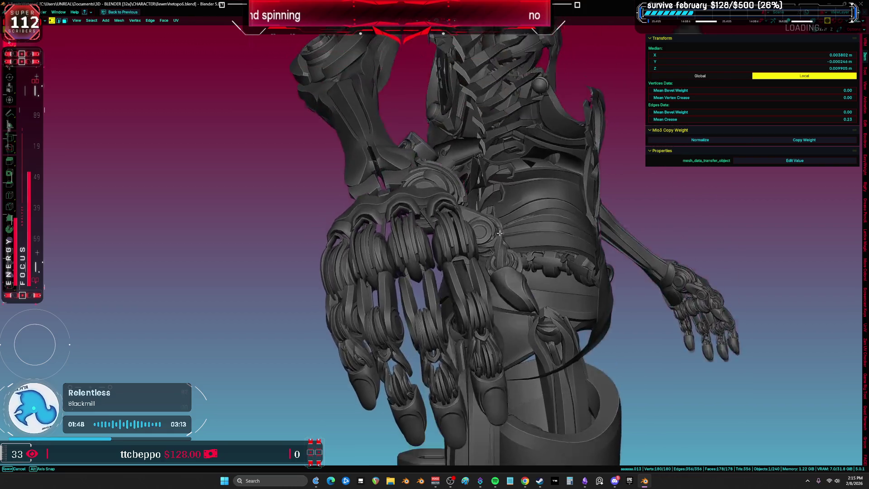
pyautogui.moveTo(500, 233); pyautogui.dragTo(450, 260, button='middle')
pyautogui.press('Tab')
pyautogui.hotkey('shift', 'alt', 'z')
# - Switch to Material Preview shading and orbit around the whole figure
pyautogui.press('z')
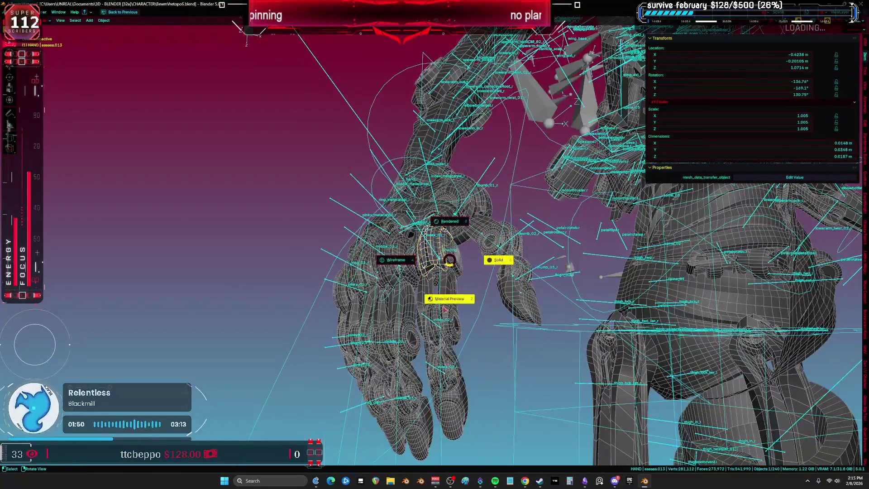
pyautogui.click(445, 309)
pyautogui.hotkey('shift', 'alt', 'z')
pyautogui.scroll(-5, 408, 272)
pyautogui.moveTo(365, 237); pyautogui.dragTo(422, 386, button='middle')
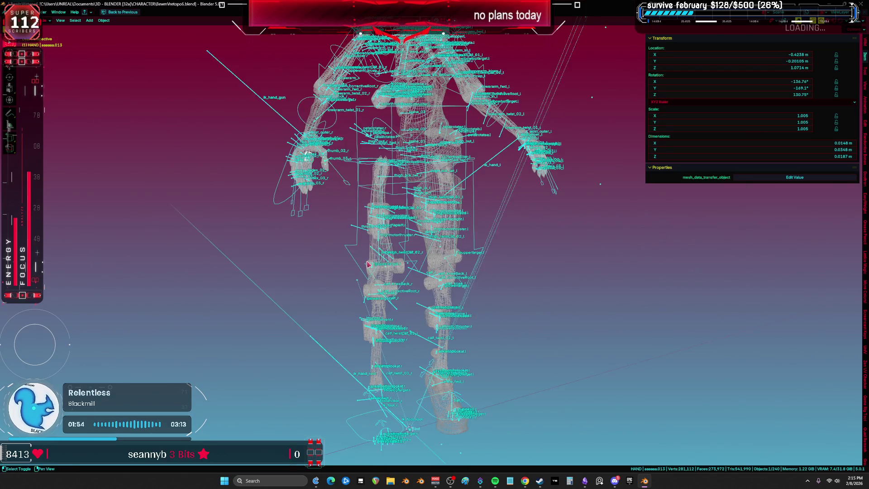
pyautogui.scroll(10, 419, 274)
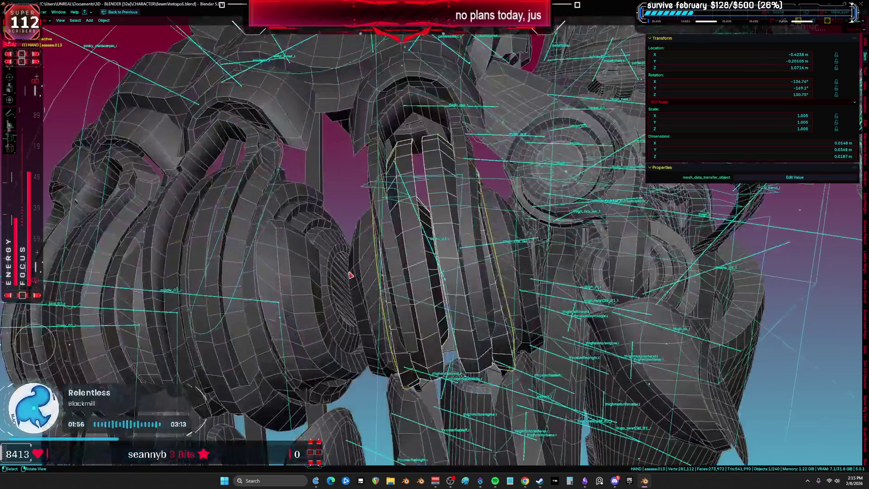
pyautogui.moveTo(355, 268)
pyautogui.mouseDown(button='middle')
pyautogui.moveTo(333, 274)
pyautogui.moveTo(430, 238)
pyautogui.moveTo(413, 239)
pyautogui.mouseUp(button='middle')
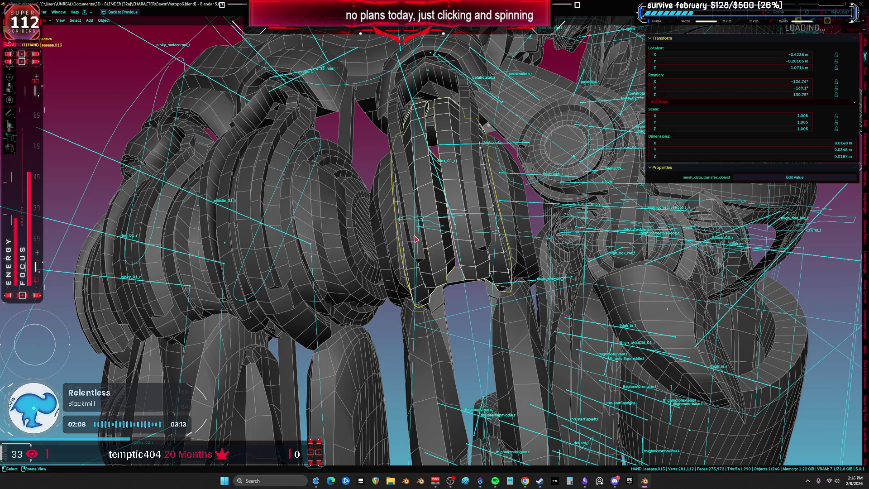
pyautogui.moveTo(325, 173)
pyautogui.mouseDown(button='middle')
pyautogui.moveTo(299, 192)
pyautogui.moveTo(147, 182)
pyautogui.mouseUp(button='middle')
# - Hide the Root armature and rig, then start moving aaaaaa.018's geometry in Edit Mode
pyautogui.click(143, 187)
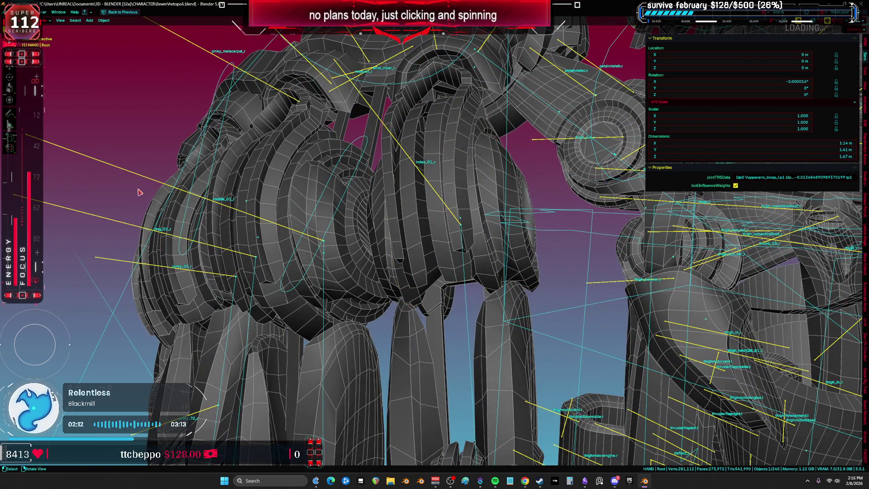
pyautogui.press('h')
pyautogui.click(228, 69)
pyautogui.press('h')
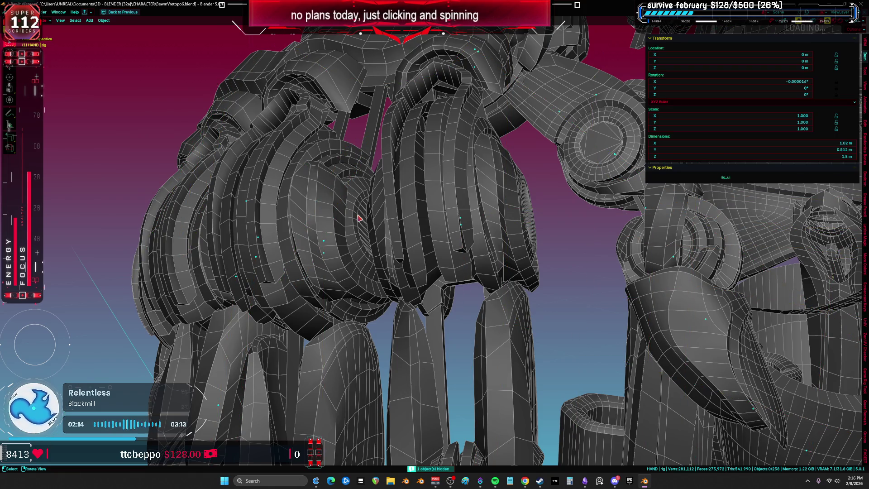
pyautogui.click(358, 218)
pyautogui.moveTo(365, 204)
pyautogui.mouseDown(button='middle')
pyautogui.moveTo(398, 273)
pyautogui.moveTo(361, 211)
pyautogui.moveTo(287, 220)
pyautogui.moveTo(417, 209)
pyautogui.moveTo(426, 277)
pyautogui.mouseUp(button='middle')
pyautogui.press('Tab')
pyautogui.press('g')
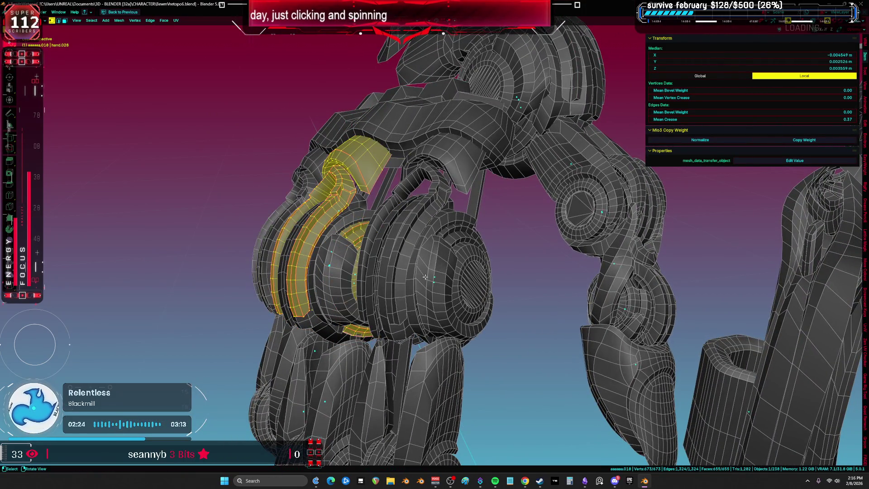
# - Return to Object Mode, make HAND active, and reposition hand piece aaaaaa.162
pyautogui.press('Tab')
pyautogui.click(443, 278)
pyautogui.moveTo(459, 252)
pyautogui.mouseDown(button='middle')
pyautogui.moveTo(436, 248)
pyautogui.moveTo(428, 333)
pyautogui.moveTo(345, 236)
pyautogui.mouseUp(button='middle')
pyautogui.moveTo(438, 260); pyautogui.dragTo(458, 241, button='middle')
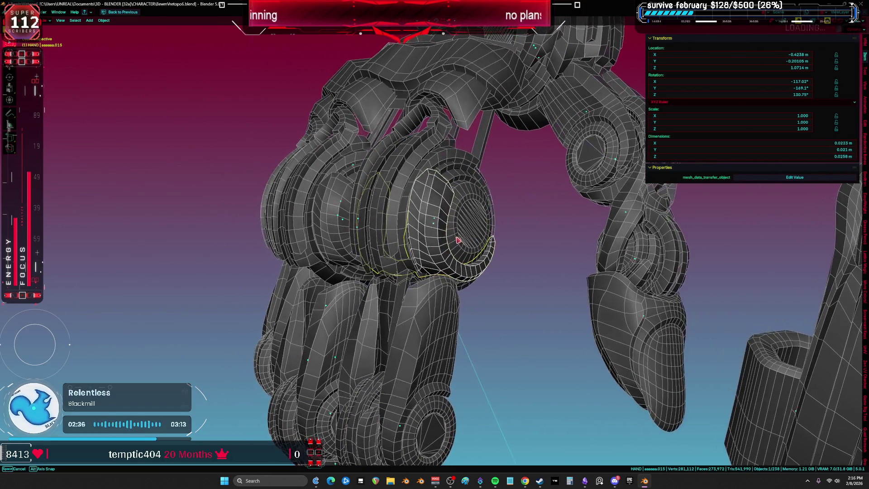
pyautogui.moveTo(413, 179)
pyautogui.mouseDown(button='middle')
pyautogui.moveTo(439, 205)
pyautogui.moveTo(388, 219)
pyautogui.moveTo(430, 217)
pyautogui.moveTo(353, 254)
pyautogui.moveTo(306, 290)
pyautogui.moveTo(312, 181)
pyautogui.mouseUp(button='middle')
pyautogui.hotkey('shift', 'alt', 'z')
pyautogui.hotkey('shift', 'alt', 'z')
pyautogui.click(404, 216)
# - Hide a knuckle plate and delete the cylinder piece inside the knuckle joint
pyautogui.keyDown('shift'); pyautogui.click(309, 177); pyautogui.keyUp('shift')
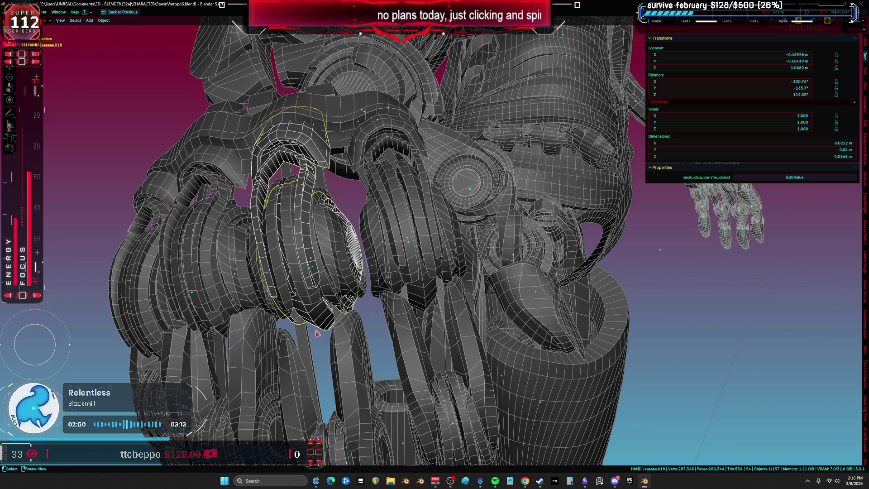
pyautogui.keyDown('ctrl'); pyautogui.moveTo(317, 334); pyautogui.dragTo(328, 296, button='middle'); pyautogui.keyUp('ctrl')
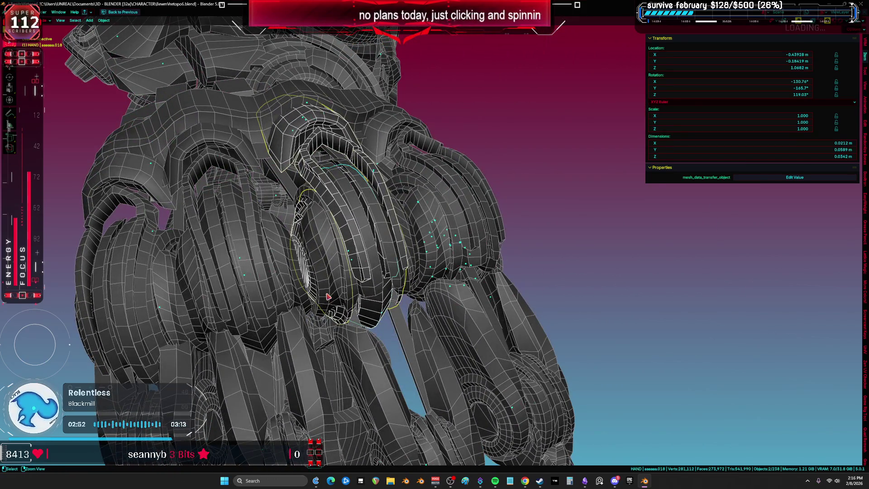
pyautogui.click(327, 296)
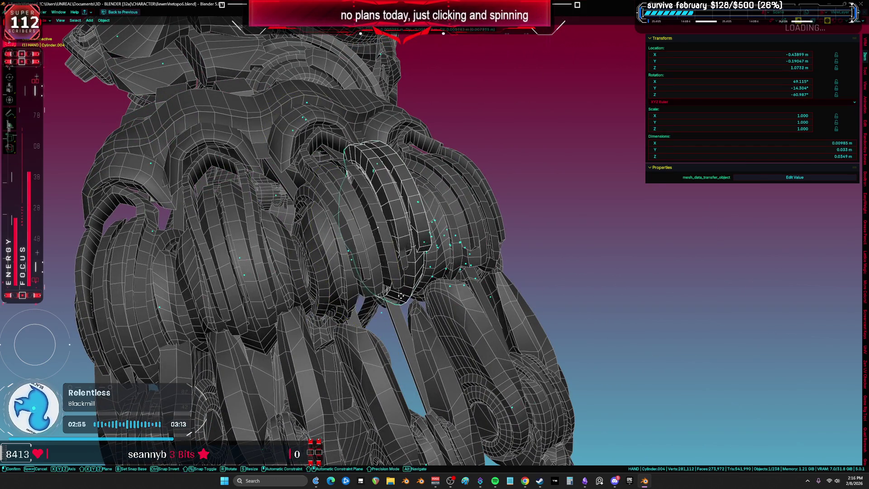
pyautogui.moveTo(377, 304)
pyautogui.mouseDown(button='middle')
pyautogui.moveTo(358, 226)
pyautogui.moveTo(358, 158)
pyautogui.mouseUp(button='middle')
pyautogui.keyDown('shift'); pyautogui.click(359, 157); pyautogui.keyUp('shift')
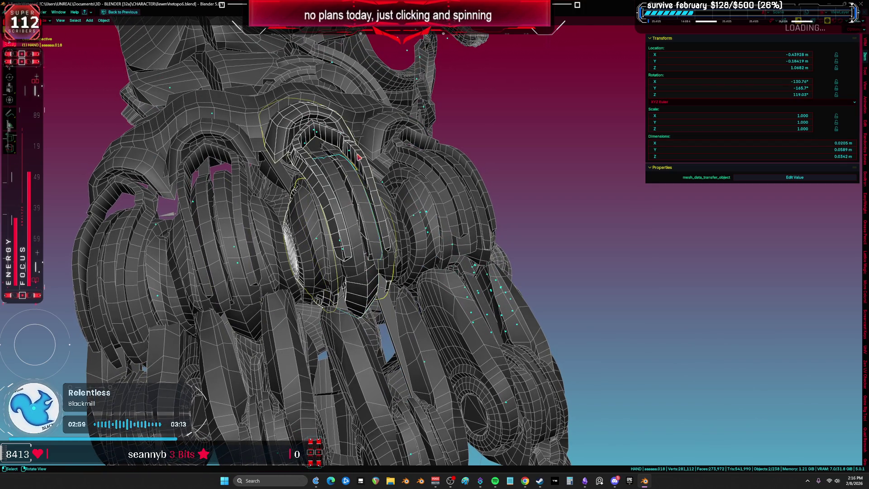
pyautogui.click(251, 319)
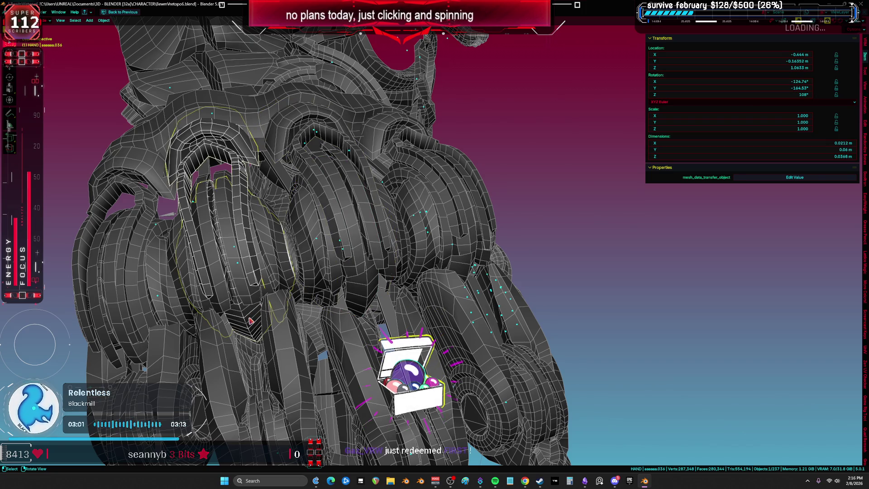
pyautogui.press('h')
pyautogui.press('Delete')
# - On the next knuckle, hide one plate and delete the adjacent plate
pyautogui.moveTo(251, 321)
pyautogui.mouseDown(button='middle')
pyautogui.moveTo(236, 314)
pyautogui.moveTo(283, 302)
pyautogui.moveTo(291, 319)
pyautogui.mouseUp(button='middle')
pyautogui.click(273, 308)
pyautogui.click(290, 161)
pyautogui.press('h')
pyautogui.press('Delete')
pyautogui.moveTo(330, 281); pyautogui.dragTo(354, 279, button='middle')
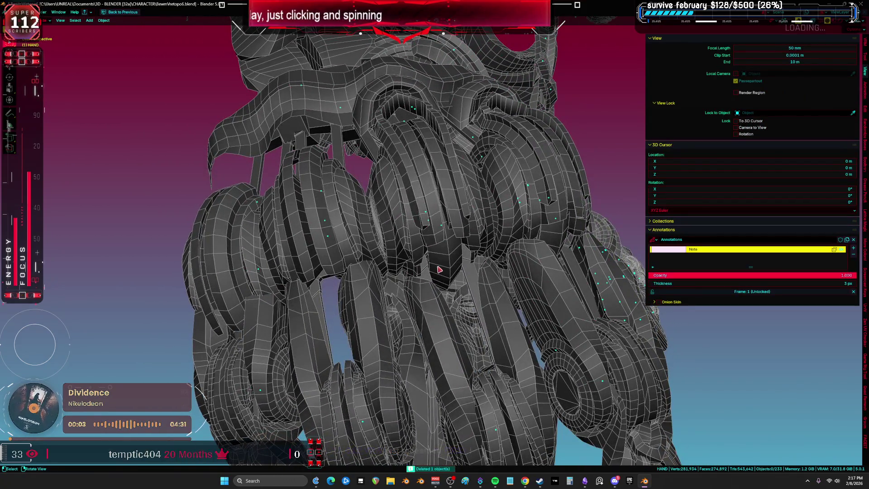
# - Reveal all hidden objects, then hide the rig and its remaining bones again
pyautogui.click(439, 270)
pyautogui.moveTo(439, 269)
pyautogui.mouseDown(button='middle')
pyautogui.moveTo(413, 294)
pyautogui.moveTo(374, 296)
pyautogui.mouseUp(button='middle')
pyautogui.hotkey('alt', 'h')
pyautogui.click(374, 297)
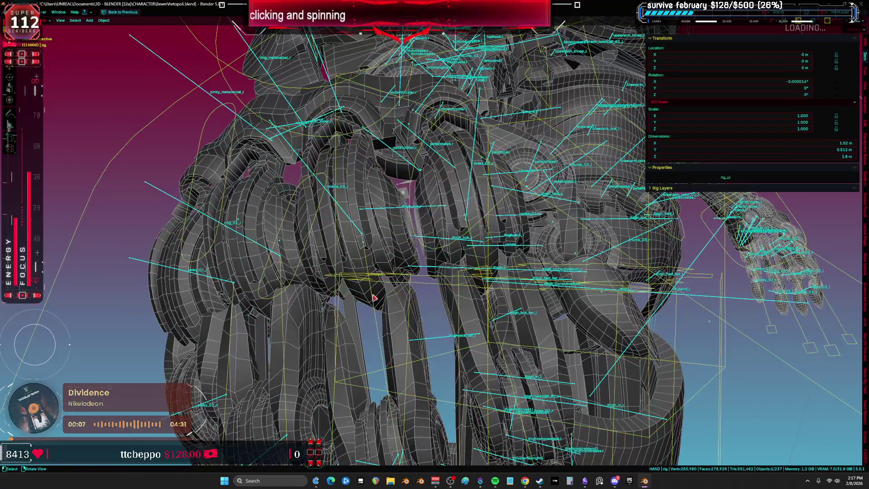
pyautogui.press('h')
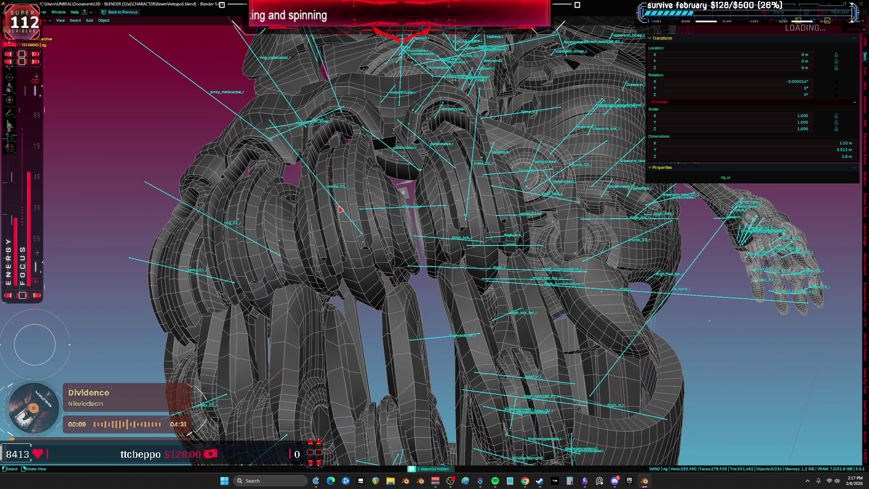
pyautogui.press('h')
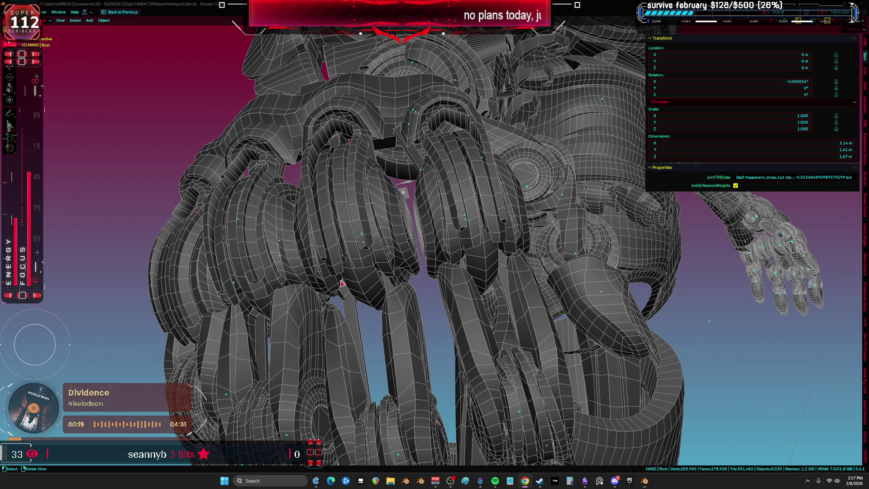
# - Select a knuckle plate and try moving it, cancelling the move
pyautogui.click(342, 284)
pyautogui.press('g')
pyautogui.press('Escape')
pyautogui.press('g')
pyautogui.press('Escape')
pyautogui.moveTo(371, 272); pyautogui.dragTo(301, 291, button='middle')
# - Select the next knuckle plate and settle it into a new position
pyautogui.click(304, 292)
pyautogui.moveTo(221, 314)
pyautogui.mouseDown(button='middle')
pyautogui.moveTo(244, 303)
pyautogui.moveTo(235, 303)
pyautogui.moveTo(358, 281)
pyautogui.mouseUp(button='middle')
pyautogui.click(358, 282)
pyautogui.press('g')
pyautogui.press('Escape')
pyautogui.click(298, 268)
pyautogui.moveTo(265, 219)
pyautogui.mouseDown(button='middle')
pyautogui.moveTo(346, 229)
pyautogui.moveTo(253, 227)
pyautogui.moveTo(354, 217)
pyautogui.mouseUp(button='middle')
# - With wireframe overlays off, move another plate and grab a further hand plate
pyautogui.hotkey('shift', 'alt', 'z')
pyautogui.press('g')
pyautogui.click(229, 226)
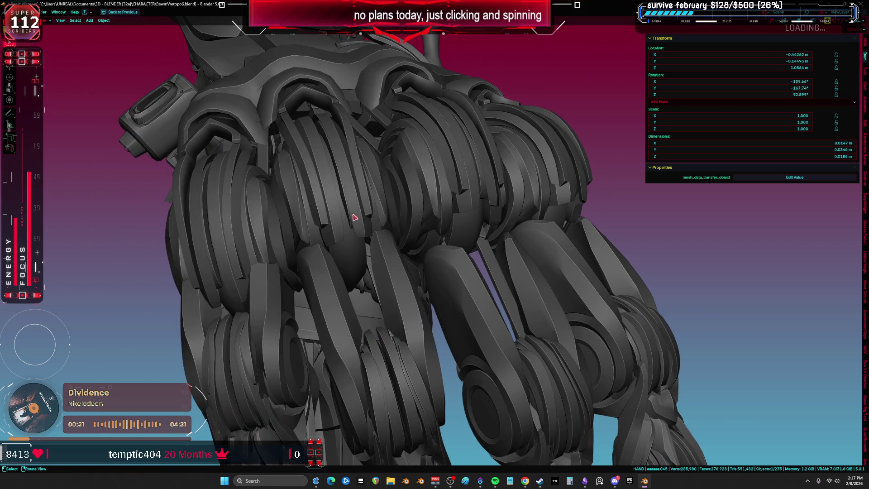
pyautogui.click(549, 194)
pyautogui.moveTo(549, 195)
pyautogui.mouseDown(button='middle')
pyautogui.moveTo(421, 214)
pyautogui.moveTo(516, 209)
pyautogui.moveTo(549, 229)
pyautogui.moveTo(458, 190)
pyautogui.moveTo(433, 214)
pyautogui.mouseUp(button='middle')
pyautogui.press('g')
# - Delete a stray disc on the forearm and reposition the forearm plate
pyautogui.click(541, 224)
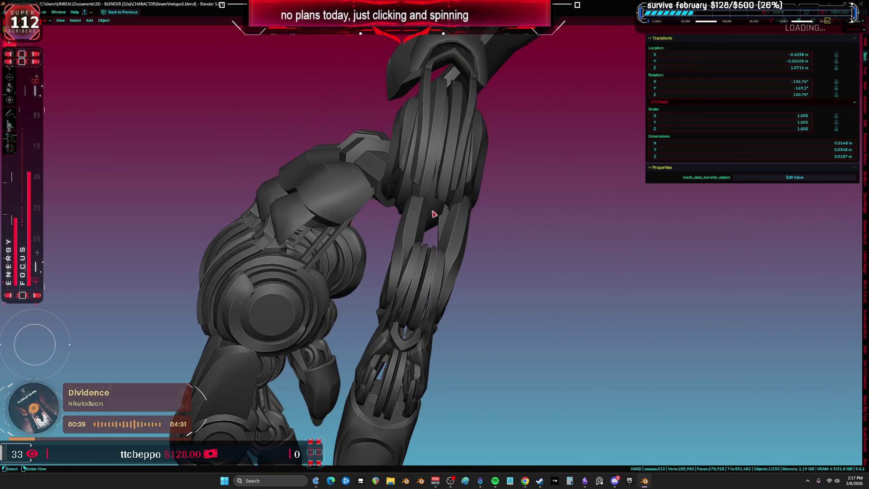
pyautogui.press('Escape')
pyautogui.press('Delete')
pyautogui.moveTo(516, 216)
pyautogui.mouseDown(button='middle')
pyautogui.moveTo(485, 190)
pyautogui.moveTo(448, 219)
pyautogui.moveTo(402, 235)
pyautogui.moveTo(479, 235)
pyautogui.mouseUp(button='middle')
pyautogui.click(400, 245)
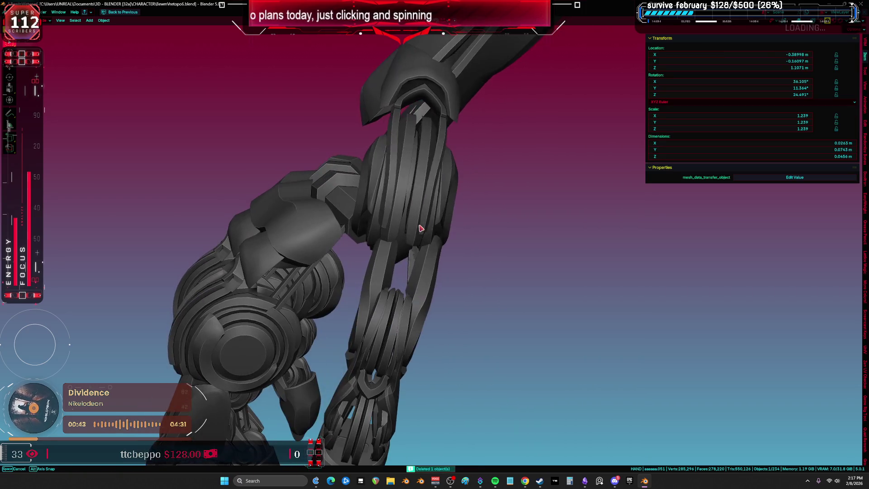
pyautogui.press('g')
pyautogui.click(544, 235)
pyautogui.moveTo(543, 235)
pyautogui.mouseDown(button='middle')
pyautogui.moveTo(421, 219)
pyautogui.moveTo(429, 259)
pyautogui.moveTo(433, 250)
pyautogui.mouseUp(button='middle')
# - Switch to Material Preview shading and move the yellow hand piece into a new position
pyautogui.press('z')
pyautogui.press('g')
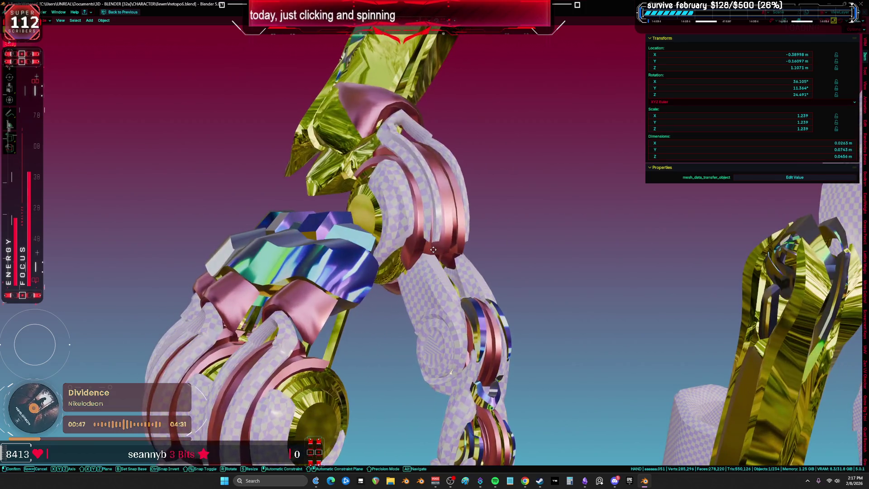
pyautogui.click(505, 216)
pyautogui.moveTo(505, 217)
pyautogui.mouseDown(button='middle')
pyautogui.moveTo(423, 197)
pyautogui.moveTo(431, 241)
pyautogui.mouseUp(button='middle')
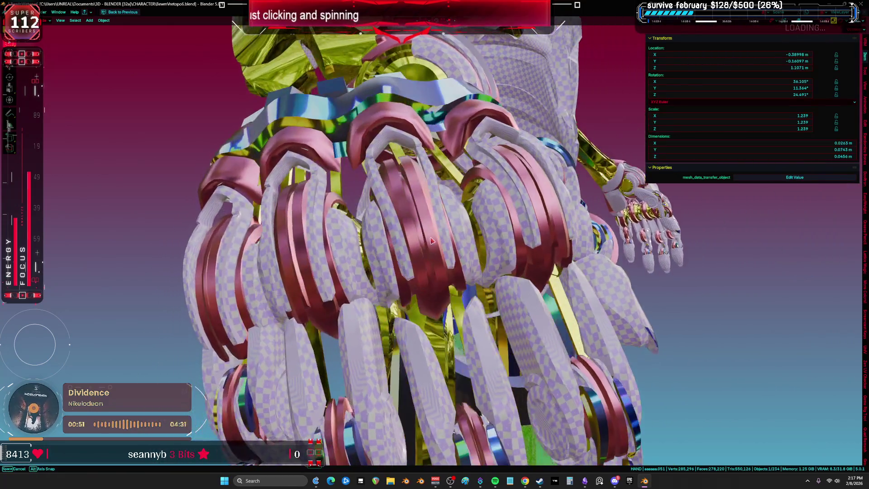
pyautogui.moveTo(482, 256); pyautogui.dragTo(438, 218, button='middle')
pyautogui.moveTo(388, 267); pyautogui.dragTo(408, 214)
# - Pull a pink ring out to the left, then undo that move with Ctrl+Z
pyautogui.hotkey('shift', 'alt', 'z')
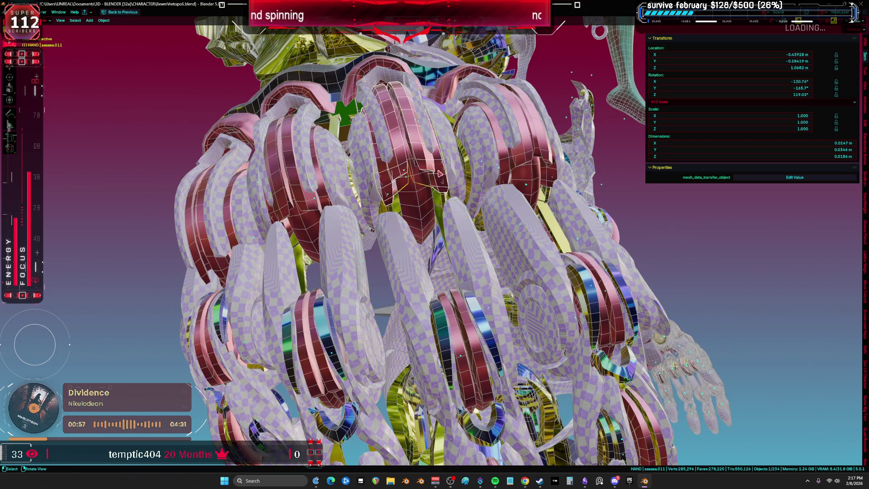
pyautogui.hotkey('shift', 'alt', 'z')
pyautogui.moveTo(529, 169); pyautogui.dragTo(459, 223, button='middle')
pyautogui.moveTo(458, 223); pyautogui.dragTo(142, 206)
pyautogui.moveTo(141, 206); pyautogui.dragTo(138, 219, button='middle')
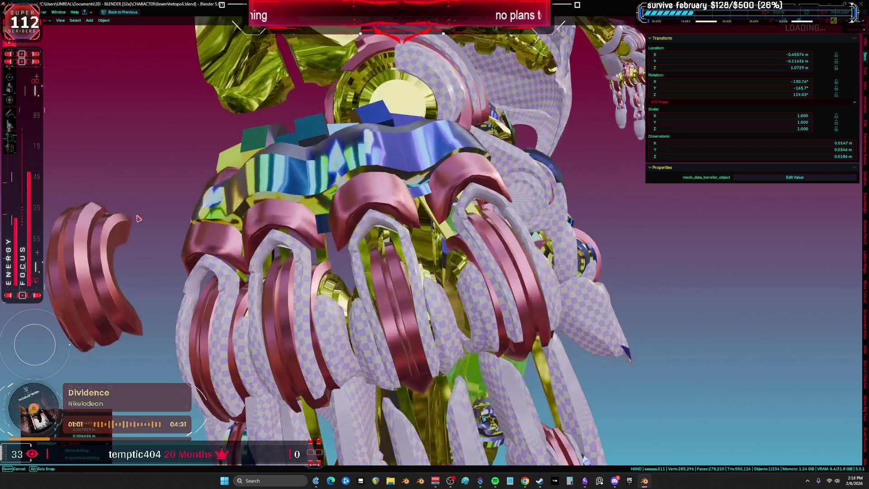
pyautogui.hotkey('ctrl', 'z')
pyautogui.hotkey('shift', 'alt', 'z')
pyautogui.moveTo(358, 210); pyautogui.dragTo(417, 244, button='middle')
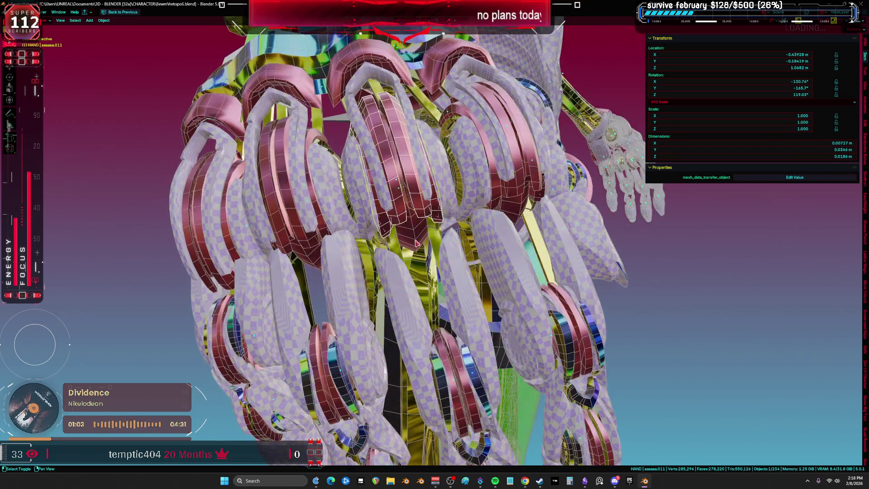
# - Isolate the hand piece in Local View, reposition a part, then return and enter Edit Mode
pyautogui.press('KP_Divide')
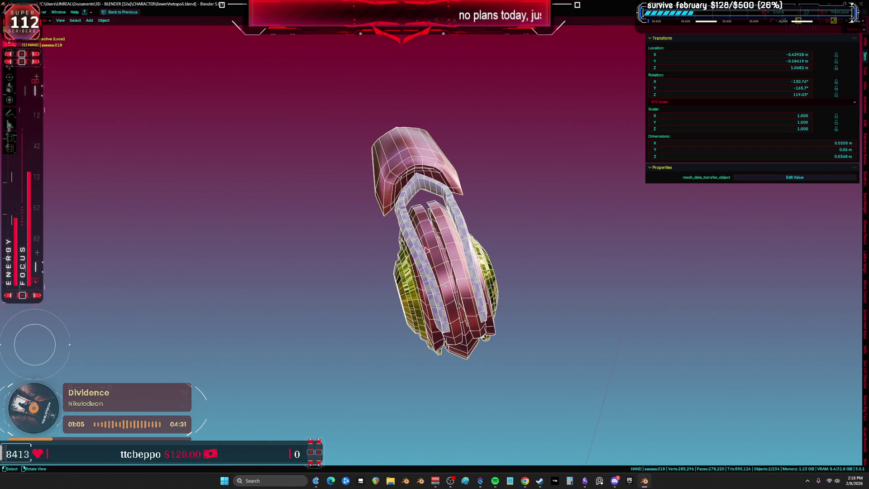
pyautogui.moveTo(430, 293); pyautogui.dragTo(457, 272, button='middle')
pyautogui.moveTo(457, 271); pyautogui.dragTo(490, 241)
pyautogui.click(491, 241)
pyautogui.hotkey('shift', 'alt', 'z')
pyautogui.moveTo(490, 241); pyautogui.dragTo(452, 264, button='middle')
pyautogui.moveTo(471, 250)
pyautogui.mouseDown(button='middle')
pyautogui.moveTo(443, 452)
pyautogui.moveTo(435, 457)
pyautogui.moveTo(461, 276)
pyautogui.moveTo(452, 335)
pyautogui.moveTo(434, 362)
pyautogui.moveTo(407, 358)
pyautogui.moveTo(433, 287)
pyautogui.moveTo(357, 280)
pyautogui.moveTo(340, 228)
pyautogui.moveTo(358, 253)
pyautogui.moveTo(361, 350)
pyautogui.moveTo(388, 311)
pyautogui.mouseUp(button='middle')
pyautogui.press('KP_Divide')
pyautogui.press('Tab')
pyautogui.press('Tab')
pyautogui.press('Tab')
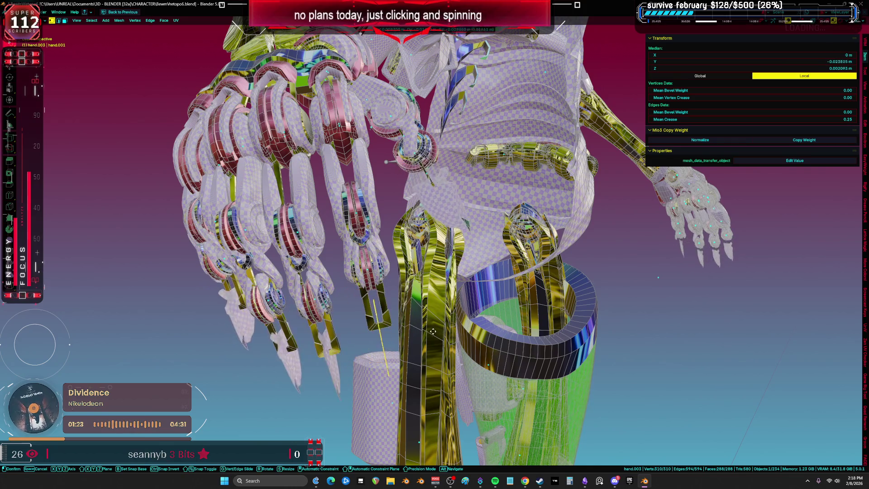
# - Select two finger pieces and inspect them in wireframe Edit Mode before returning to solid shading
pyautogui.click(370, 287)
pyautogui.click(371, 275)
pyautogui.press('Tab')
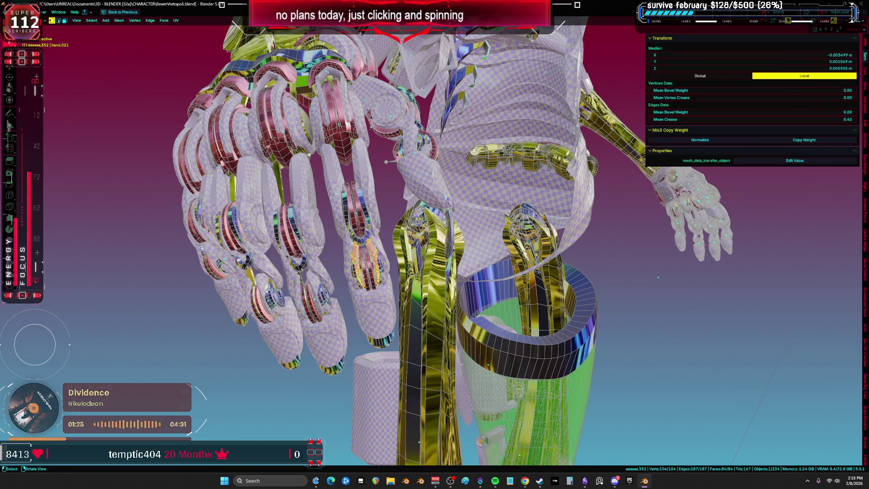
pyautogui.hotkey('shift', 'z')
pyautogui.moveTo(370, 275)
pyautogui.mouseDown(button='middle')
pyautogui.moveTo(392, 300)
pyautogui.moveTo(397, 280)
pyautogui.moveTo(390, 287)
pyautogui.moveTo(344, 210)
pyautogui.moveTo(362, 253)
pyautogui.mouseUp(button='middle')
pyautogui.press('Tab')
pyautogui.hotkey('shift', 'z')
# - Select the hand parts, start a move and cancel it, then select the HAND object
pyautogui.click(343, 209)
pyautogui.press('Tab')
pyautogui.press('g')
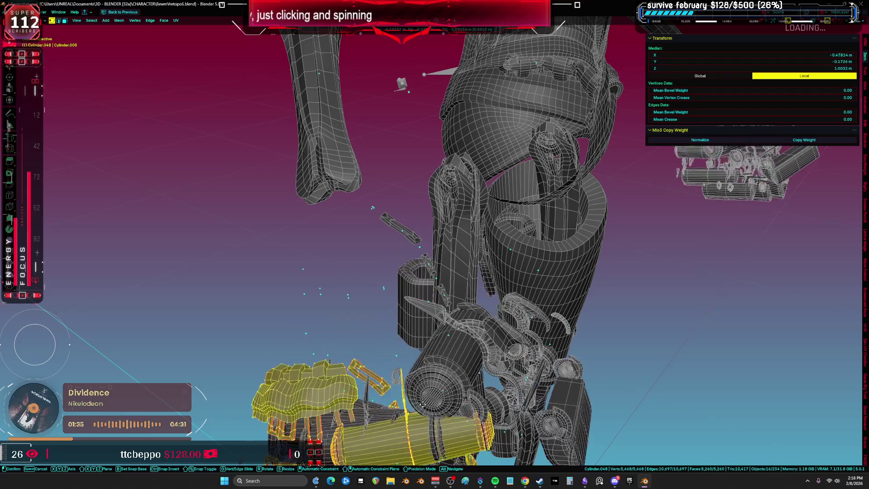
pyautogui.rightClick(430, 344)
pyautogui.moveTo(430, 344); pyautogui.dragTo(407, 299, button='middle')
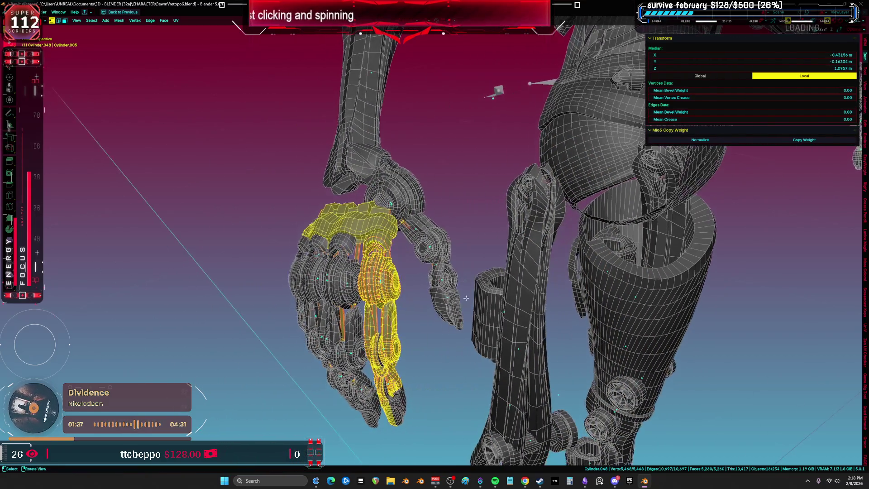
pyautogui.press('Tab')
pyautogui.scroll(3, 382, 265)
pyautogui.click(383, 265)
pyautogui.moveTo(394, 251)
pyautogui.mouseDown(button='middle')
pyautogui.moveTo(338, 289)
pyautogui.moveTo(291, 226)
pyautogui.mouseUp(button='middle')
# - Box-select the knuckle rings, finger links, arm link and right finger, then hide them
pyautogui.press('b')
pyautogui.moveTo(291, 227); pyautogui.dragTo(315, 283)
pyautogui.keyDown('shift'); pyautogui.click(357, 307); pyautogui.keyUp('shift')
pyautogui.moveTo(358, 307)
pyautogui.mouseDown(button='middle')
pyautogui.moveTo(360, 335)
pyautogui.moveTo(430, 210)
pyautogui.moveTo(471, 284)
pyautogui.mouseUp(button='middle')
pyautogui.press('b')
pyautogui.moveTo(471, 284); pyautogui.dragTo(420, 168)
pyautogui.moveTo(421, 167); pyautogui.dragTo(408, 154, button='middle')
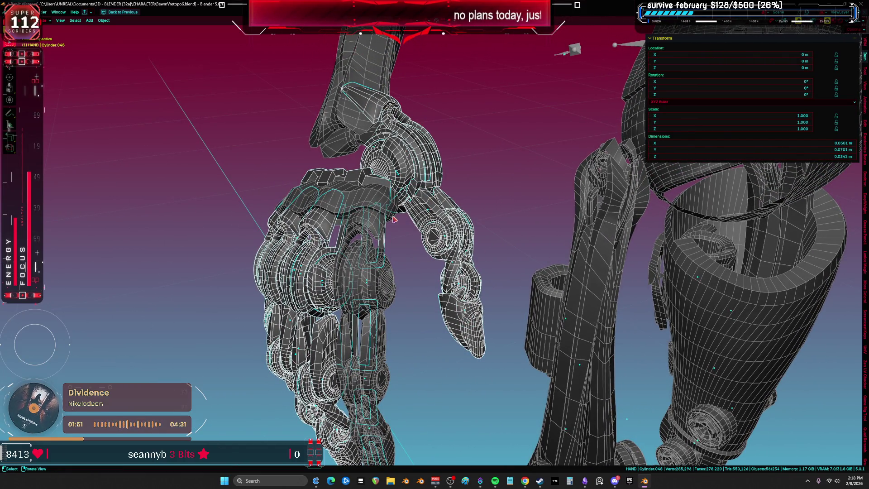
pyautogui.moveTo(393, 220); pyautogui.dragTo(374, 196, button='middle')
pyautogui.moveTo(380, 241)
pyautogui.mouseDown(button='middle')
pyautogui.moveTo(395, 244)
pyautogui.moveTo(398, 311)
pyautogui.moveTo(374, 308)
pyautogui.moveTo(339, 251)
pyautogui.moveTo(431, 274)
pyautogui.moveTo(411, 274)
pyautogui.mouseUp(button='middle')
pyautogui.hotkey('shift', 'z')
pyautogui.hotkey('shift', 'z')
pyautogui.press('h')
pyautogui.hotkey('shift', 'z')
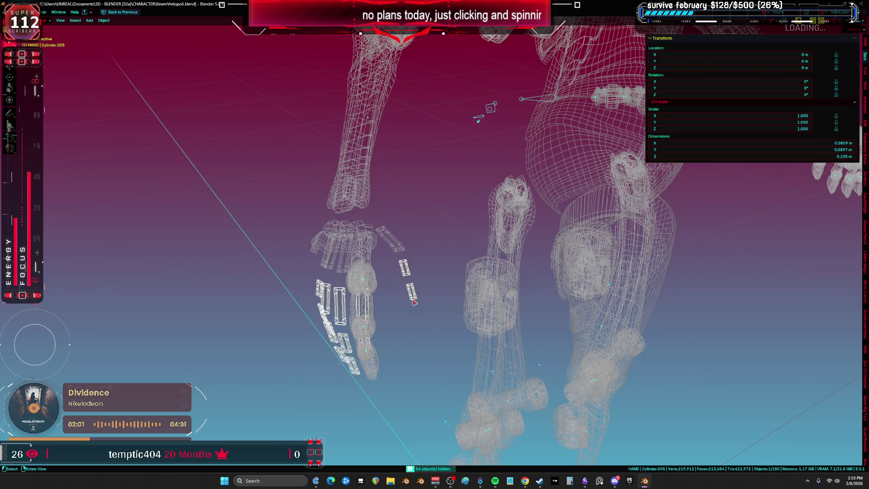
# - Box-select the remaining finger pieces and fingertips, then select a knee bolt cylinder
pyautogui.moveTo(392, 342); pyautogui.dragTo(290, 170)
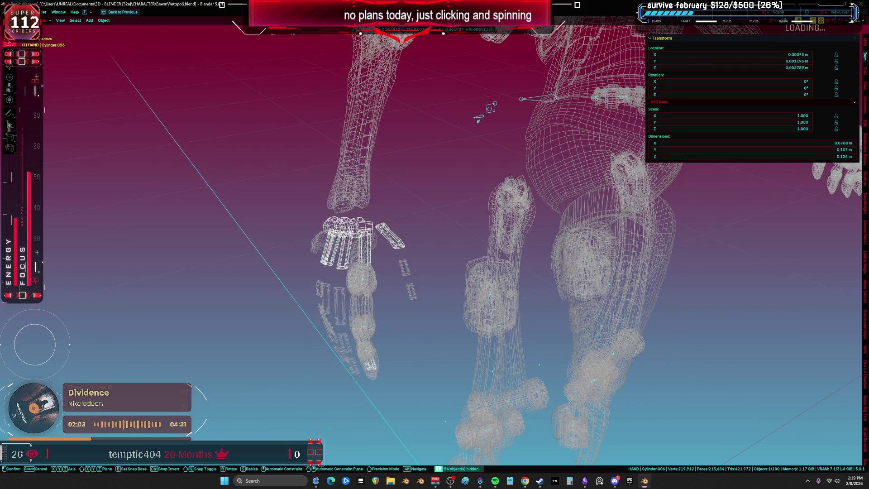
pyautogui.moveTo(455, 233); pyautogui.dragTo(392, 339)
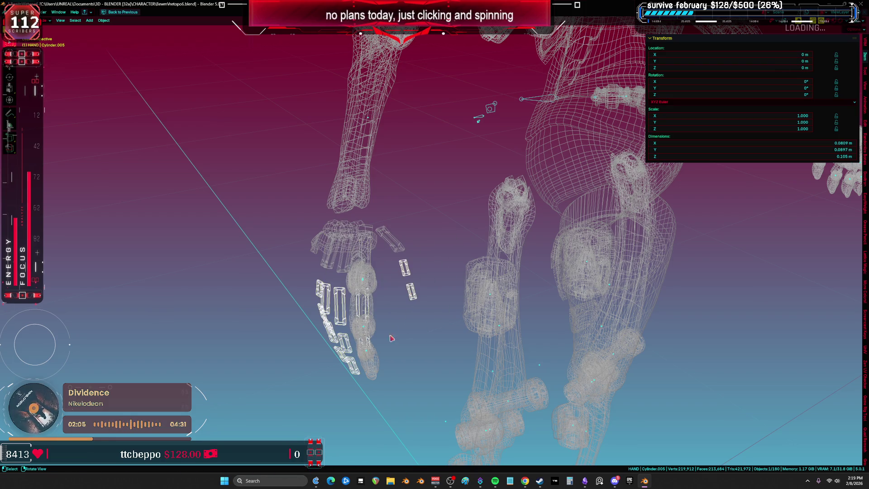
pyautogui.moveTo(318, 259); pyautogui.dragTo(272, 171)
pyautogui.moveTo(271, 171)
pyautogui.mouseDown(button='middle')
pyautogui.moveTo(325, 144)
pyautogui.moveTo(376, 167)
pyautogui.moveTo(424, 176)
pyautogui.moveTo(298, 249)
pyautogui.moveTo(362, 213)
pyautogui.moveTo(411, 165)
pyautogui.mouseUp(button='middle')
pyautogui.click(329, 254)
# - Select the upper and lower knee bolt cylinders and frame them in orthographic front view
pyautogui.click(411, 164)
pyautogui.click(271, 140)
pyautogui.moveTo(272, 141)
pyautogui.mouseDown(button='middle')
pyautogui.moveTo(304, 198)
pyautogui.moveTo(243, 195)
pyautogui.moveTo(370, 233)
pyautogui.mouseUp(button='middle')
pyautogui.click(371, 208)
pyautogui.keyDown('shift'); pyautogui.click(370, 257); pyautogui.keyUp('shift')
pyautogui.press('KP_1')
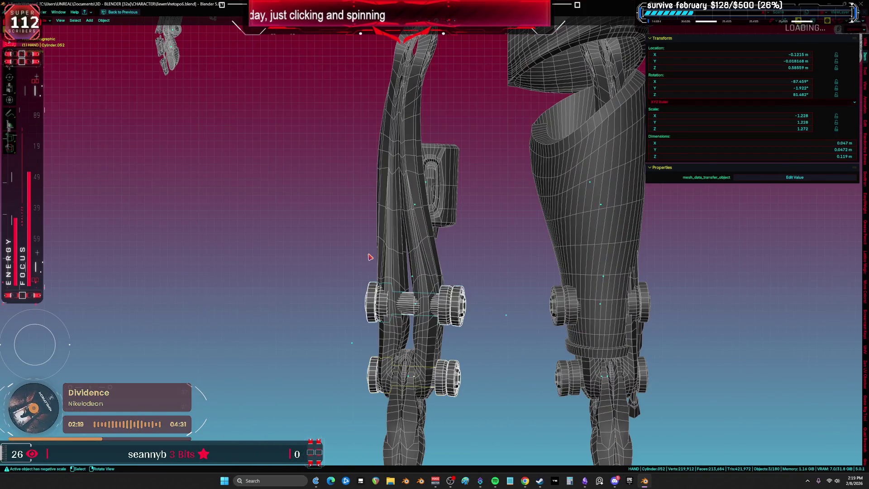
pyautogui.moveTo(398, 288); pyautogui.dragTo(377, 225, button='middle')
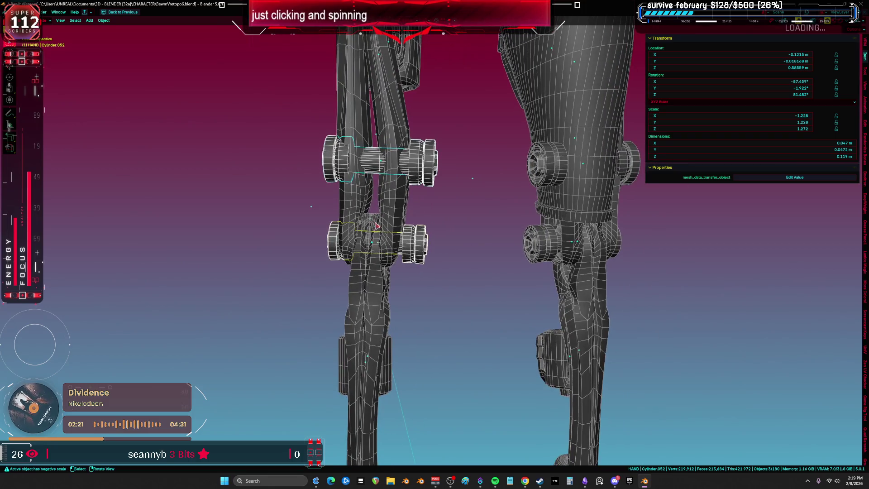
pyautogui.press('KP_5')
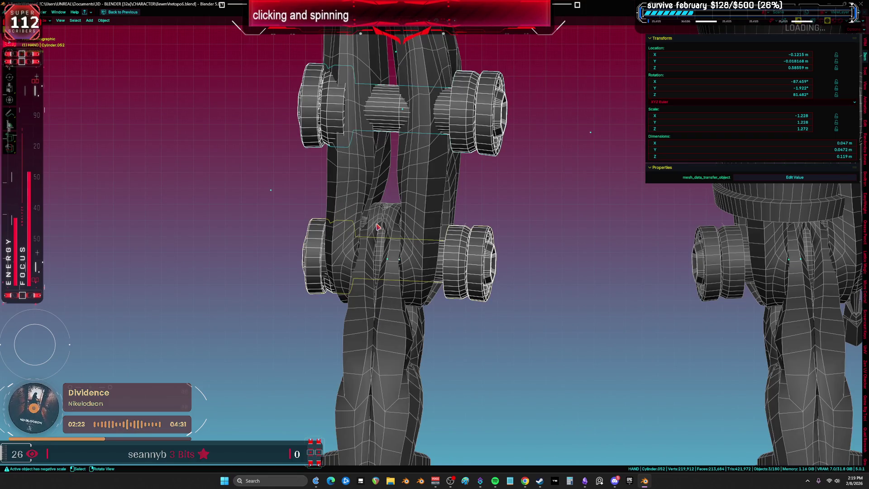
pyautogui.scroll(-8, 398, 254)
# - Put Cylinder.052 and Cylinder.003 into Edit Mode and restore the split UV layout
pyautogui.press('Tab')
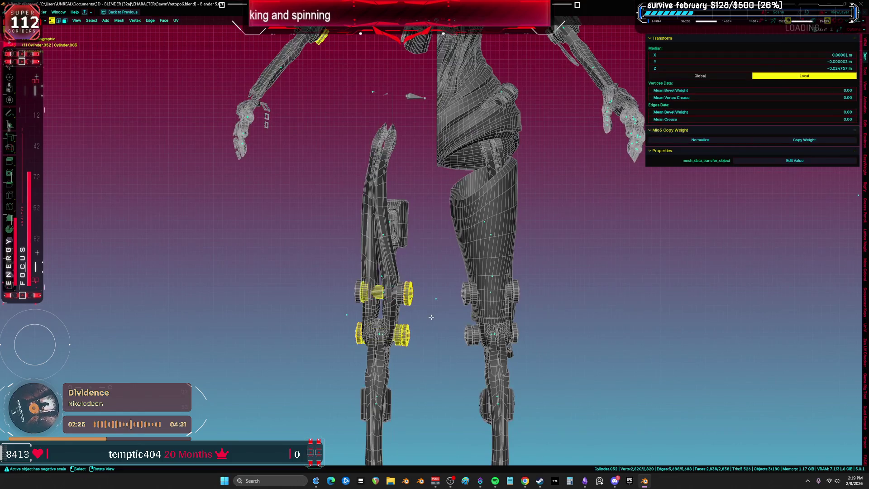
pyautogui.press('Tab')
pyautogui.moveTo(419, 279); pyautogui.dragTo(414, 302, button='middle')
pyautogui.click(406, 306)
pyautogui.press('Tab')
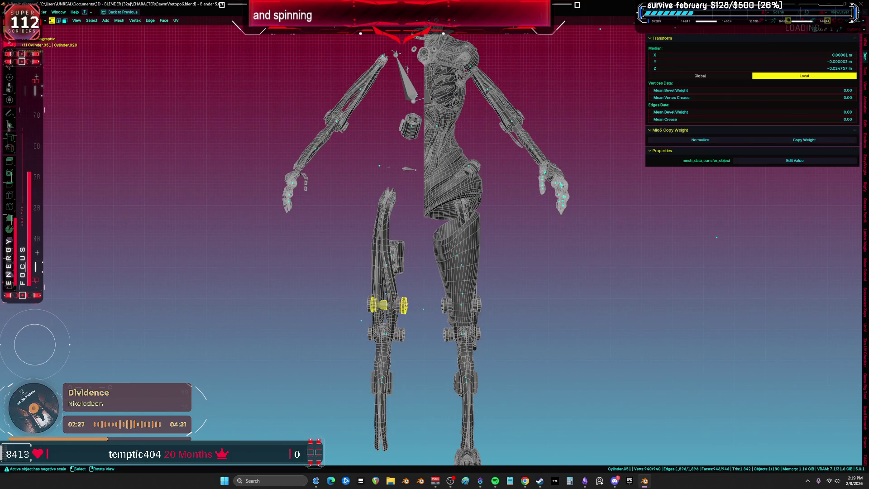
pyautogui.hotkey('alt', 'q')
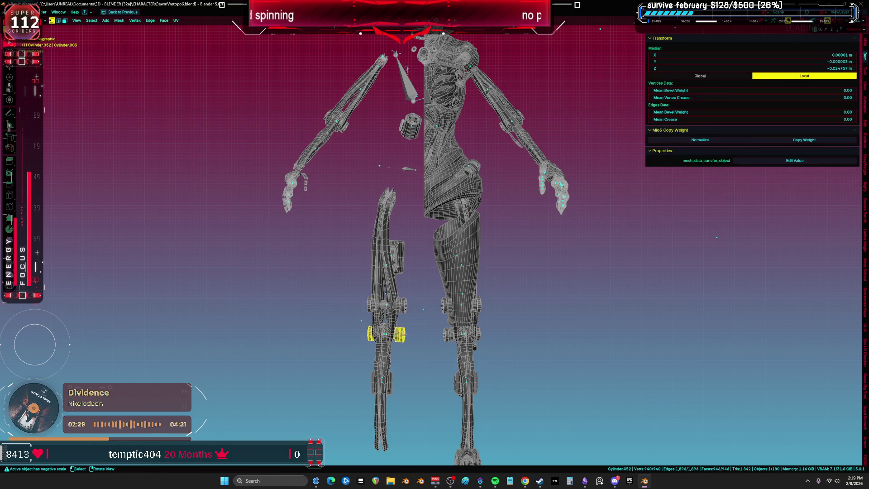
pyautogui.press('Tab')
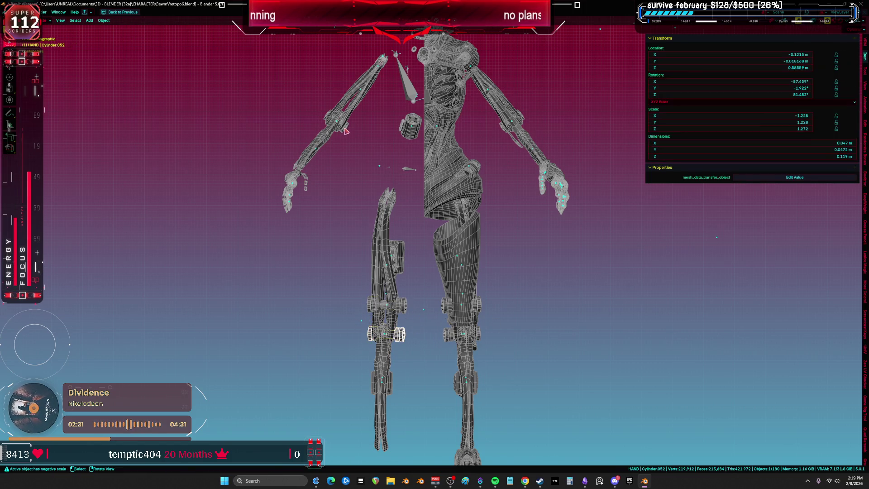
pyautogui.click(347, 129)
pyautogui.press('Tab')
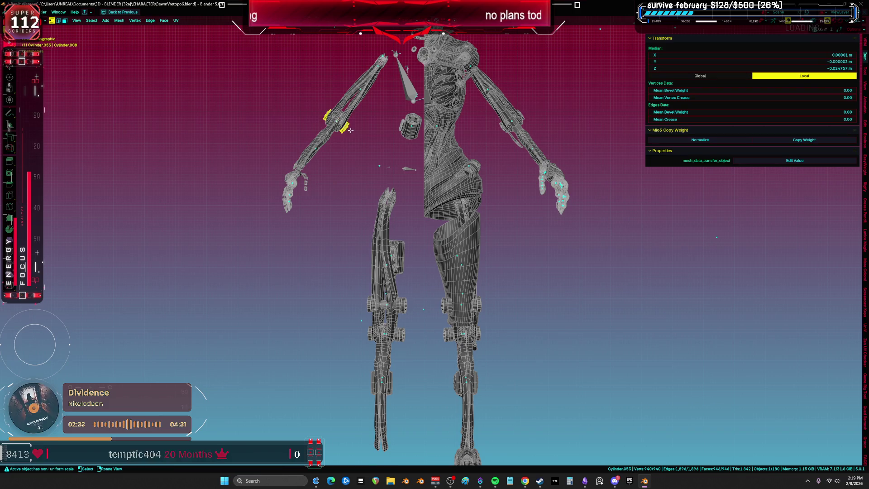
pyautogui.hotkey('alt', 'q')
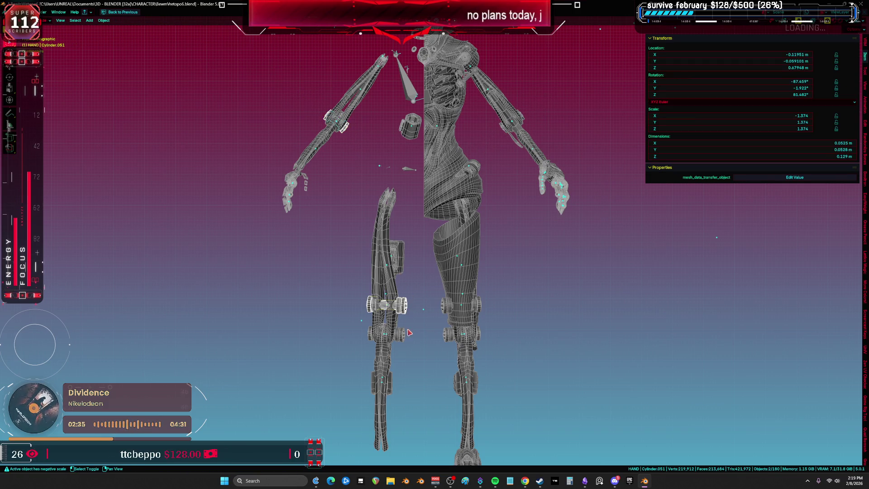
pyautogui.hotkey('ctrl', 'alt', 'space')
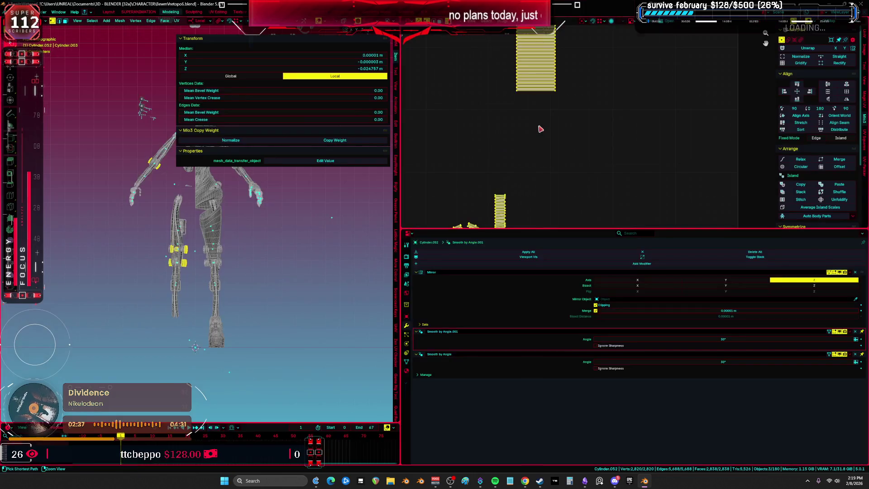
# - Maximize the UV editor, try a UV-Packer Pack on all islands, and undo it
pyautogui.hotkey('ctrl', 'alt', 'space')
pyautogui.click(323, 195)
pyautogui.press('a')
pyautogui.moveTo(324, 195); pyautogui.dragTo(380, 251, button='middle')
pyautogui.click(380, 250)
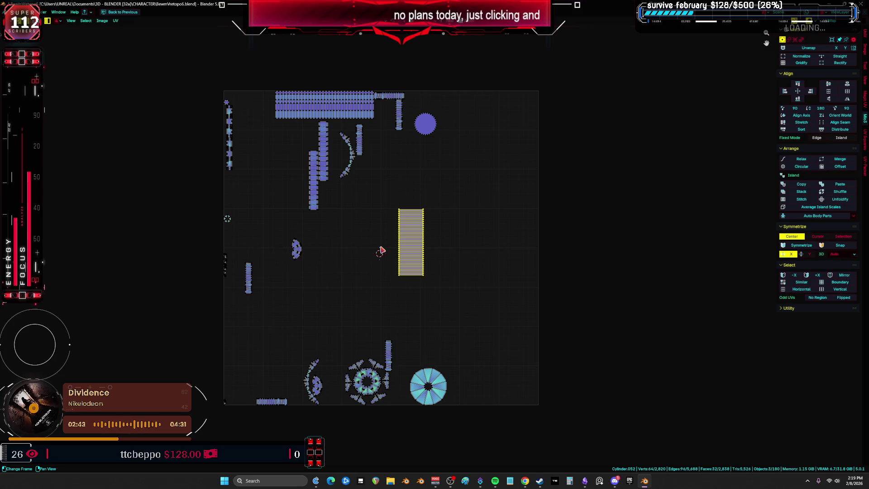
pyautogui.press('a')
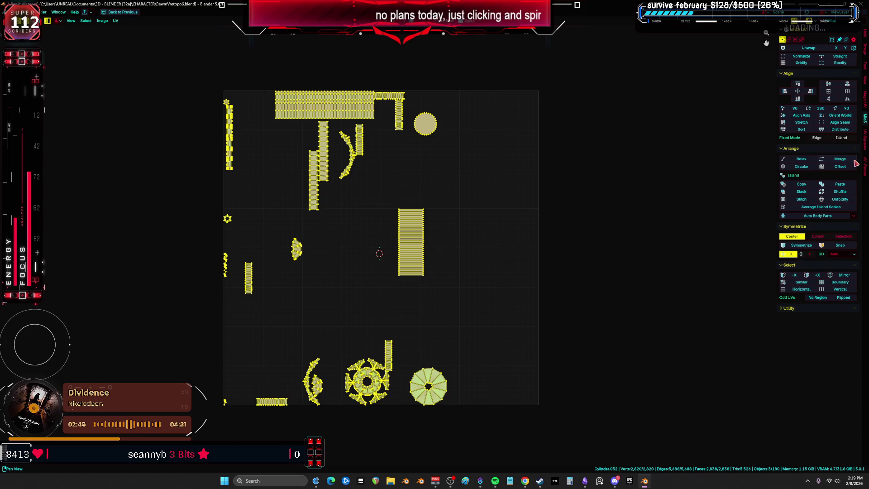
pyautogui.click(866, 171)
pyautogui.click(814, 46)
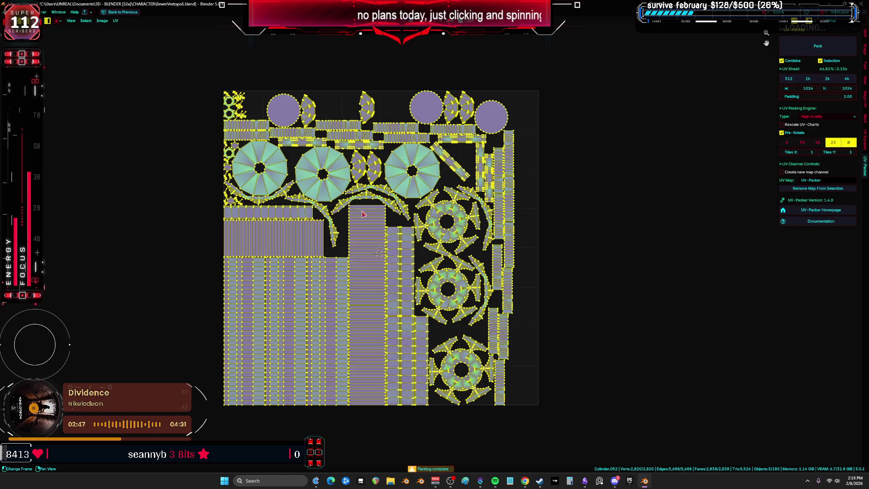
pyautogui.hotkey('ctrl', 'z')
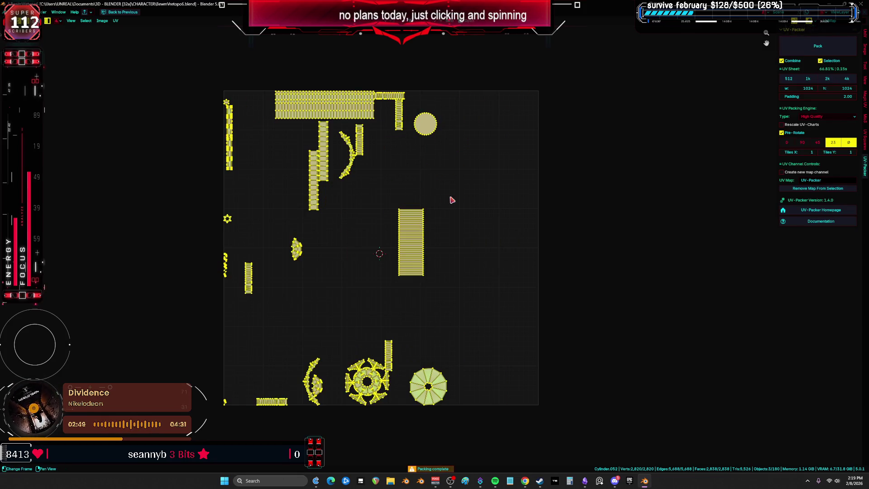
# - Move the tall island to the top-right corner and reposition the top-left island
pyautogui.click(505, 208)
pyautogui.press('a')
pyautogui.click(116, 21)
pyautogui.click(466, 181)
pyautogui.moveTo(455, 293); pyautogui.dragTo(365, 191)
pyautogui.moveTo(411, 242)
pyautogui.mouseDown()
pyautogui.moveTo(526, 135)
pyautogui.moveTo(526, 124)
pyautogui.mouseUp()
pyautogui.moveTo(260, 65)
pyautogui.mouseDown()
pyautogui.moveTo(311, 106)
pyautogui.moveTo(350, 120)
pyautogui.mouseUp()
pyautogui.click(272, 80)
pyautogui.click(281, 83)
pyautogui.moveTo(250, 74)
pyautogui.mouseDown()
pyautogui.moveTo(300, 107)
pyautogui.moveTo(384, 120)
pyautogui.mouseUp()
pyautogui.press('g')
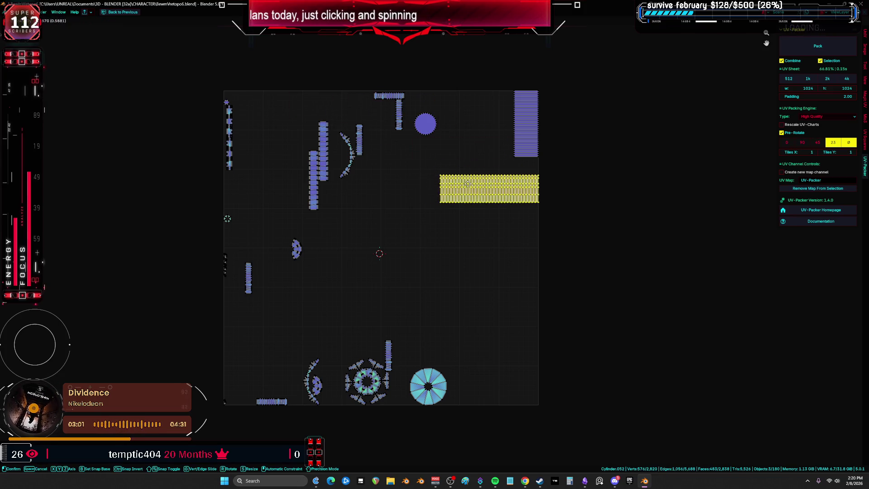
pyautogui.click(468, 176)
# - Move the small island up, the arc island up-right, and the wide island bottom-left
pyautogui.moveTo(295, 380); pyautogui.dragTo(267, 408)
pyautogui.press('g')
pyautogui.click(336, 248)
pyautogui.moveTo(334, 410)
pyautogui.mouseDown()
pyautogui.moveTo(452, 344)
pyautogui.moveTo(491, 297)
pyautogui.mouseUp()
pyautogui.moveTo(565, 219); pyautogui.dragTo(488, 167)
pyautogui.press('g')
pyautogui.click(304, 314)
# - Rotate the tall right island horizontal and set it just above the long bottom strip
pyautogui.moveTo(555, 222); pyautogui.dragTo(472, 82)
pyautogui.press('g')
pyautogui.click(365, 220)
pyautogui.scroll(3, 365, 219)
pyautogui.press('g')
pyautogui.click(416, 187)
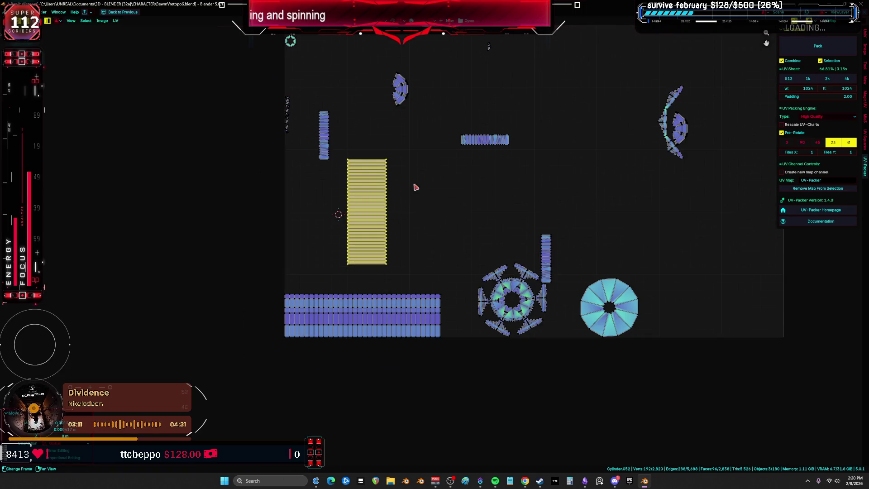
pyautogui.press('r')
pyautogui.click(424, 269)
pyautogui.press('g')
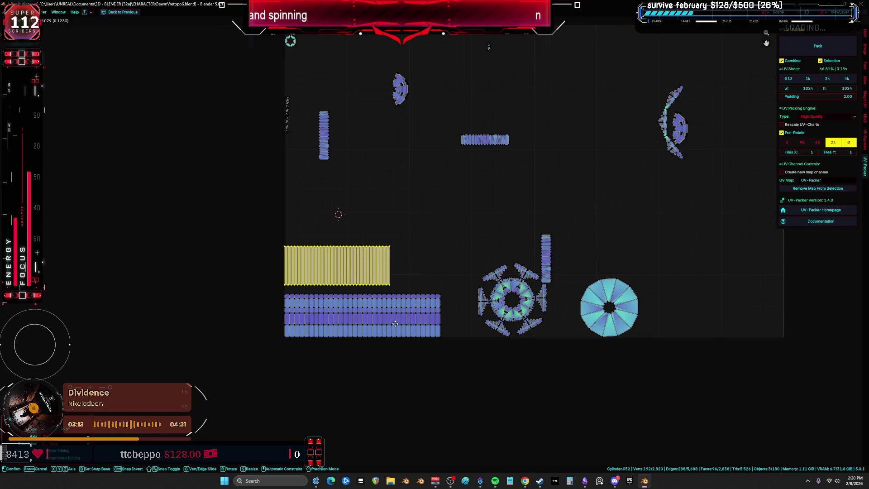
pyautogui.click(420, 431)
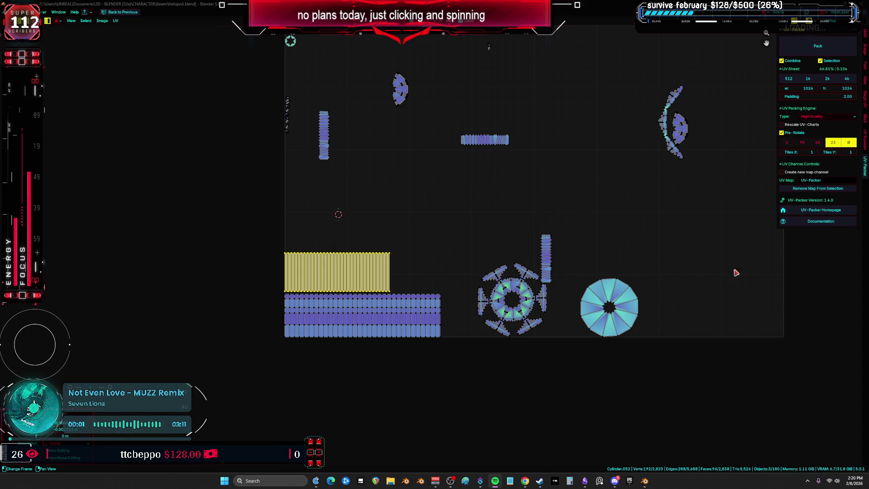
# - Rotate the vertical strip island horizontal and place it low on the left
pyautogui.click(399, 109)
pyautogui.press('g')
pyautogui.press('r')
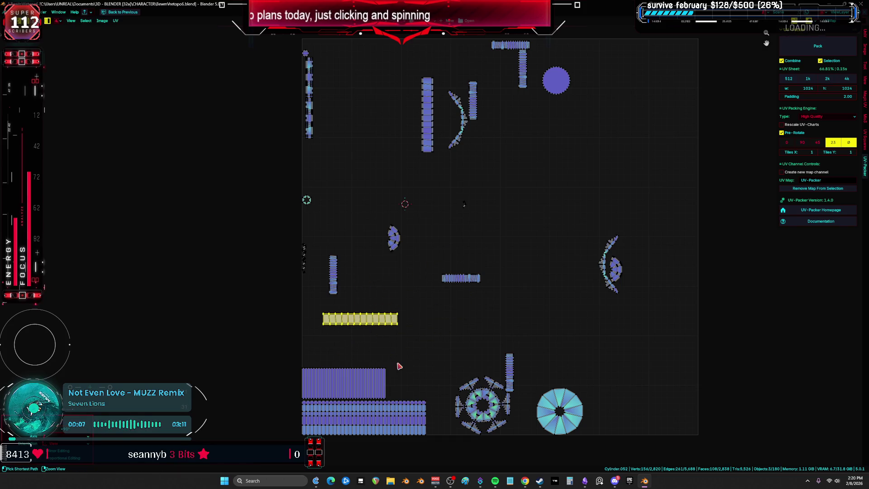
pyautogui.press('g')
pyautogui.click(387, 361)
# - Turn the vertical column island horizontal and rest it on top of the blue strip
pyautogui.moveTo(407, 65); pyautogui.dragTo(444, 164)
pyautogui.press('g')
pyautogui.click(363, 317)
pyautogui.moveTo(363, 317); pyautogui.dragTo(412, 232, button='middle')
pyautogui.scroll(3, 413, 232)
pyautogui.press('r')
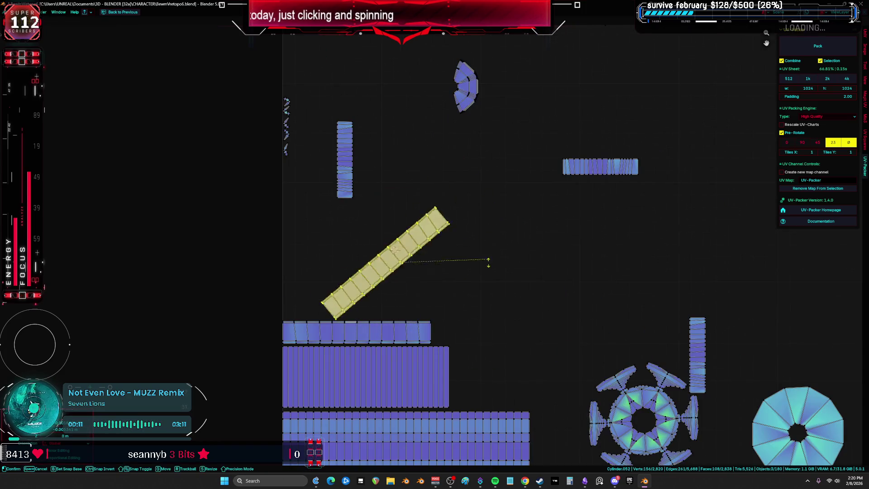
pyautogui.press('g')
pyautogui.click(405, 351)
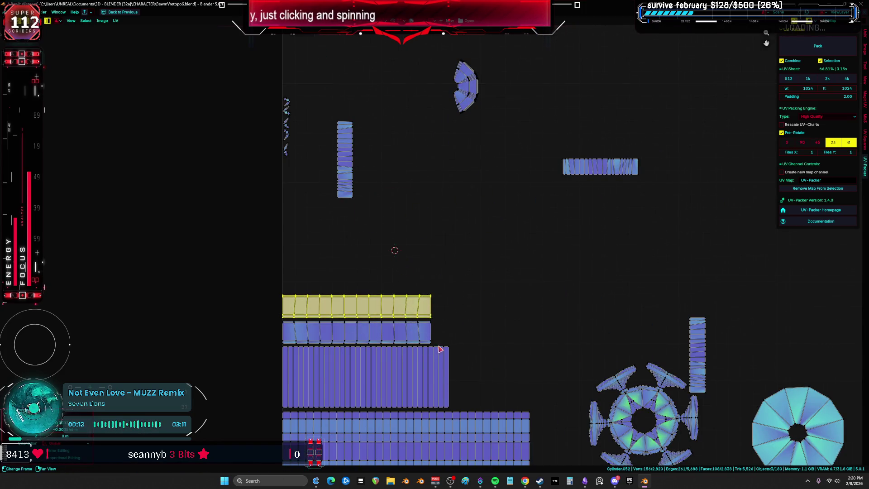
pyautogui.scroll(-4, 405, 351)
# - Move the gear-shaped island up-left, rotate it clockwise, and nudge it slightly left
pyautogui.moveTo(480, 354)
pyautogui.mouseDown()
pyautogui.moveTo(509, 430)
pyautogui.moveTo(524, 441)
pyautogui.mouseUp()
pyautogui.press('g')
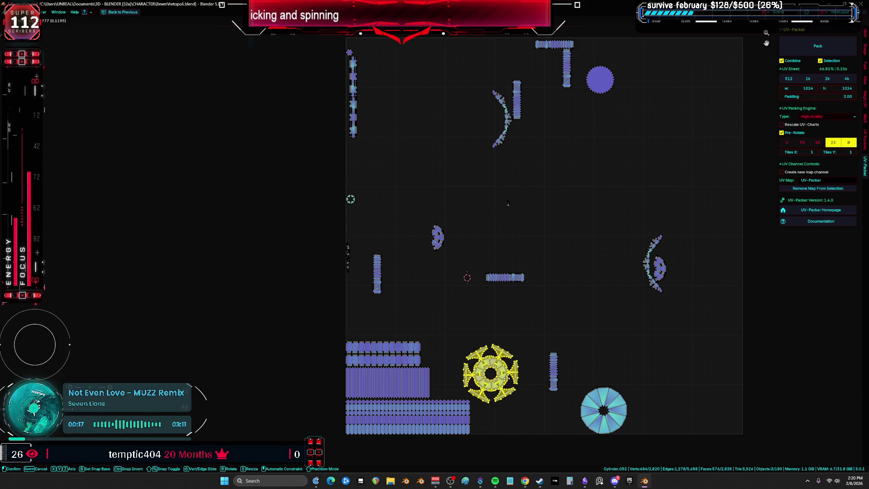
pyautogui.click(479, 368)
pyautogui.press('KP_Decimal')
pyautogui.press('r')
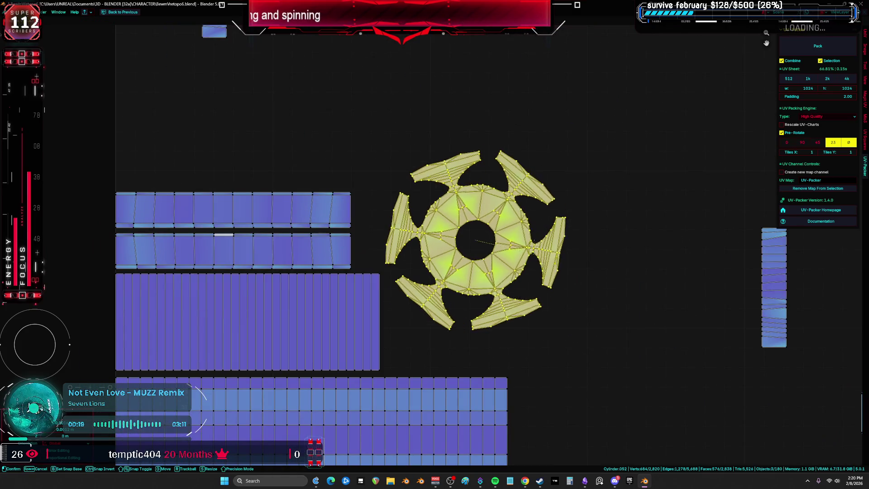
pyautogui.click(549, 258)
pyautogui.press('g')
pyautogui.click(548, 263)
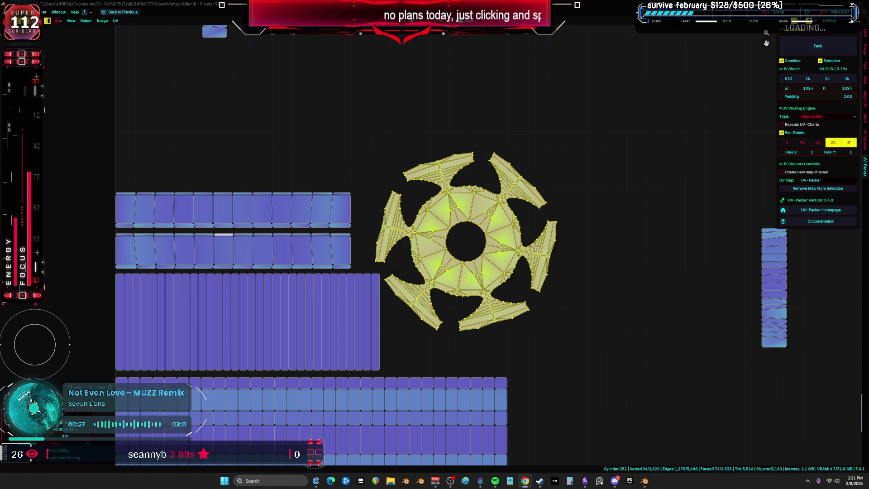
pyautogui.scroll(3, 564, 306)
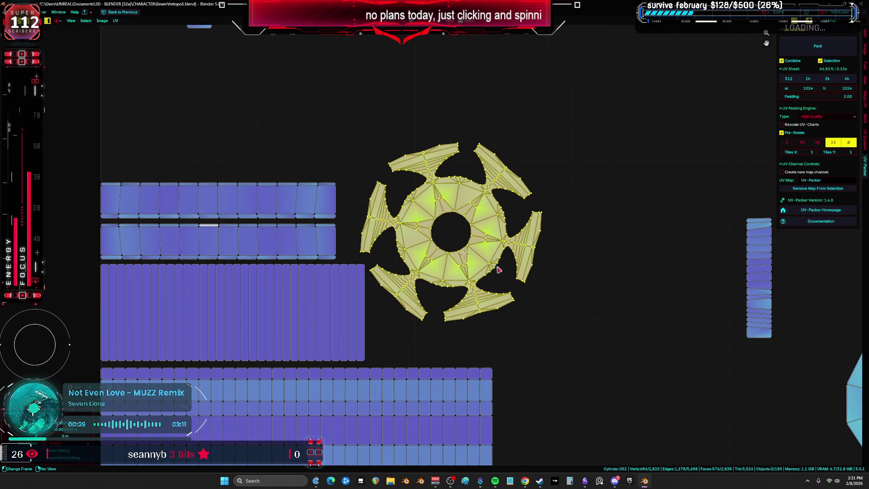
# - Rotate the gear-shaped island around its centre
pyautogui.press('r')
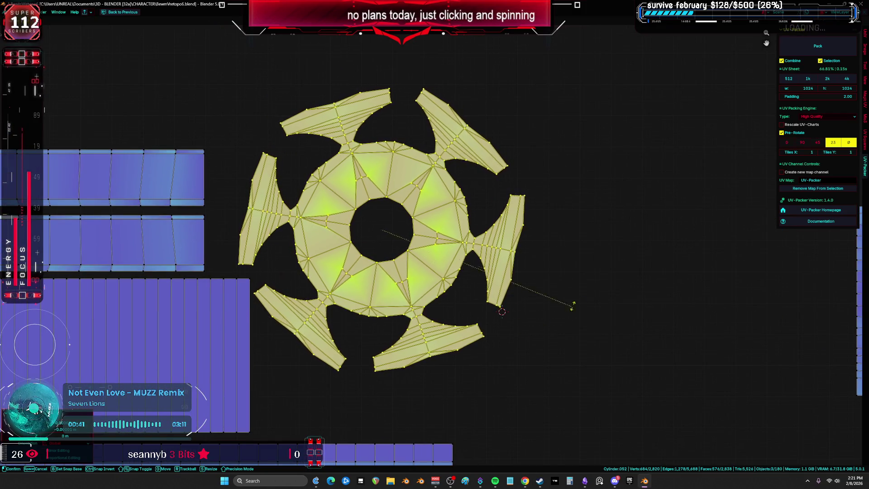
pyautogui.scroll(-4, 607, 210)
pyautogui.keyDown('ctrl'); pyautogui.scroll(-3, 527, 256); pyautogui.keyUp('ctrl')
# - Select the circular island, then move and rotate it into place beside the gear island
pyautogui.moveTo(593, 249); pyautogui.dragTo(714, 410)
pyautogui.press('g')
pyautogui.click(498, 251)
pyautogui.press('g')
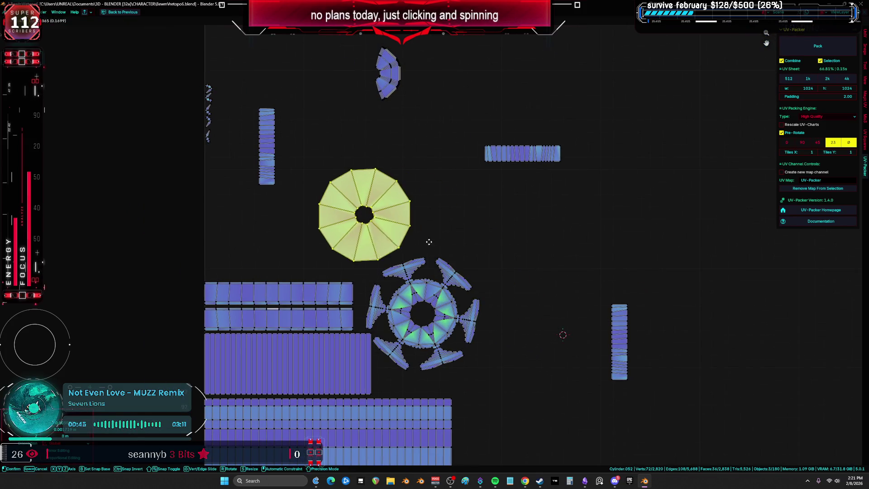
pyautogui.press('r')
pyautogui.click(464, 247)
# - Rotate the small vertical strip island and move it down and left
pyautogui.scroll(-3, 466, 248)
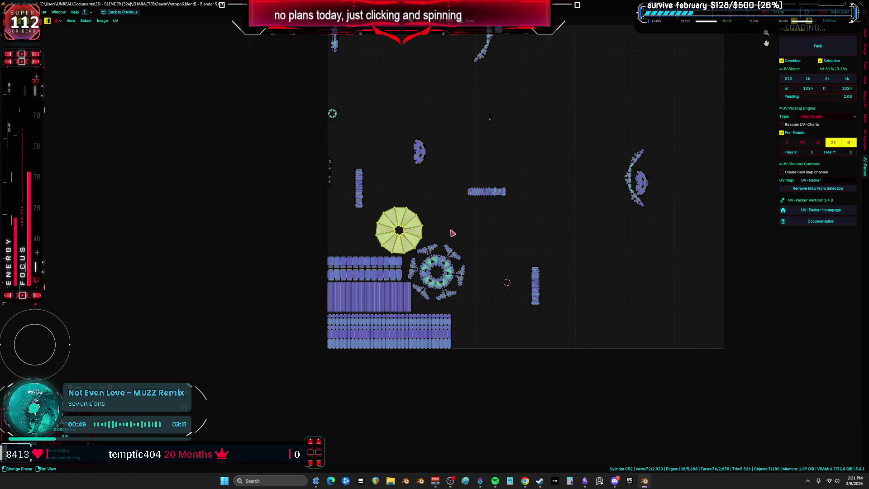
pyautogui.moveTo(356, 311); pyautogui.dragTo(333, 239)
pyautogui.press('r')
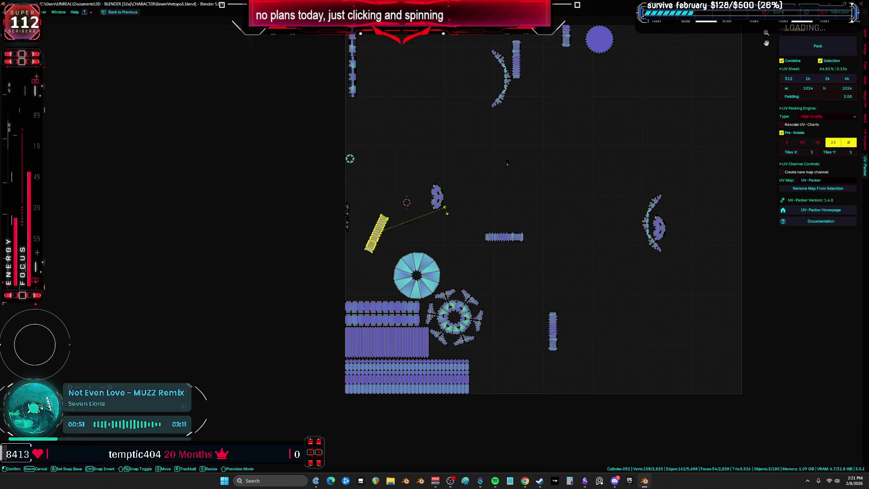
pyautogui.press('g')
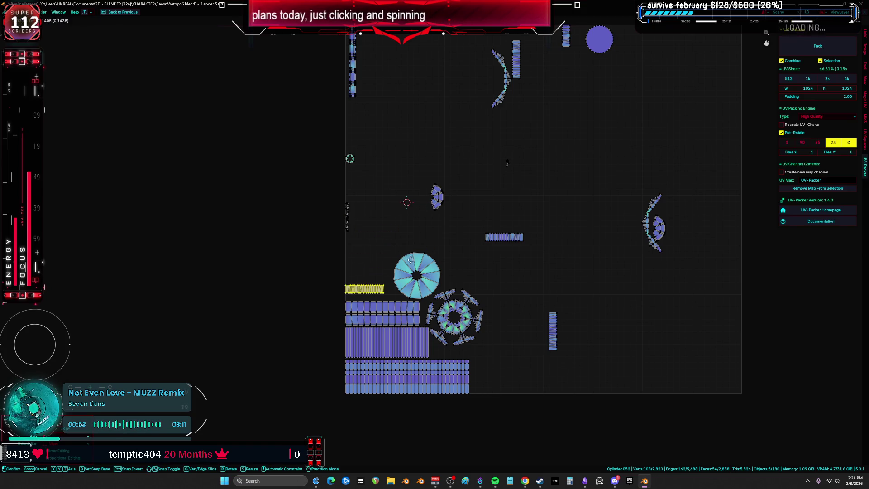
pyautogui.click(406, 288)
pyautogui.moveTo(379, 168); pyautogui.dragTo(368, 246, button='middle')
# - Move the left-edge strip island lower, next to the gear island
pyautogui.moveTo(382, 177)
pyautogui.mouseDown()
pyautogui.moveTo(352, 124)
pyautogui.moveTo(337, 158)
pyautogui.mouseUp()
pyautogui.press('g')
pyautogui.click(384, 302)
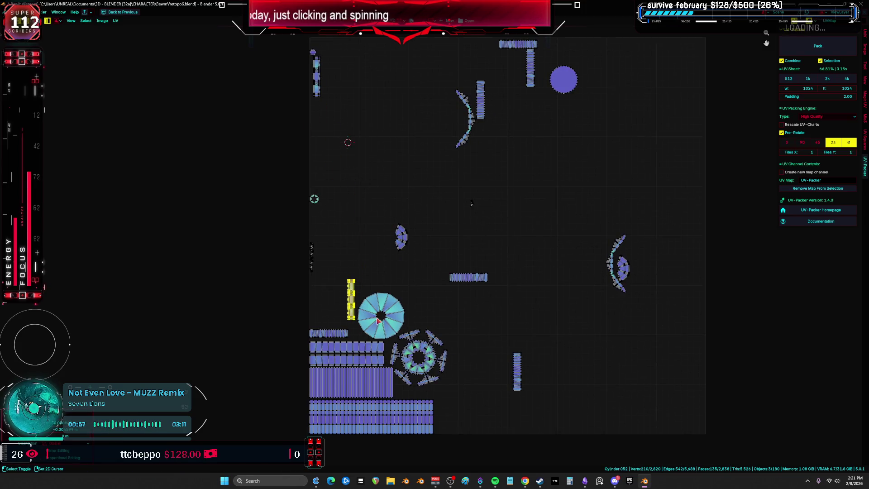
pyautogui.moveTo(384, 302); pyautogui.dragTo(417, 235, button='middle')
pyautogui.press('g')
pyautogui.click(499, 361)
pyautogui.moveTo(499, 361)
pyautogui.mouseDown(button='middle')
pyautogui.moveTo(450, 227)
pyautogui.moveTo(357, 144)
pyautogui.mouseUp(button='middle')
pyautogui.press('g')
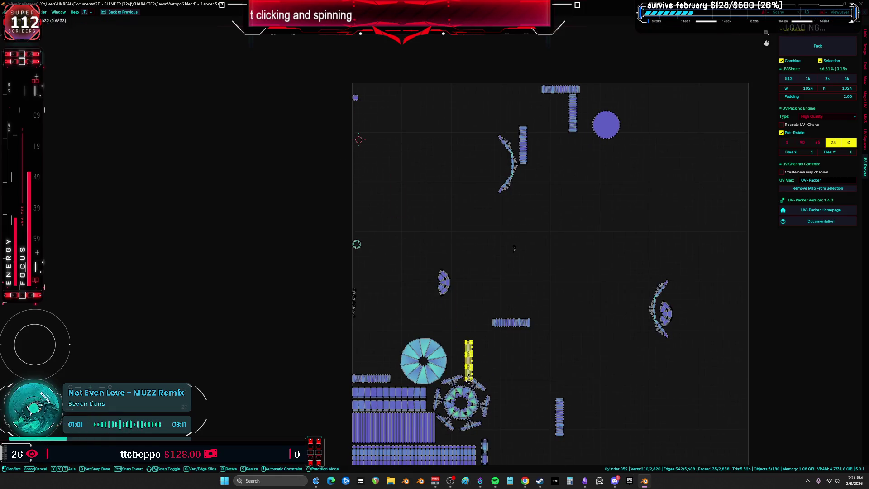
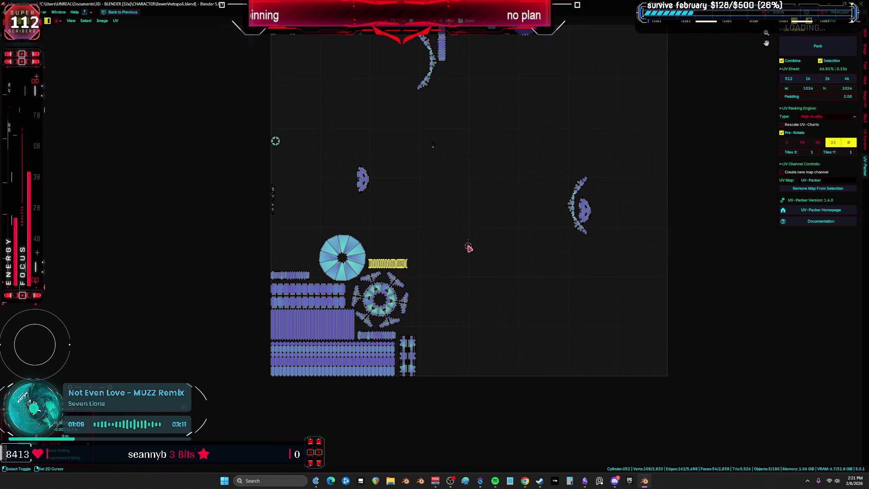
# - Move the small fan island to a new spot lower in the layout
pyautogui.click(386, 206)
pyautogui.press('g')
pyautogui.click(376, 244)
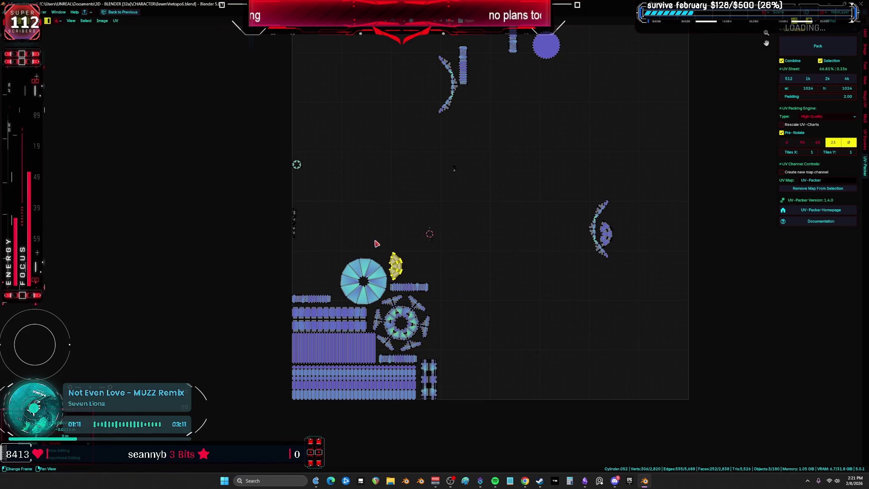
# - Move and rotate the left crescent island into place left of the large disc
pyautogui.moveTo(457, 134); pyautogui.dragTo(456, 184, button='middle')
pyautogui.click(425, 151)
pyautogui.press('g')
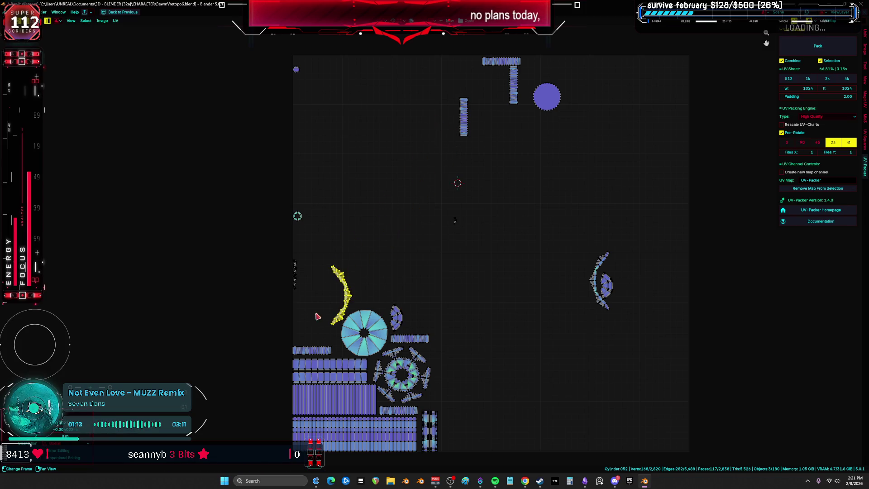
pyautogui.click(316, 314)
pyautogui.scroll(2, 434, 226)
pyautogui.press('g')
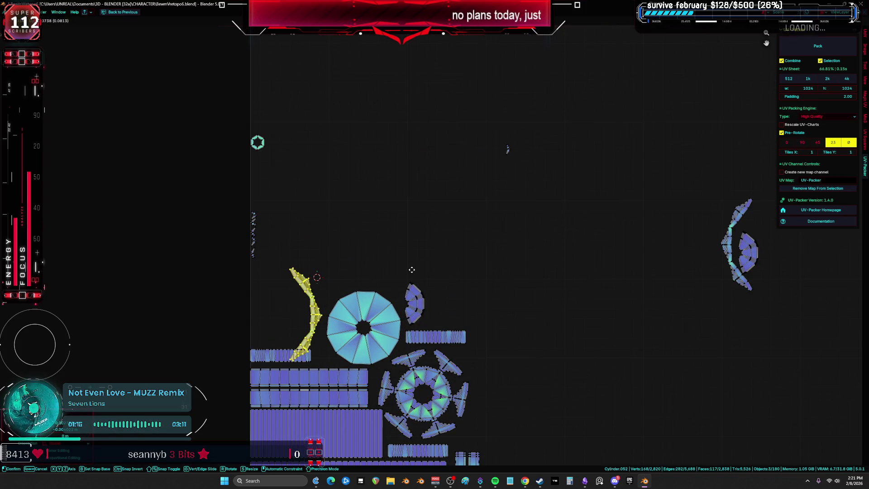
pyautogui.press('r')
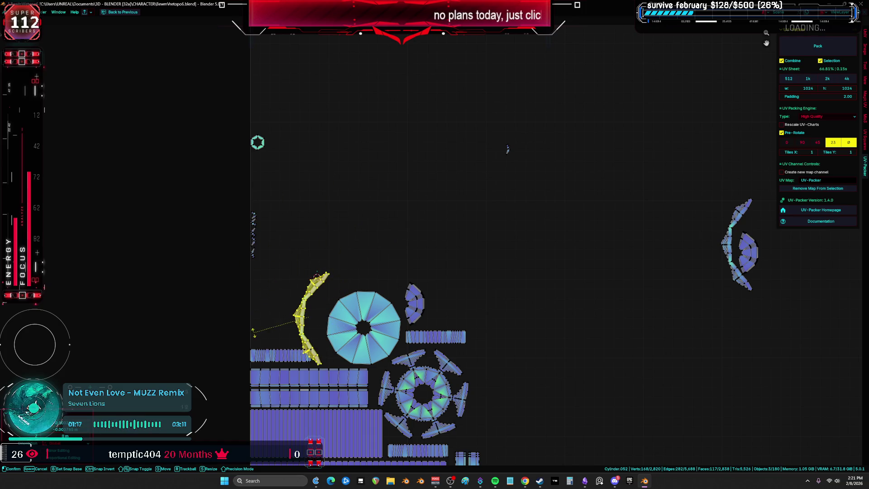
pyautogui.press('g')
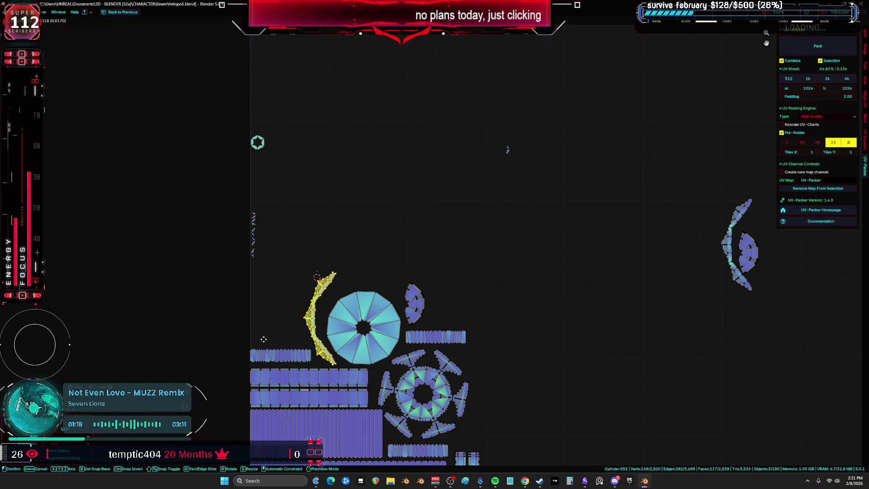
pyautogui.keyDown('shift'); pyautogui.rightClick(605, 267); pyautogui.keyUp('shift')
pyautogui.keyDown('shift'); pyautogui.moveTo(605, 267); pyautogui.dragTo(564, 277, button='middle'); pyautogui.keyUp('shift')
# - Move and rotate the right crescent island beside the left crescent, next to the disc
pyautogui.click(670, 213)
pyautogui.press('g')
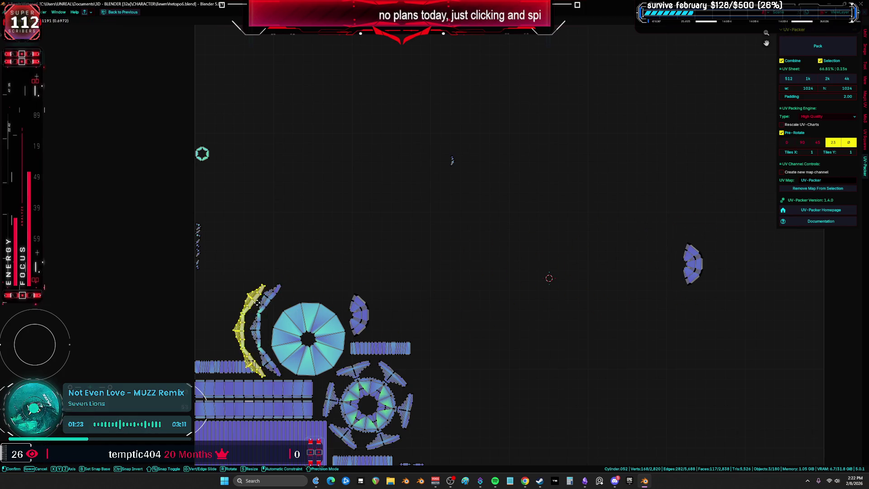
pyautogui.click(257, 303)
pyautogui.keyDown('shift'); pyautogui.scroll(-4, 349, 245); pyautogui.keyUp('shift')
pyautogui.press('b')
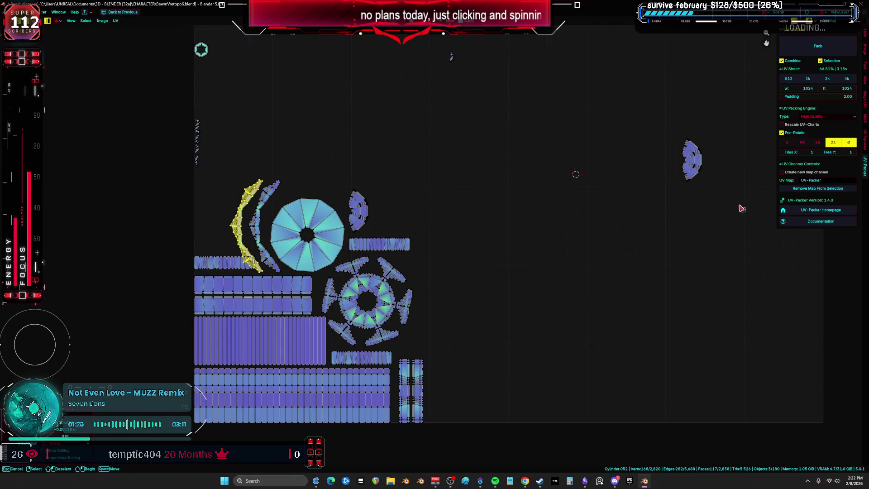
pyautogui.moveTo(742, 208); pyautogui.dragTo(674, 131)
pyautogui.press('g')
pyautogui.scroll(3, 460, 374)
pyautogui.press('r')
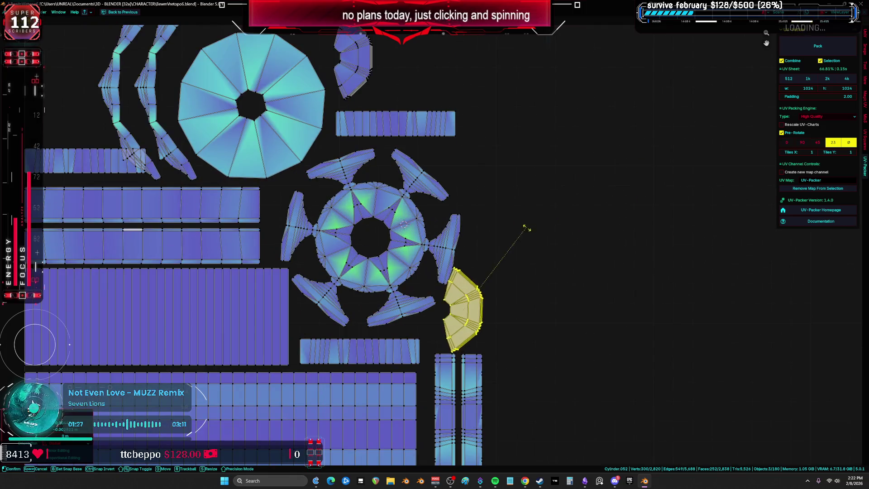
pyautogui.scroll(-8, 501, 161)
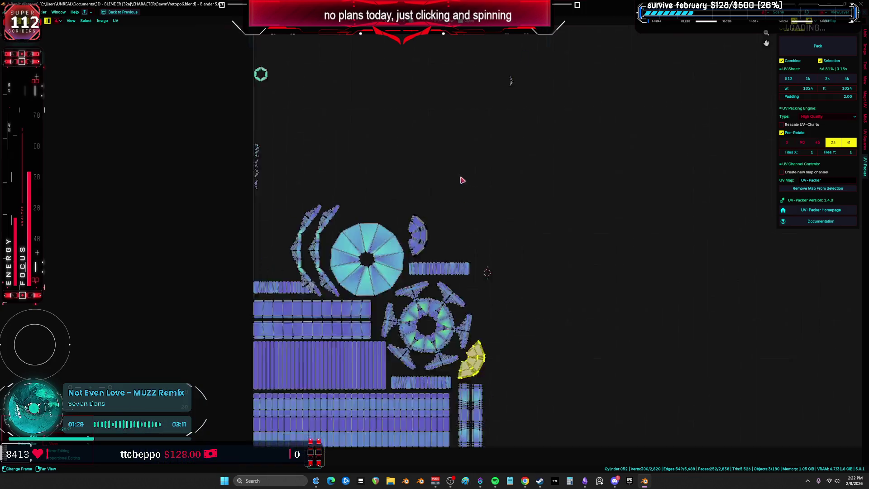
# - Move the vertical strip island into the empty middle-right area
pyautogui.click(476, 158)
pyautogui.moveTo(475, 158); pyautogui.dragTo(503, 96, button='middle')
pyautogui.press('g')
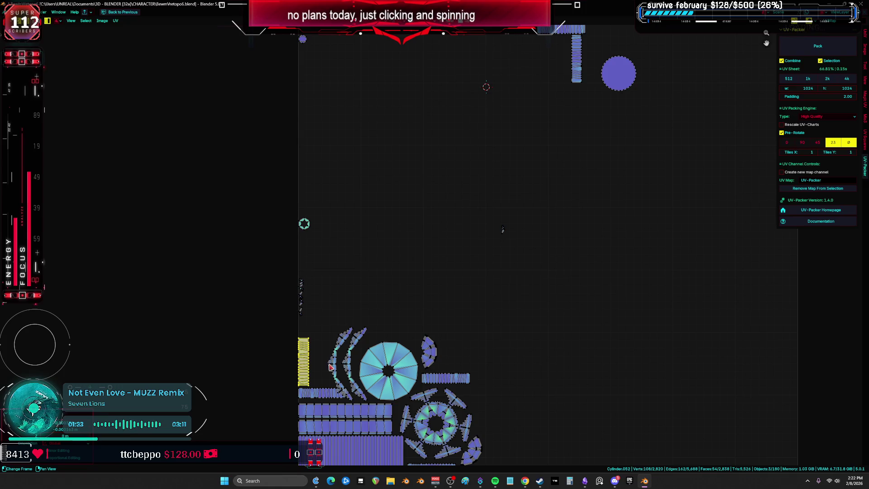
pyautogui.moveTo(323, 394); pyautogui.dragTo(571, 269)
pyautogui.moveTo(320, 393); pyautogui.dragTo(534, 307)
# - Move the round island into the lower-left cluster
pyautogui.scroll(-2, 534, 307)
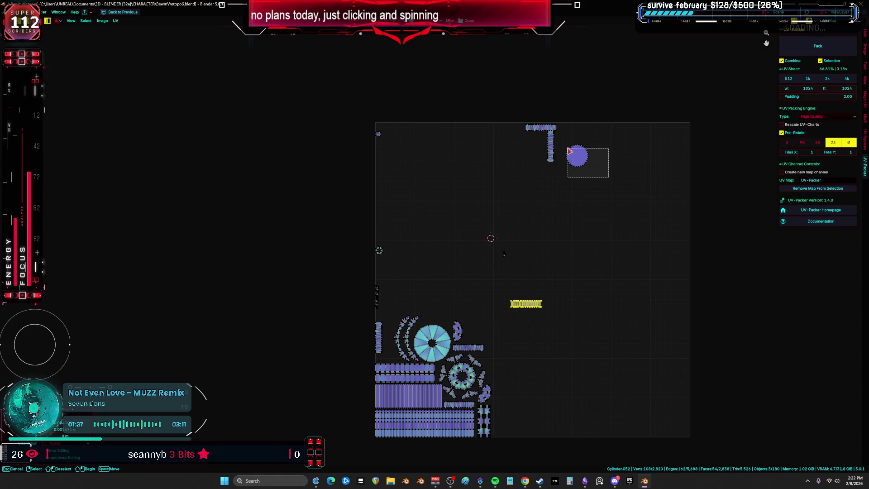
pyautogui.moveTo(569, 151); pyautogui.dragTo(569, 150)
pyautogui.press('g')
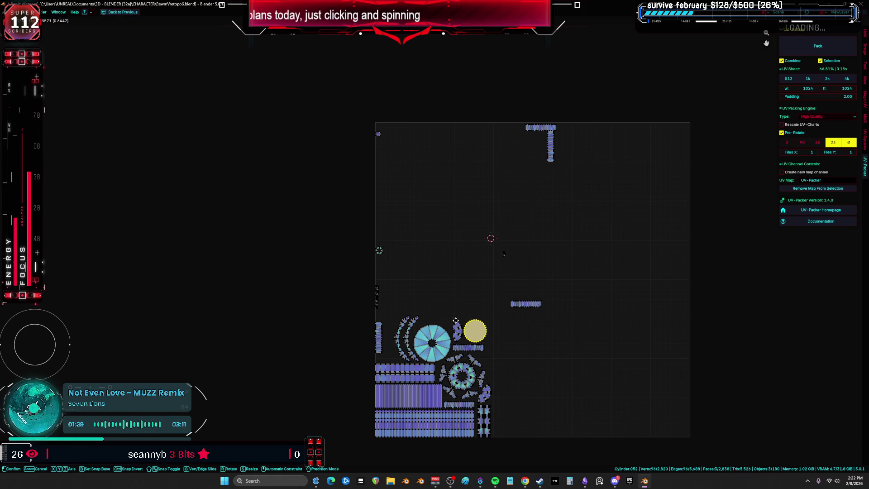
pyautogui.click(455, 320)
# - Bring the vertical strip near the top down into the lower-left cluster
pyautogui.scroll(2, 395, 287)
pyautogui.scroll(-2, 473, 252)
pyautogui.moveTo(635, 195); pyautogui.dragTo(606, 157)
pyautogui.press('g')
pyautogui.scroll(6, 427, 340)
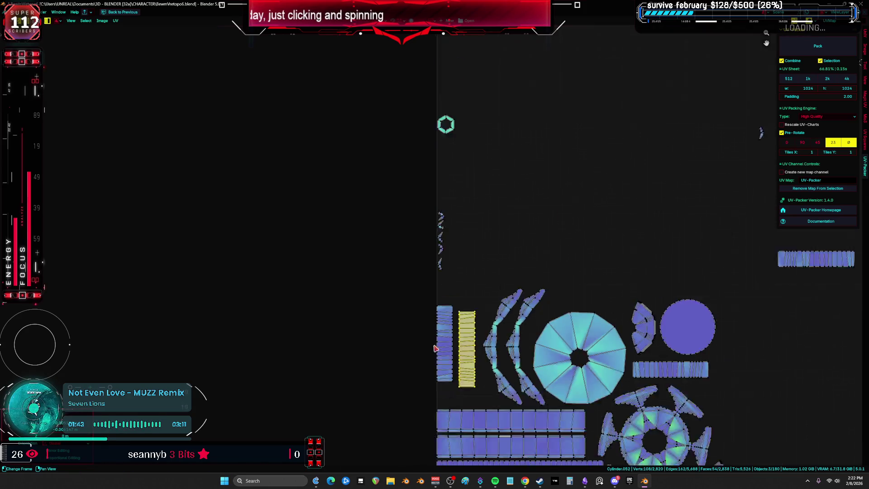
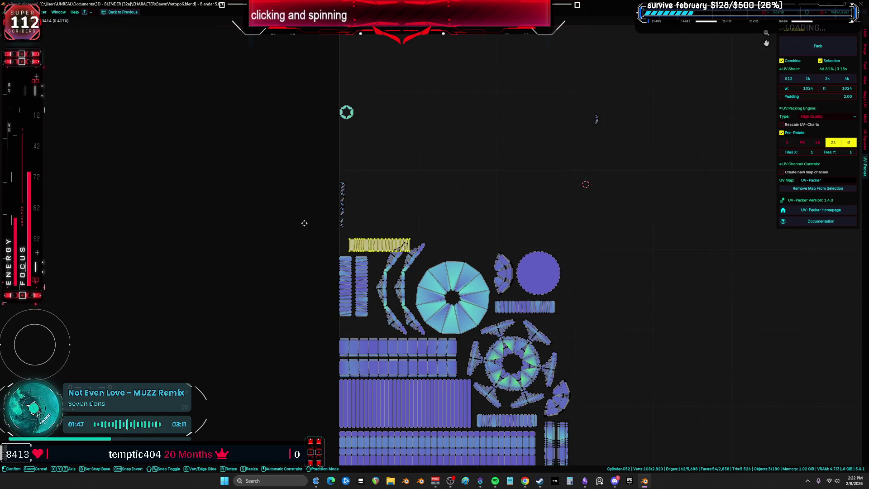
# - Undo the yellow strip's placement and move it to the top of the island cluster
pyautogui.click(384, 231)
pyautogui.scroll(-2, 475, 171)
pyautogui.hotkey('ctrl', 'z')
pyautogui.keyDown('shift'); pyautogui.scroll(4, 581, 274); pyautogui.keyUp('shift')
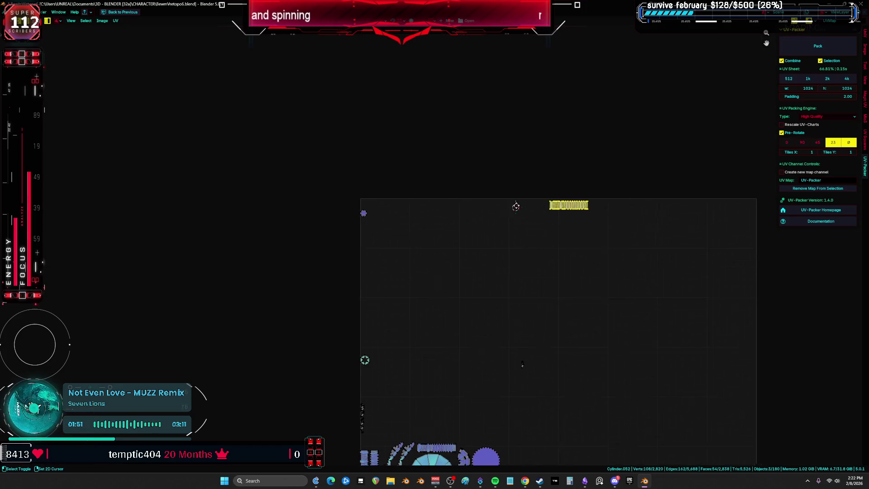
pyautogui.keyDown('shift'); pyautogui.scroll(-2, 385, 258); pyautogui.keyUp('shift')
pyautogui.hotkey('ctrl', 'z')
pyautogui.scroll(5, 385, 261)
pyautogui.press('g')
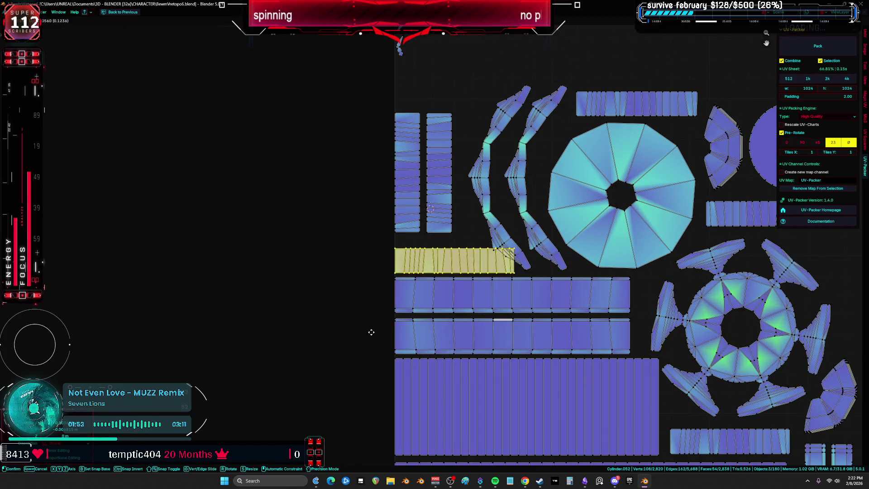
pyautogui.click(471, 100)
# - Rotate the narrow column island horizontal and place it above the long rows
pyautogui.moveTo(473, 97); pyautogui.dragTo(441, 141)
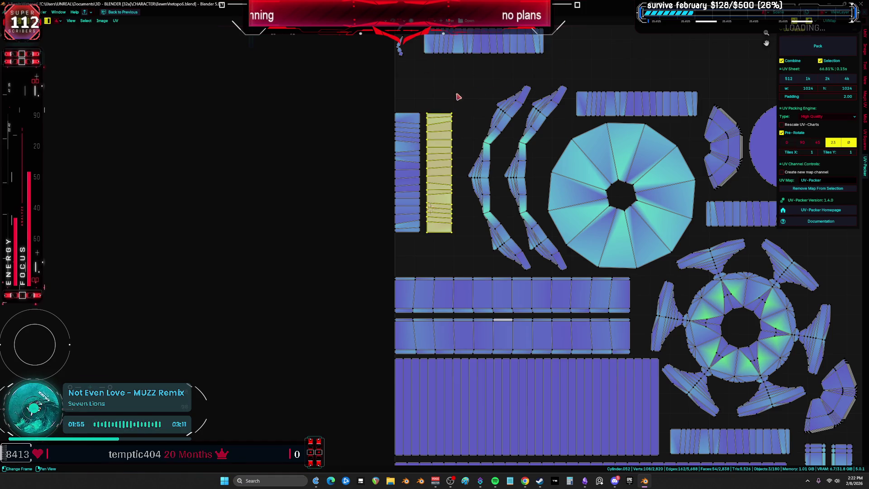
pyautogui.scroll(-1, 519, 206)
pyautogui.press('g')
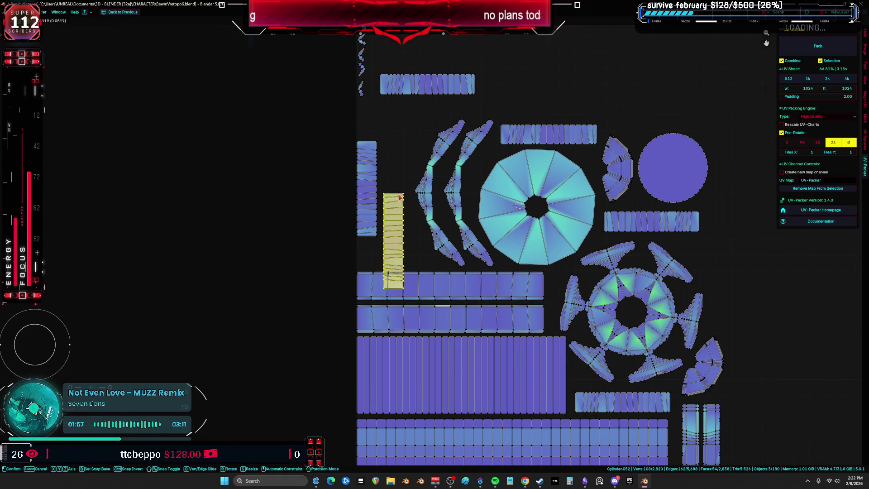
pyautogui.press('r')
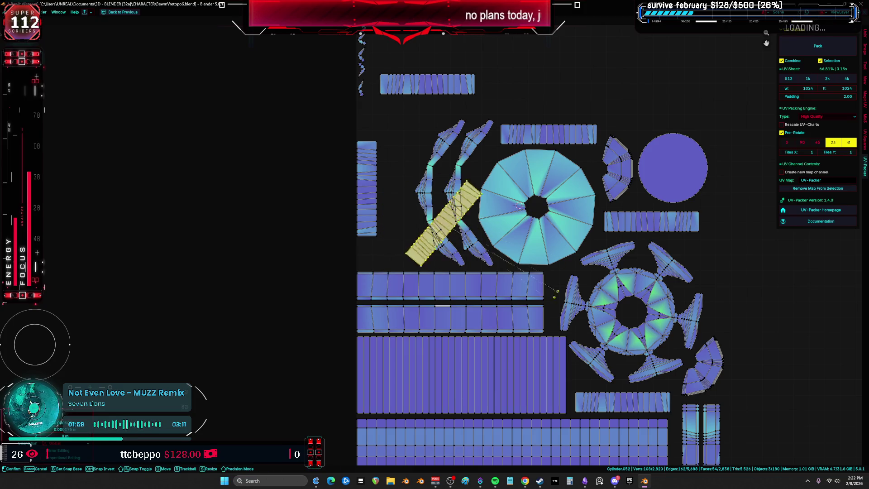
pyautogui.click(494, 240)
pyautogui.press('g')
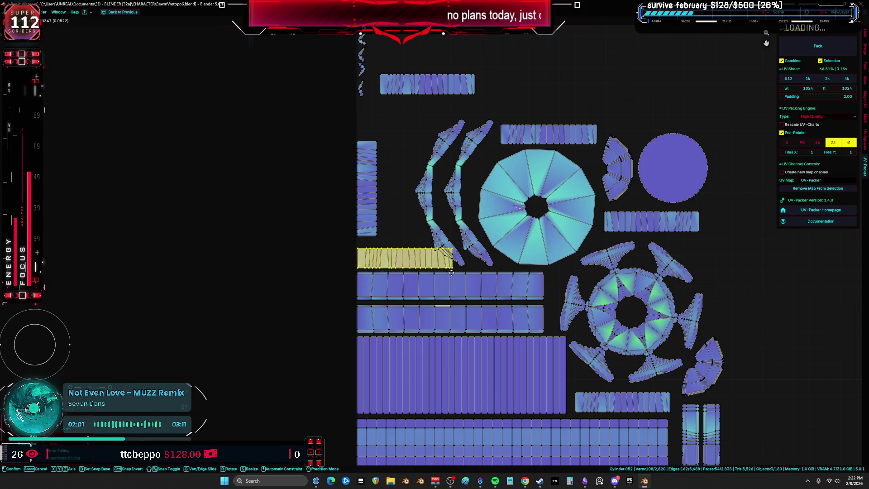
pyautogui.click(445, 274)
# - Reposition and rotate the curved strip island to a new angle at the right
pyautogui.click(475, 251)
pyautogui.moveTo(475, 251); pyautogui.dragTo(464, 273, button='middle')
pyautogui.press('r')
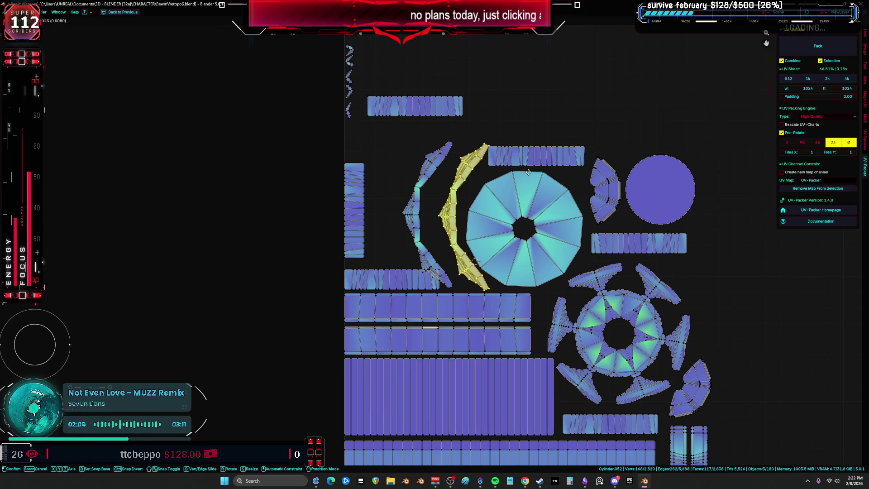
pyautogui.press('g')
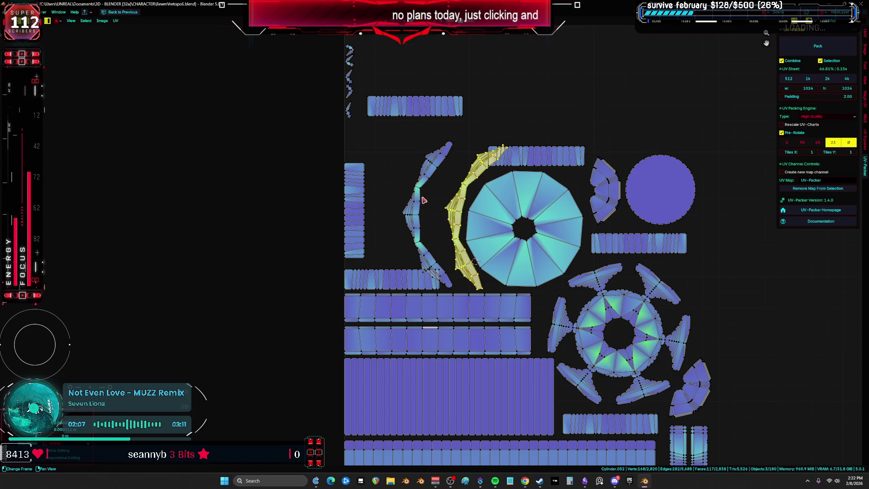
pyautogui.press('r')
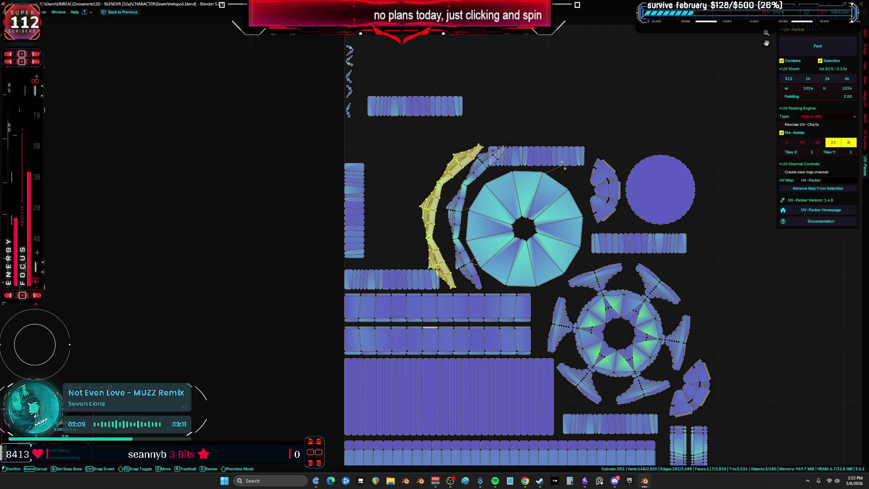
pyautogui.press('r')
pyautogui.click(566, 157)
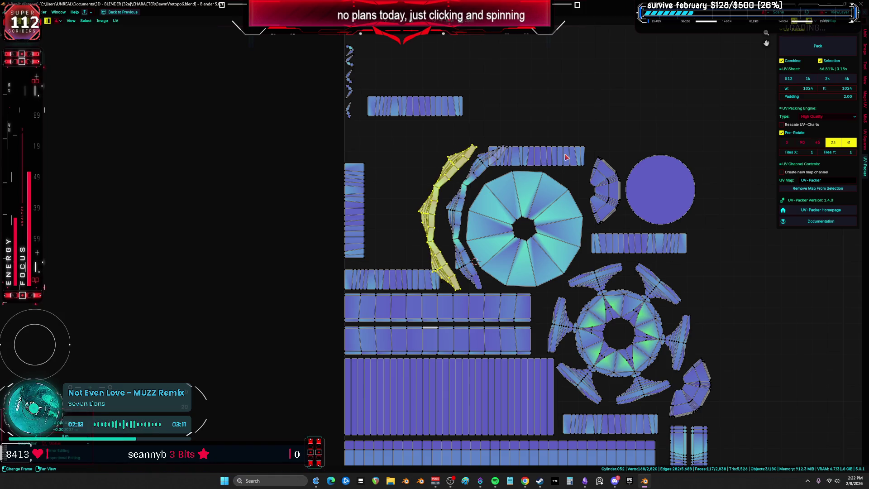
pyautogui.keyDown('shift'); pyautogui.scroll(1, 495, 192); pyautogui.keyUp('shift')
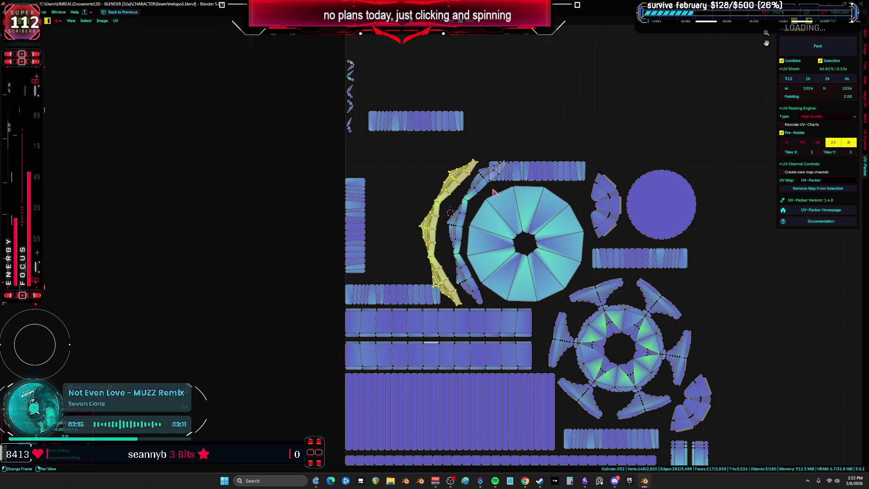
# - Turn the short horizontal strip upright and place it beside the left column
pyautogui.click(573, 163)
pyautogui.press('g')
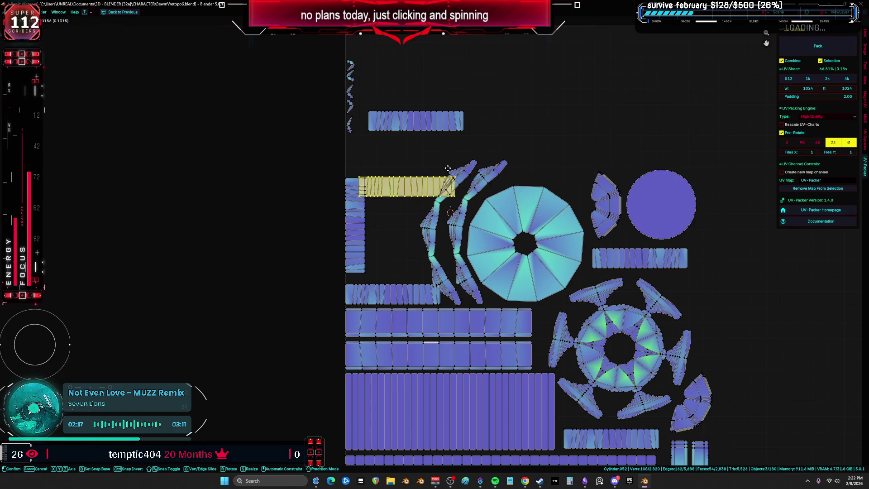
pyautogui.click(411, 155)
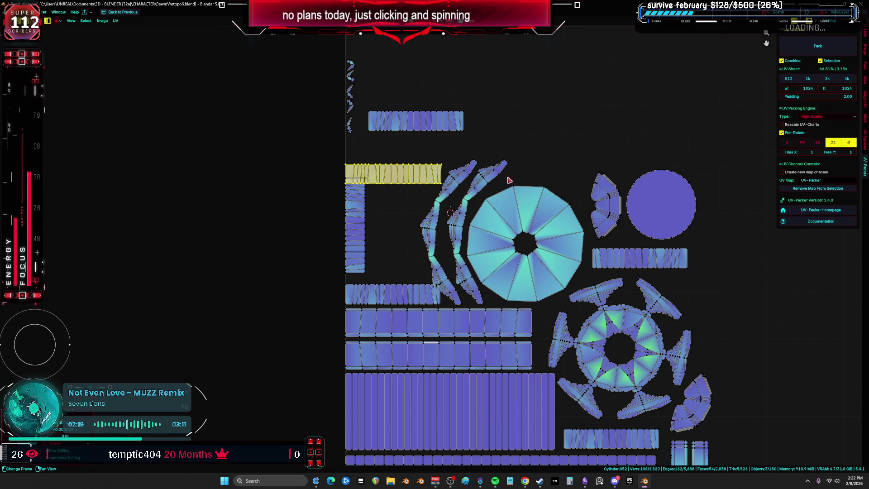
pyautogui.press('g')
pyautogui.press('r')
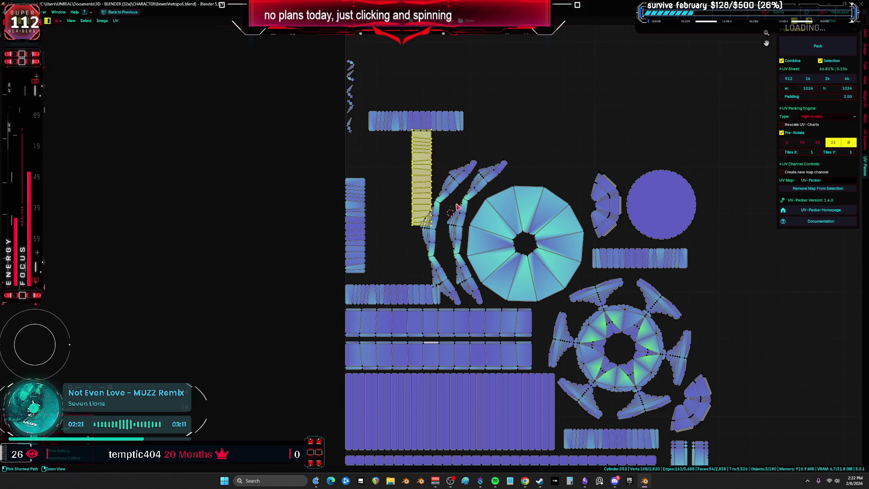
pyautogui.press('g')
pyautogui.click(415, 256)
# - Turn the lower horizontal strip upright as a third column beside the others
pyautogui.click(405, 292)
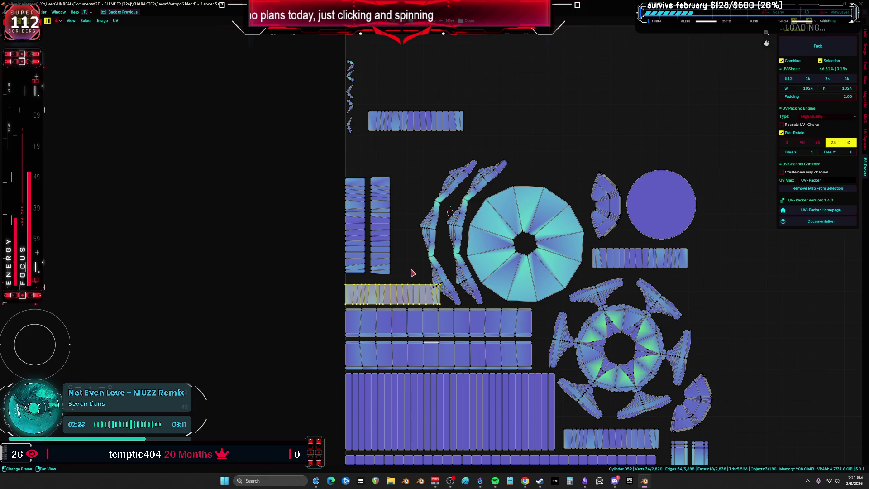
pyautogui.press('g')
pyautogui.press('r')
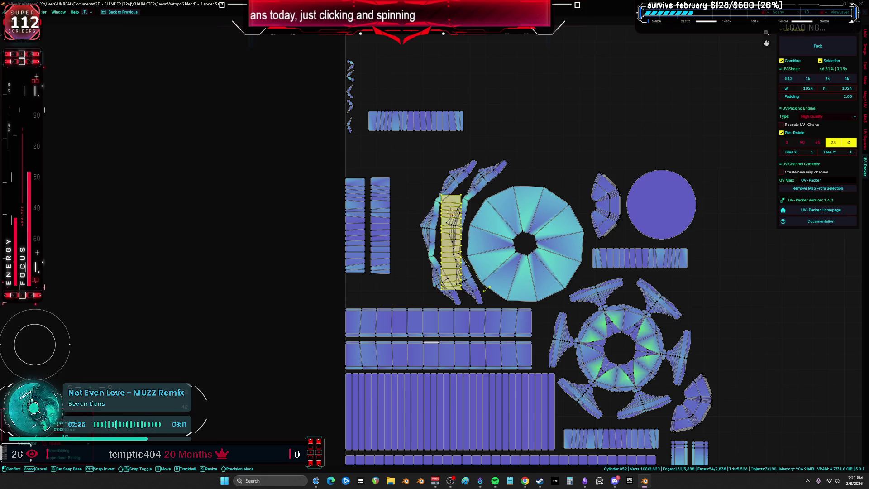
pyautogui.press('g')
pyautogui.click(419, 257)
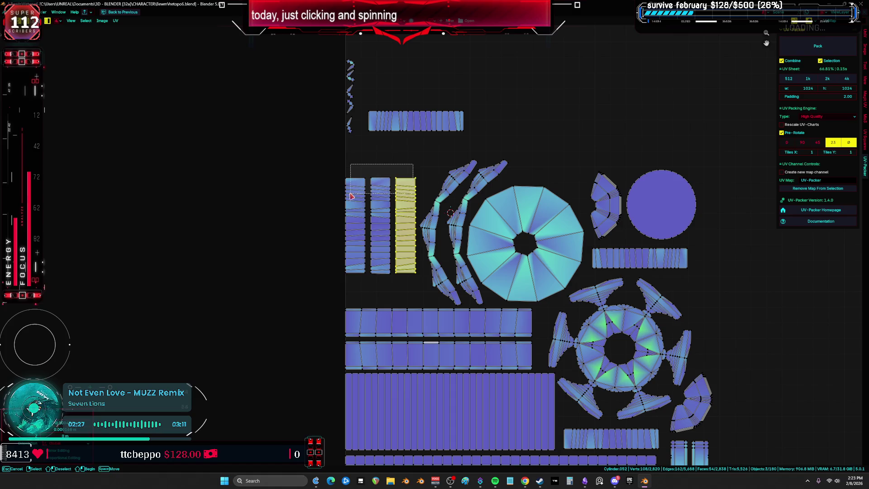
# - Lower the three upright strips and set the long top strip just above them
pyautogui.moveTo(352, 196); pyautogui.dragTo(353, 197)
pyautogui.press('g')
pyautogui.click(421, 222)
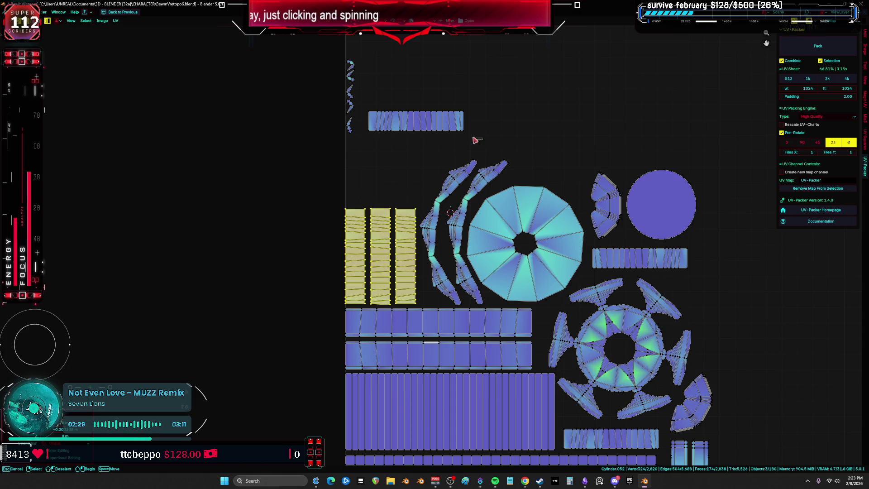
pyautogui.click(422, 114)
pyautogui.press('g')
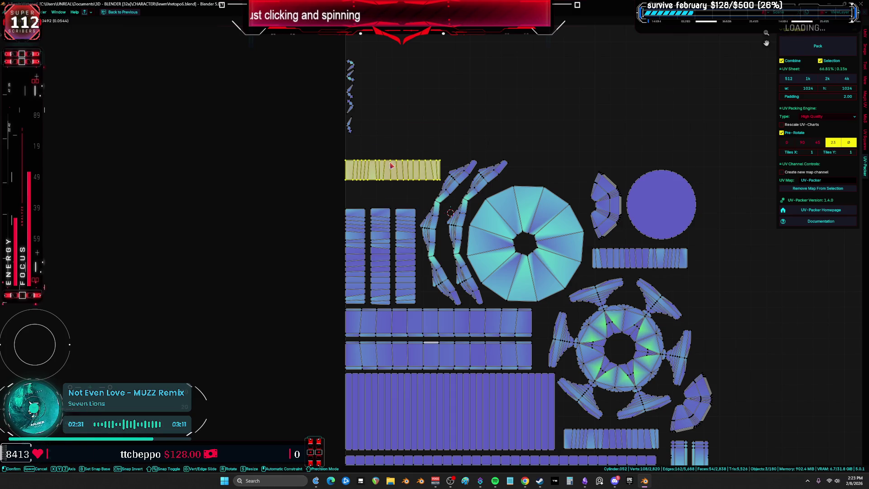
pyautogui.click(392, 166)
# - Box-select the small top-left pieces and carry them toward the area above the disc
pyautogui.moveTo(391, 153)
pyautogui.mouseDown()
pyautogui.moveTo(349, 68)
pyautogui.moveTo(332, 66)
pyautogui.mouseUp()
pyautogui.press('g')
pyautogui.moveTo(580, 175)
pyautogui.mouseDown(button='middle')
pyautogui.moveTo(419, 145)
pyautogui.moveTo(421, 198)
pyautogui.mouseUp(button='middle')
# - Rotate the small pieces into a row above the disc
pyautogui.press('r')
pyautogui.press('g')
pyautogui.scroll(1, 480, 240)
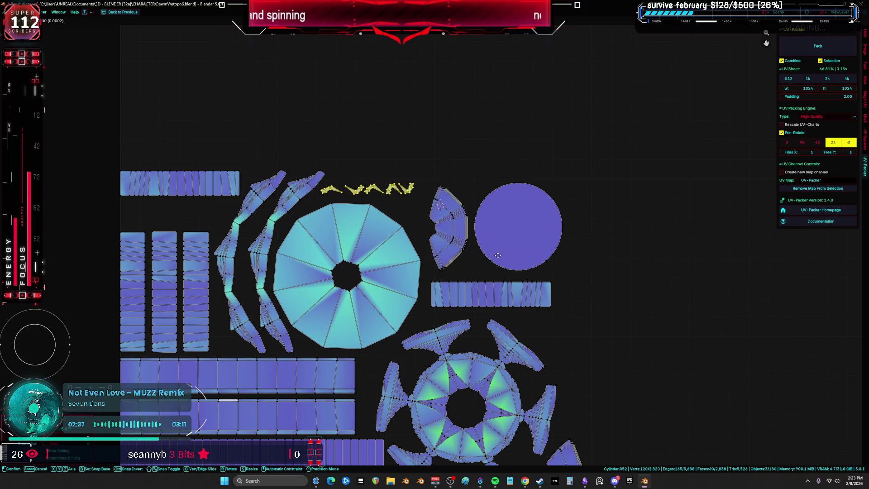
pyautogui.click(499, 253)
pyautogui.scroll(2, 501, 247)
# - Move the small arc pieces one by one down beside the large ring
pyautogui.click(371, 158)
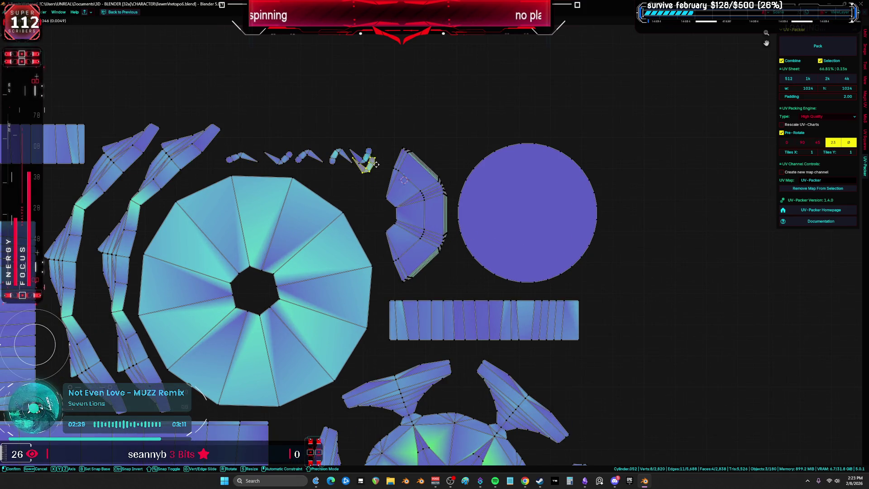
pyautogui.press('g')
pyautogui.click(367, 187)
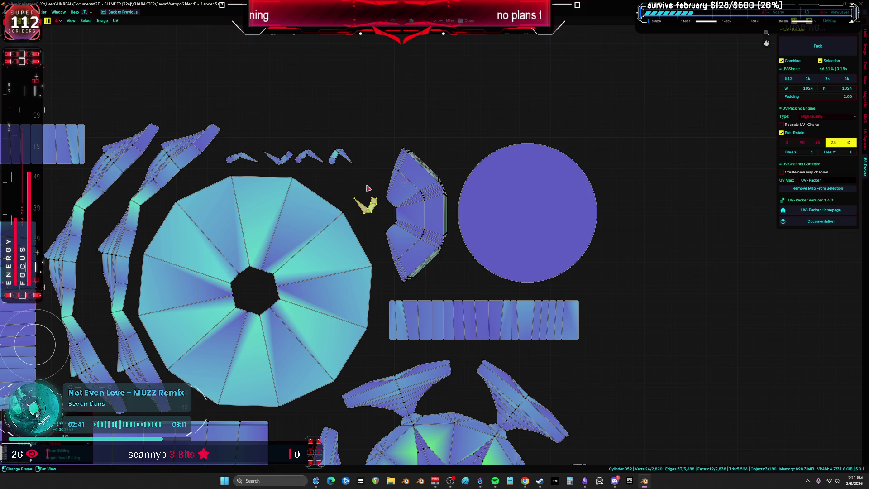
pyautogui.moveTo(331, 141); pyautogui.dragTo(278, 144)
pyautogui.press('g')
pyautogui.click(337, 170)
pyautogui.press('g')
pyautogui.click(307, 167)
pyautogui.press('g')
pyautogui.click(299, 150)
pyautogui.moveTo(226, 150); pyautogui.dragTo(228, 143)
pyautogui.scroll(-7, 338, 190)
# - Bring the stray piece from outside the layout back near the other islands
pyautogui.press('a')
pyautogui.scroll(4, 340, 281)
pyautogui.scroll(-4, 339, 281)
pyautogui.moveTo(477, 162); pyautogui.dragTo(427, 134)
pyautogui.scroll(4, 481, 153)
pyautogui.press('g')
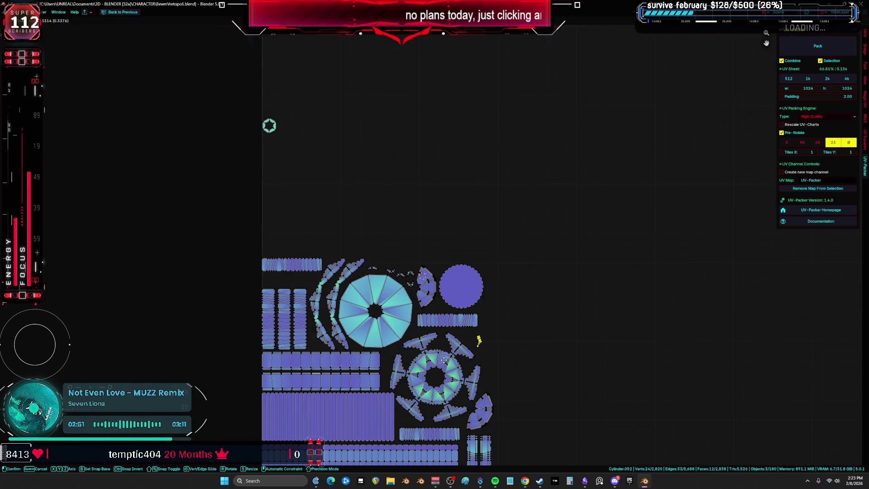
pyautogui.scroll(4, 446, 362)
pyautogui.scroll(1, 448, 262)
pyautogui.click(426, 226)
pyautogui.scroll(-5, 404, 310)
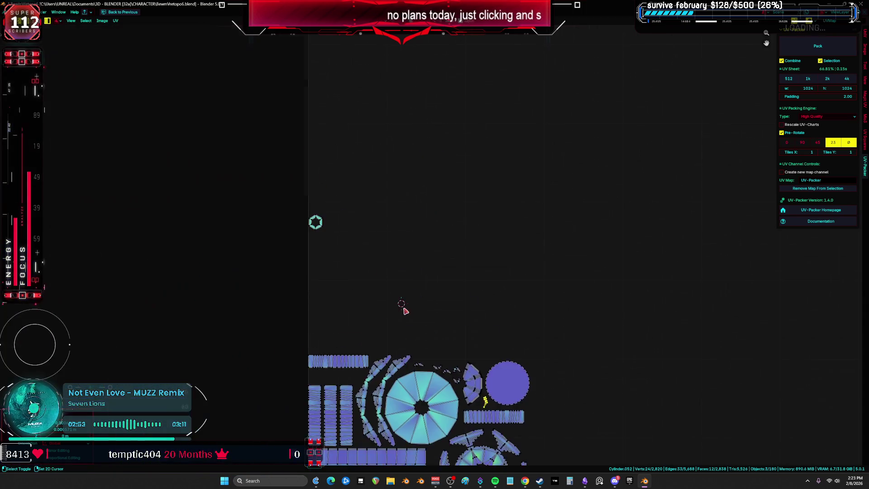
pyautogui.press('g')
pyautogui.click(490, 344)
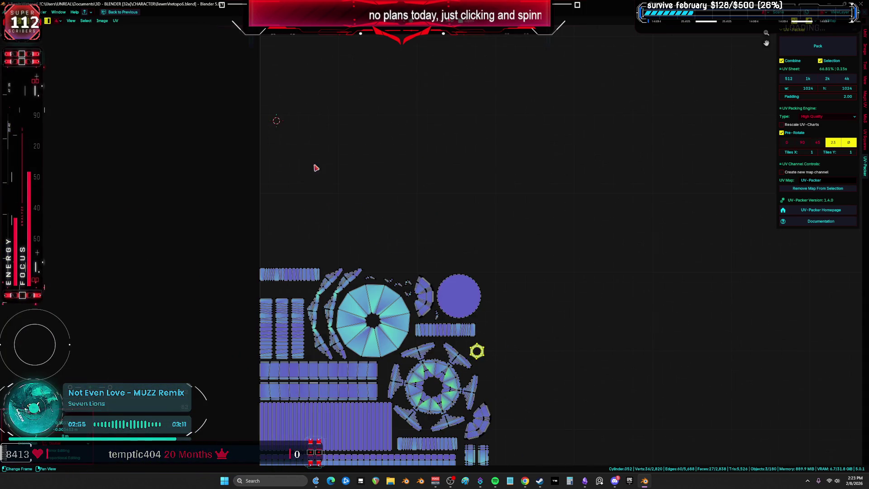
# - Move the small hexagon piece above the upright strips
pyautogui.scroll(-5, 344, 135)
pyautogui.keyDown('shift'); pyautogui.scroll(3, 382, 138); pyautogui.keyUp('shift')
pyautogui.scroll(8, 336, 286)
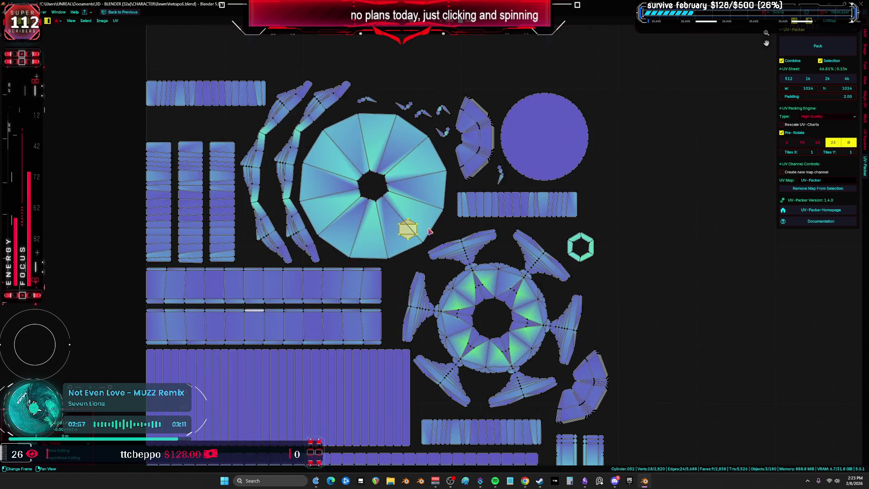
pyautogui.press('g')
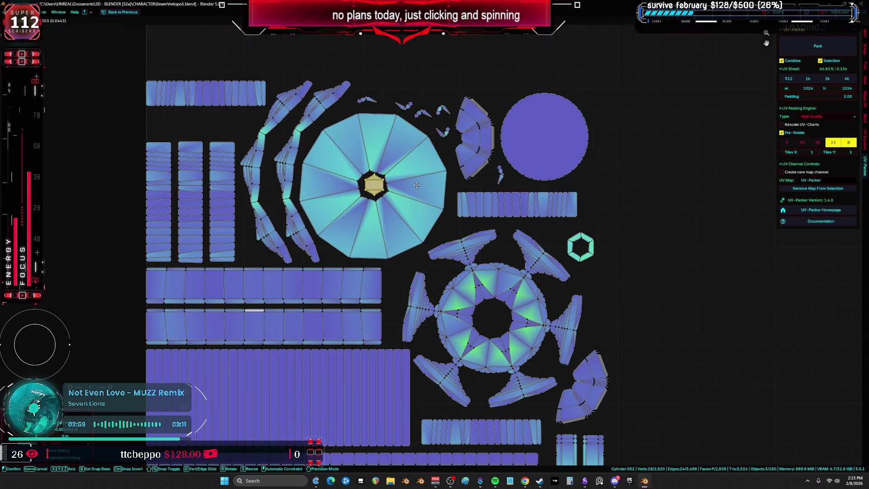
pyautogui.click(259, 123)
pyautogui.scroll(-3, 389, 245)
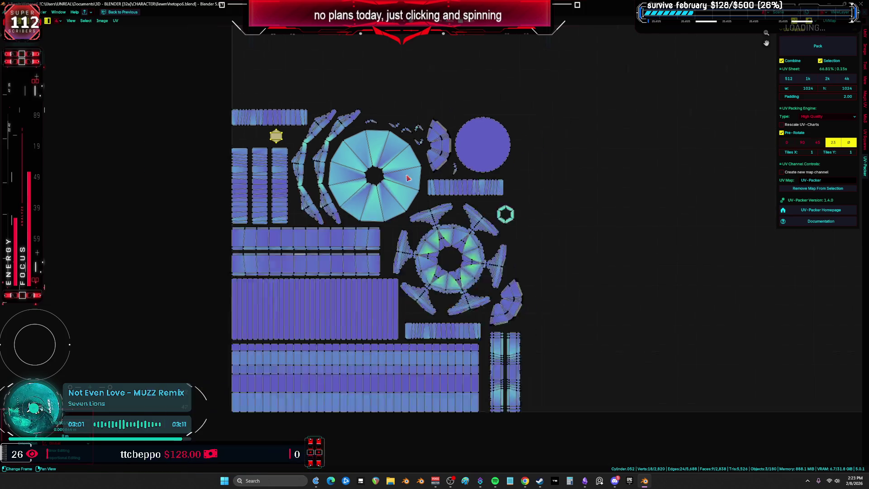
pyautogui.click(269, 366)
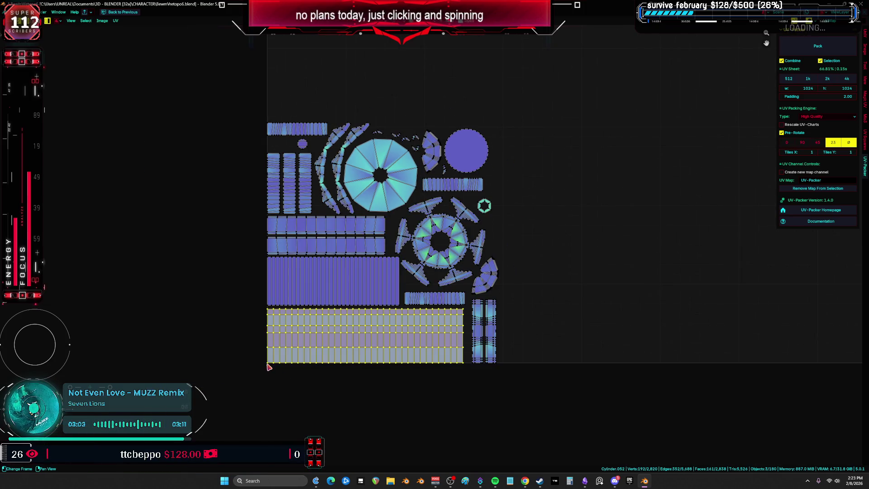
# - Snap the 2D cursor to the islands' bottom-left corner and scale everything up to fill the tile
pyautogui.click(258, 373)
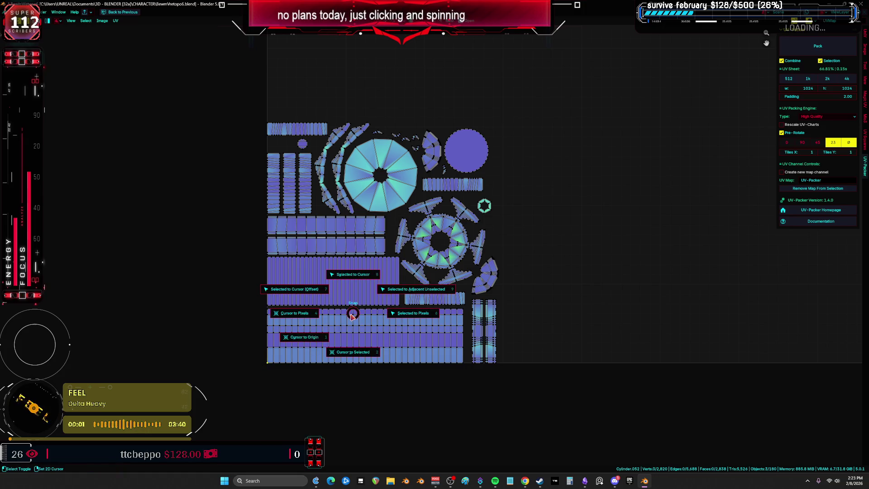
pyautogui.moveTo(559, 419); pyautogui.dragTo(284, 171)
pyautogui.press('a')
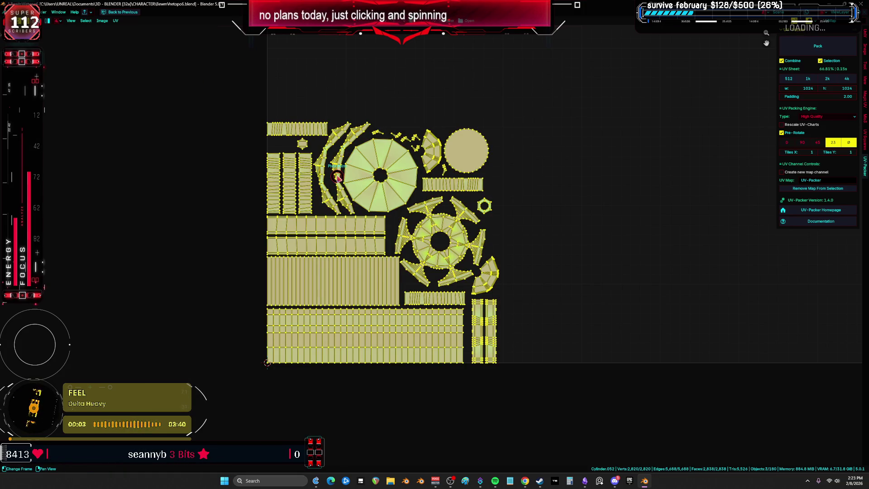
pyautogui.scroll(-3, 337, 177)
pyautogui.moveTo(561, 193); pyautogui.dragTo(368, 316, button='middle')
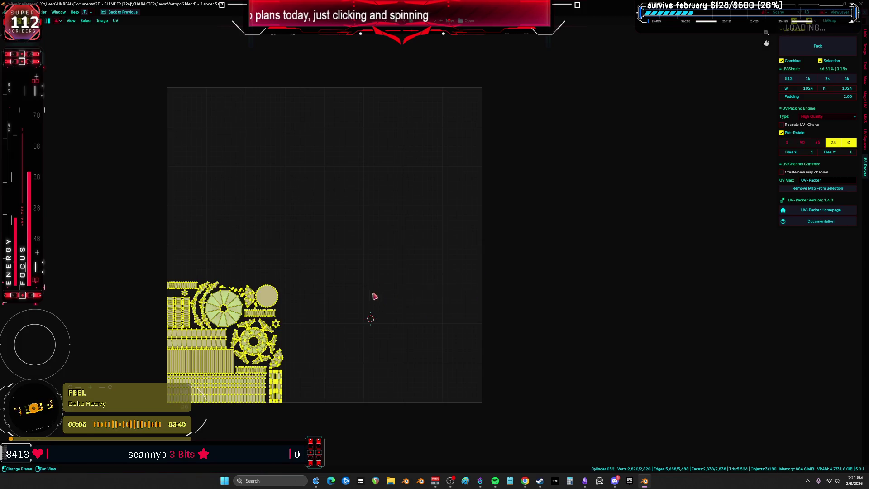
pyautogui.click(169, 406)
pyautogui.hotkey('shift', 's')
pyautogui.click(221, 407)
pyautogui.press('a')
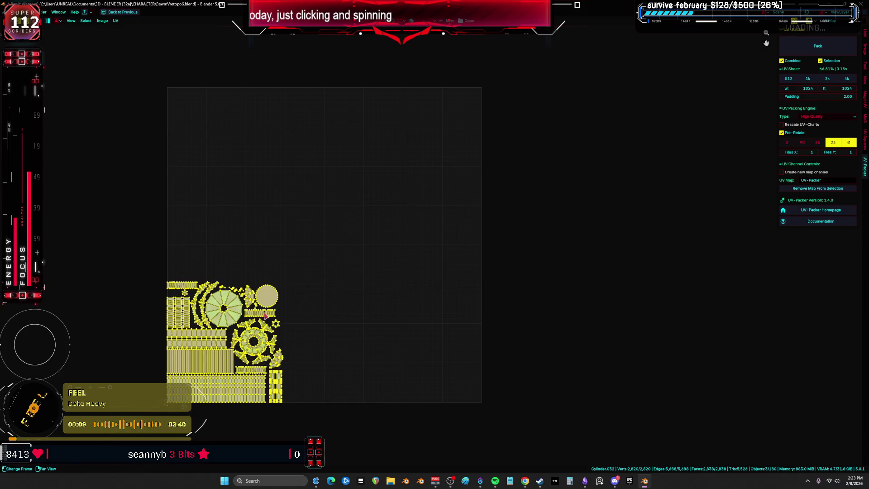
pyautogui.press('s')
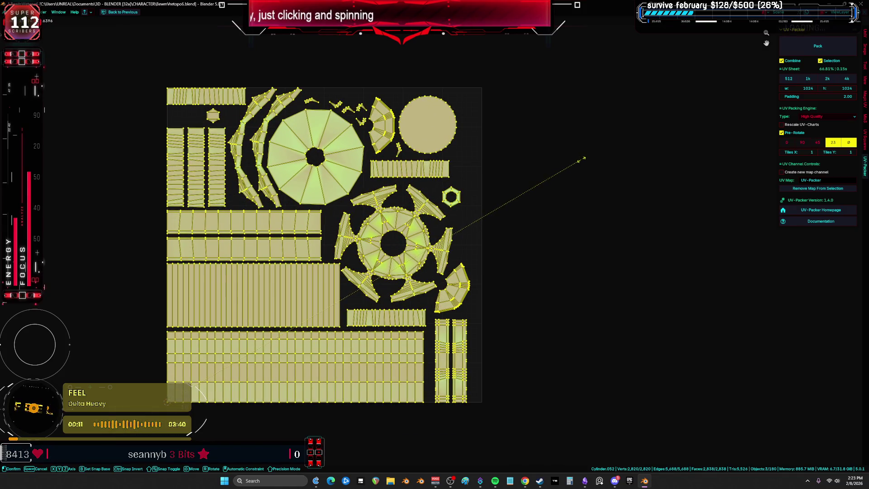
pyautogui.click(582, 160)
# - Move the small hexagon island to a new spot at the right
pyautogui.scroll(2, 313, 156)
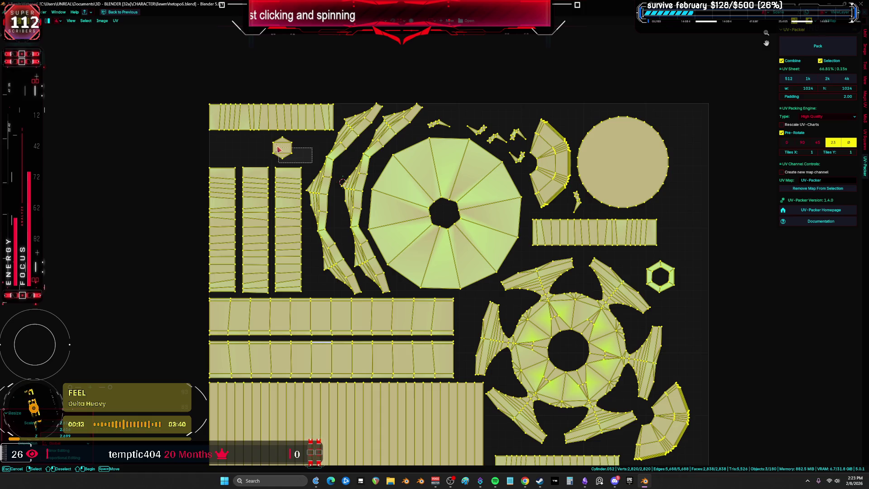
pyautogui.moveTo(279, 149); pyautogui.dragTo(279, 149)
pyautogui.press('g')
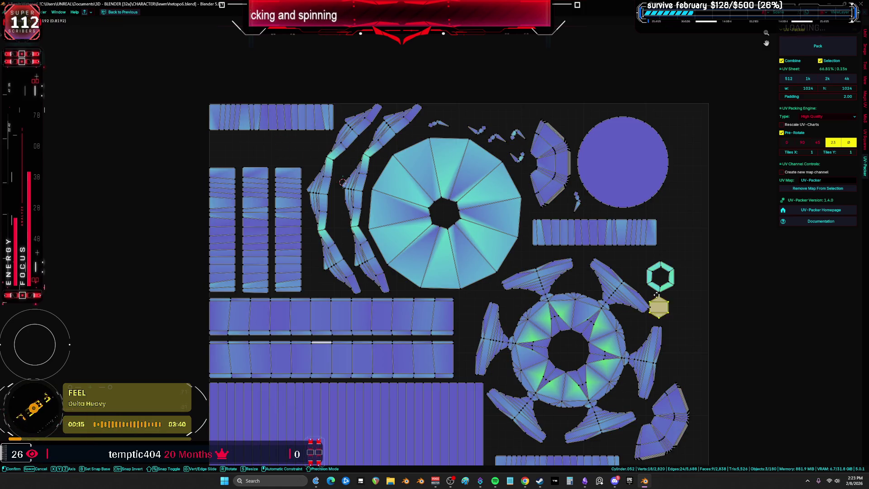
pyautogui.click(657, 297)
pyautogui.scroll(-1, 378, 190)
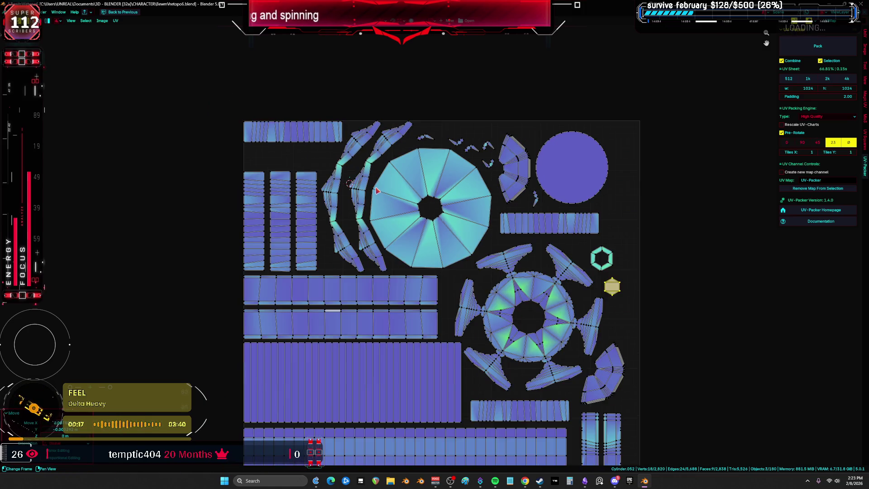
pyautogui.keyDown('shift'); pyautogui.moveTo(477, 171); pyautogui.dragTo(442, 204, button='middle'); pyautogui.keyUp('shift')
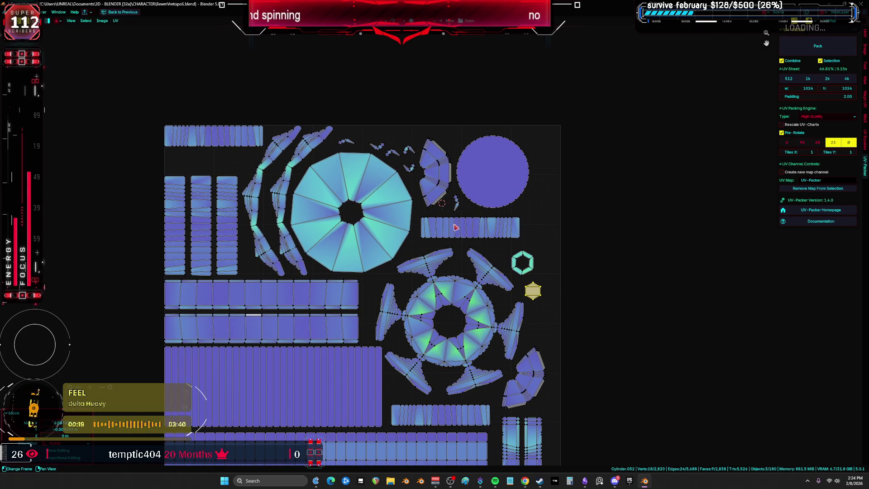
# - Move the horizontal strip island beside the disc
pyautogui.moveTo(505, 213)
pyautogui.mouseDown()
pyautogui.moveTo(537, 237)
pyautogui.moveTo(502, 220)
pyautogui.mouseUp()
pyautogui.hotkey('ctrl', 'l')
pyautogui.press('g')
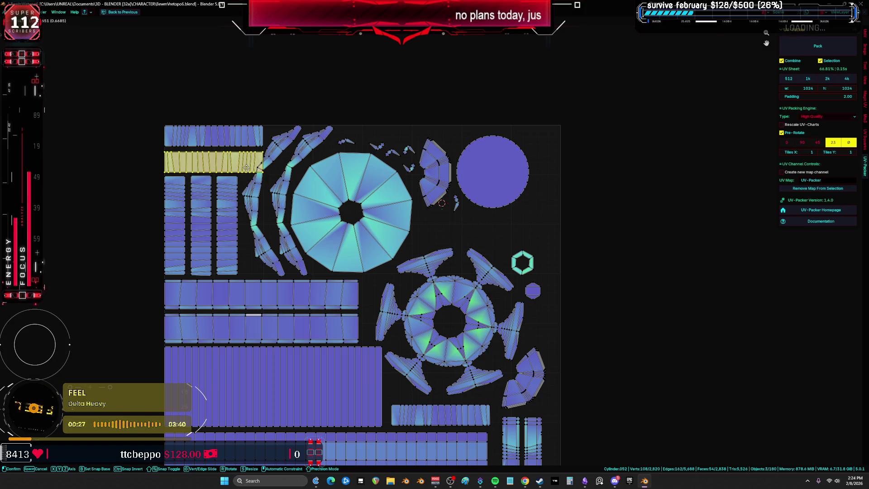
pyautogui.click(246, 168)
pyautogui.moveTo(247, 168); pyautogui.dragTo(248, 146)
pyautogui.press('Escape')
pyautogui.press('g')
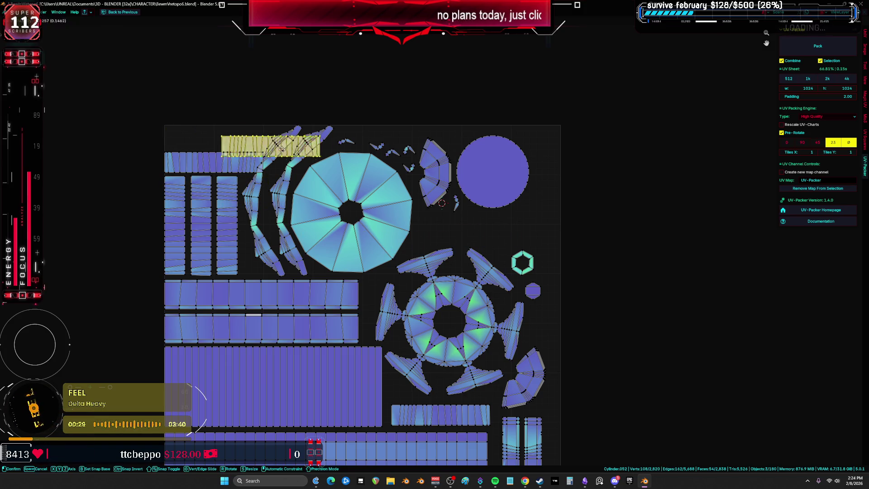
pyautogui.click(473, 233)
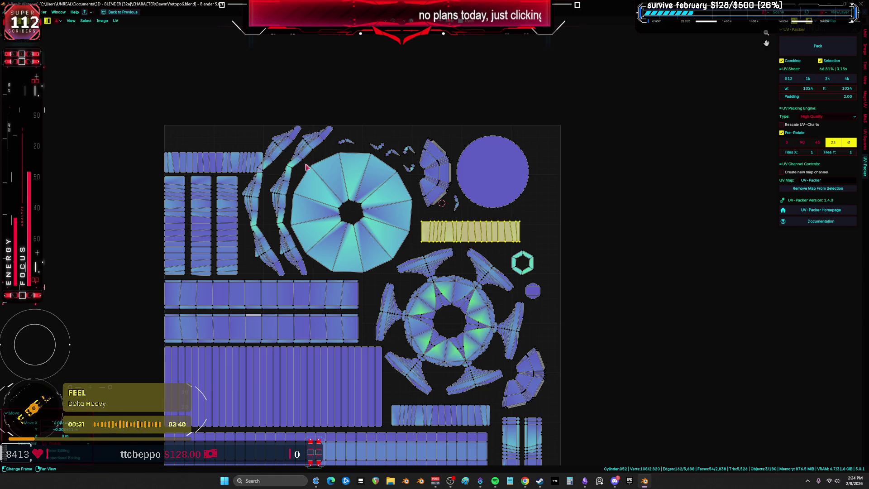
# - Move the top-left curved island over the disc and rotate it into place
pyautogui.click(299, 157)
pyautogui.hotkey('ctrl', 'l')
pyautogui.press('g')
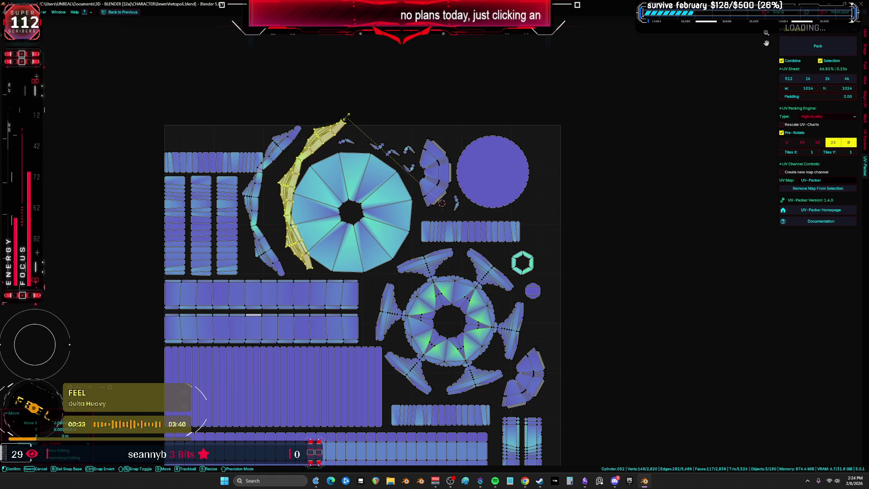
pyautogui.press('Escape')
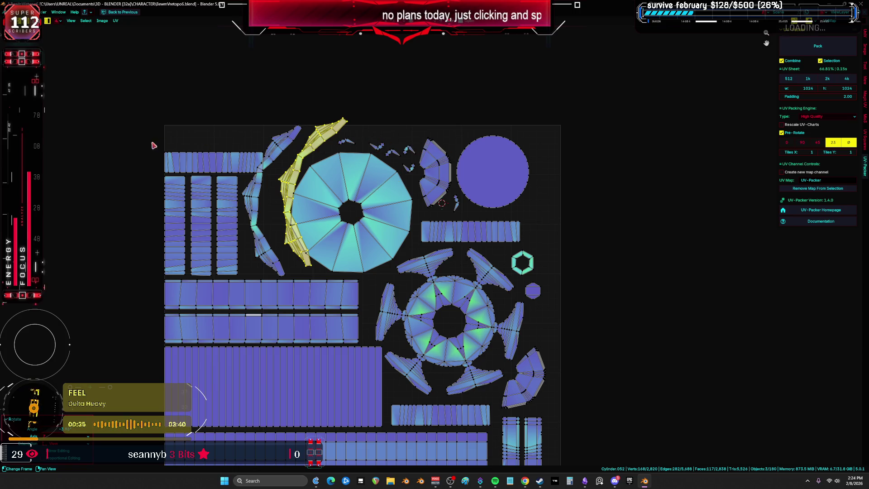
pyautogui.press('g')
pyautogui.click(560, 185)
pyautogui.press('r')
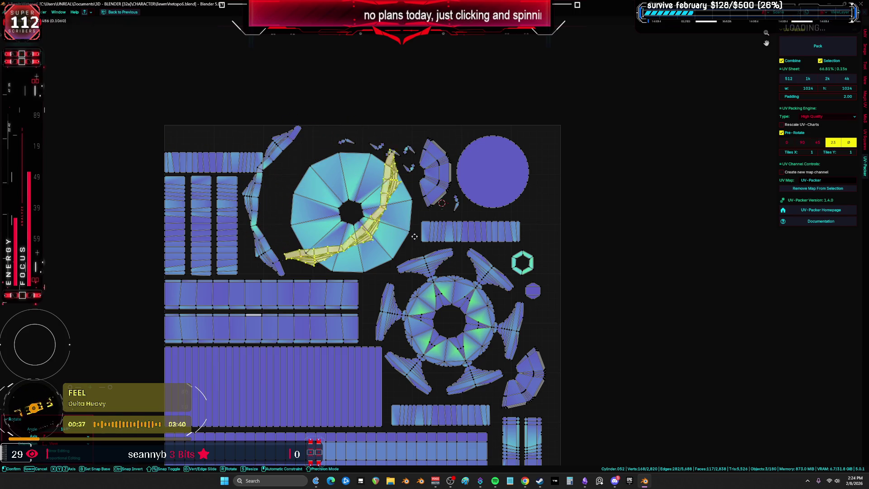
pyautogui.click(576, 170)
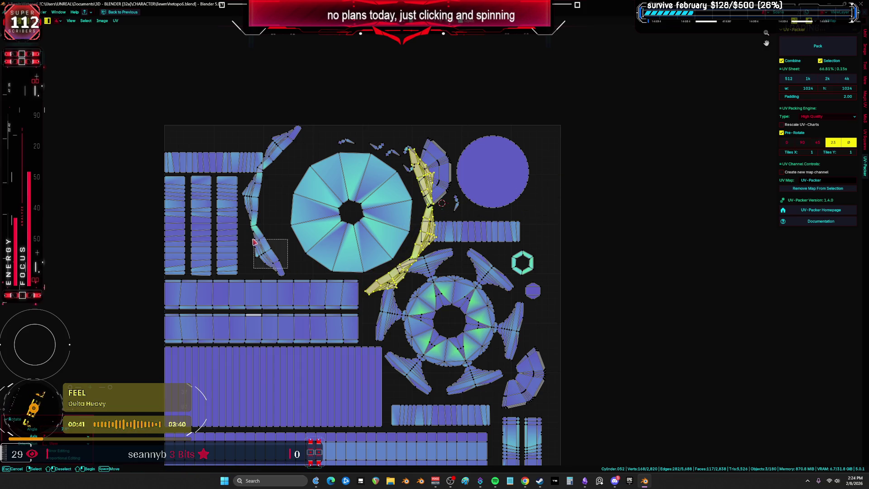
# - Rotate the left curved island and lay it along the star island
pyautogui.moveTo(254, 242); pyautogui.dragTo(253, 241)
pyautogui.press('g')
pyautogui.press('r')
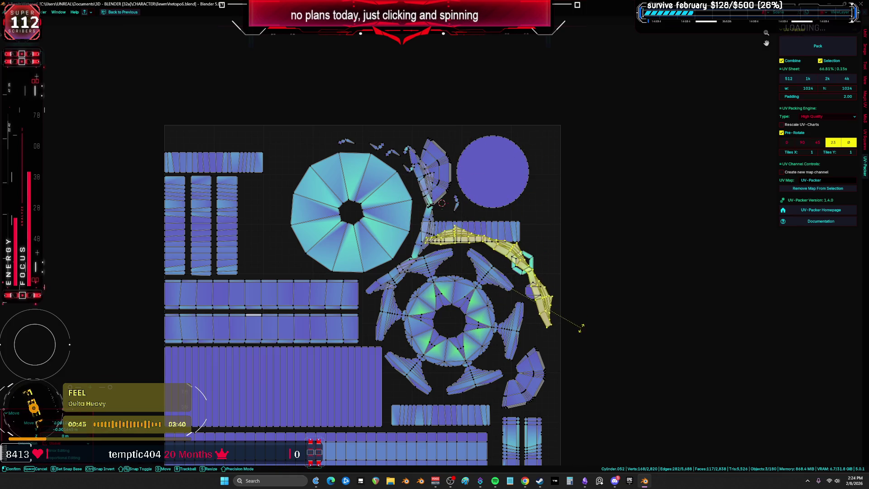
pyautogui.press('g')
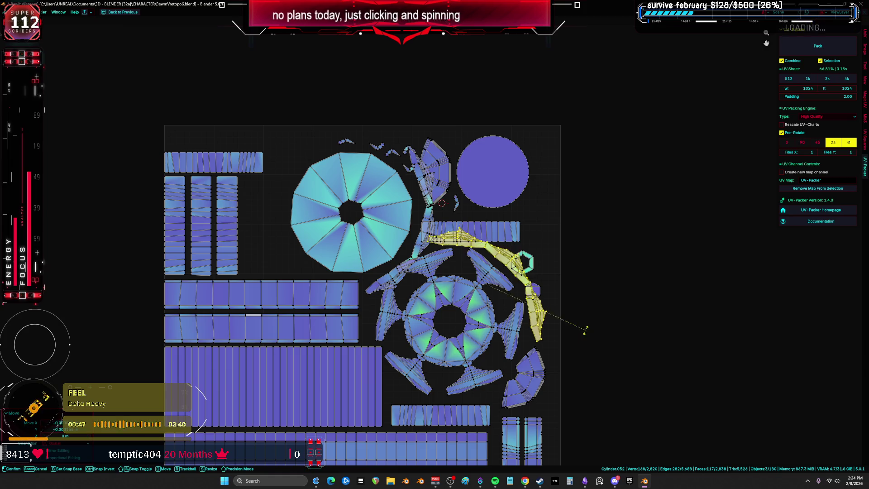
pyautogui.click(591, 349)
# - Rotate the long strip vertical as a fourth column beside the upright strips
pyautogui.click(516, 229)
pyautogui.press('g')
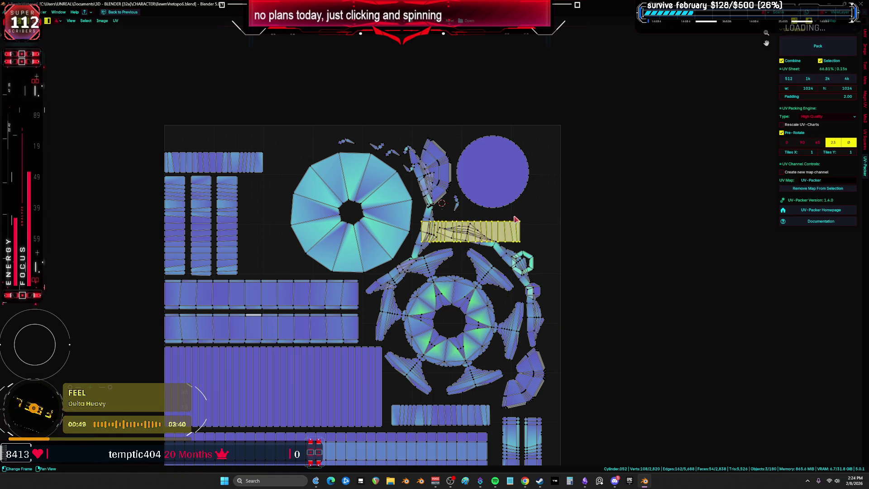
pyautogui.press('r')
pyautogui.click(226, 136)
pyautogui.press('g')
pyautogui.click(223, 134)
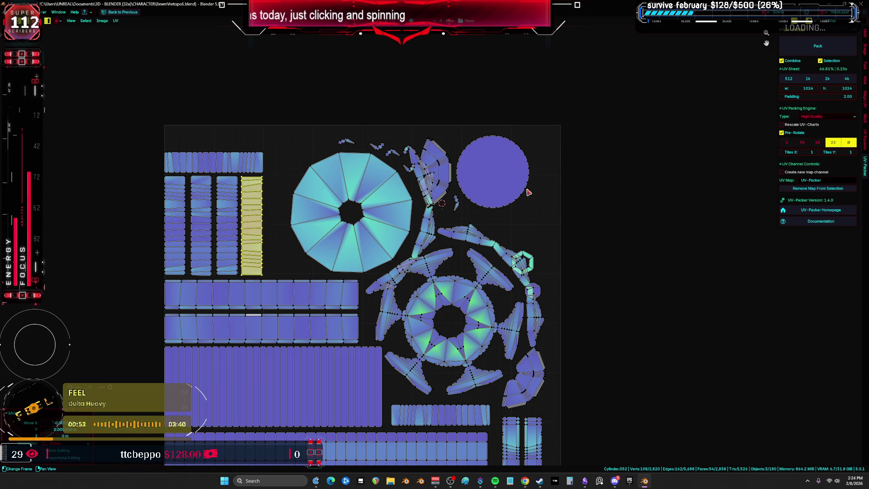
# - Rotate the small fan island and tuck it beneath the circle island
pyautogui.click(450, 166)
pyautogui.press('g')
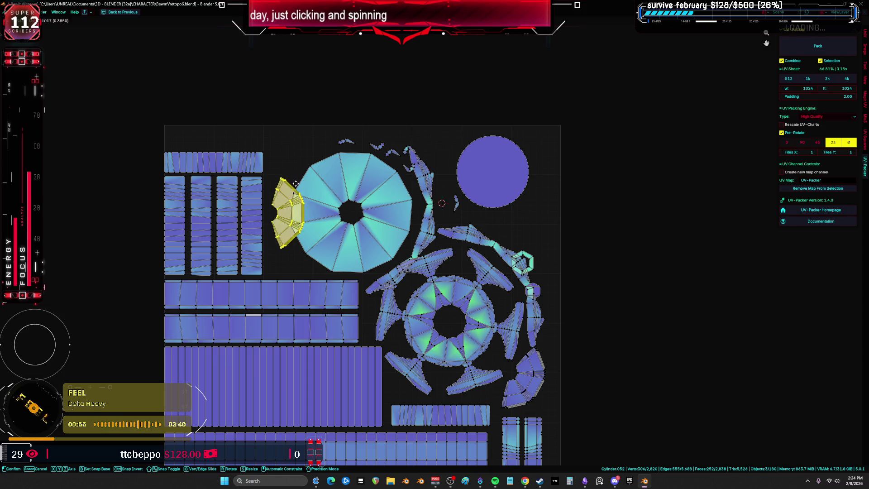
pyautogui.press('r')
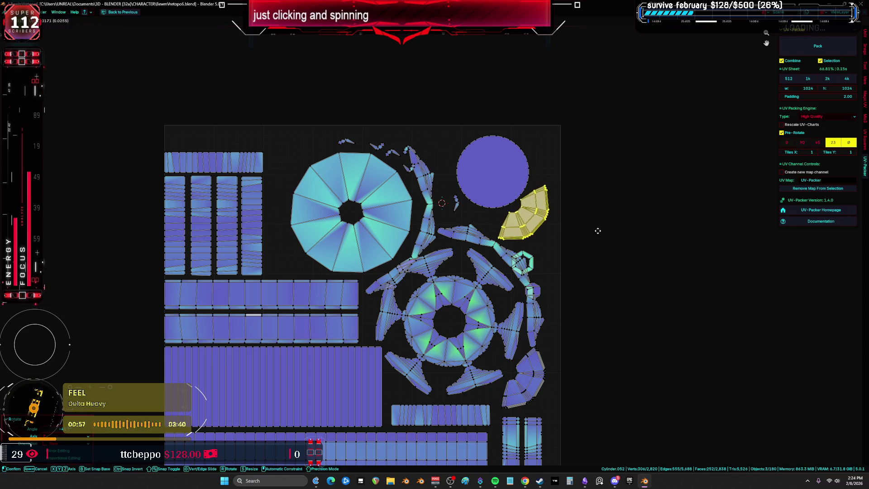
pyautogui.click(590, 301)
pyautogui.press('g')
pyautogui.rightClick(592, 325)
pyautogui.press('g')
pyautogui.click(586, 277)
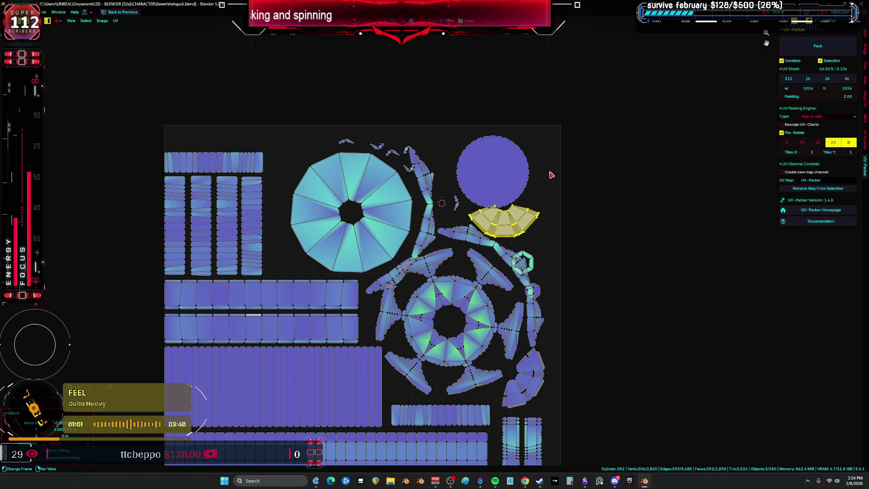
# - Shift the circle island slightly to the left
pyautogui.click(483, 136)
pyautogui.press('g')
pyautogui.click(464, 134)
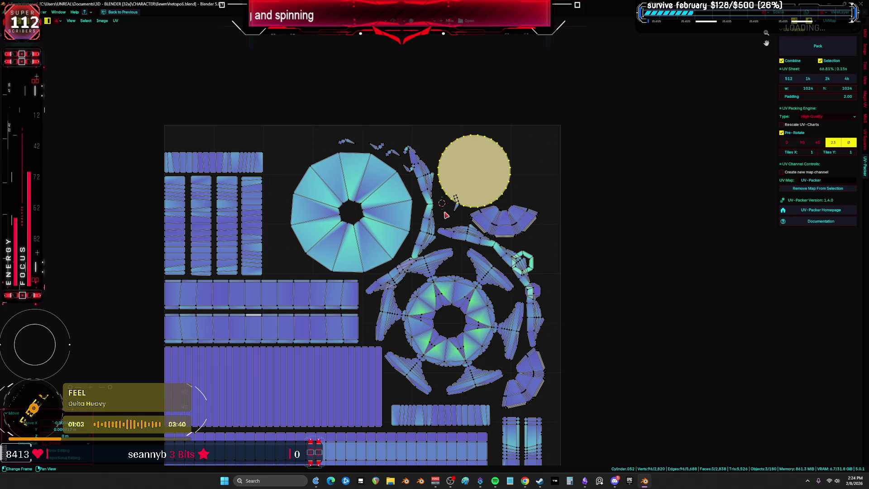
# - Reposition and rotate the small island above the large disc island, moving it down
pyautogui.moveTo(392, 191); pyautogui.dragTo(392, 192)
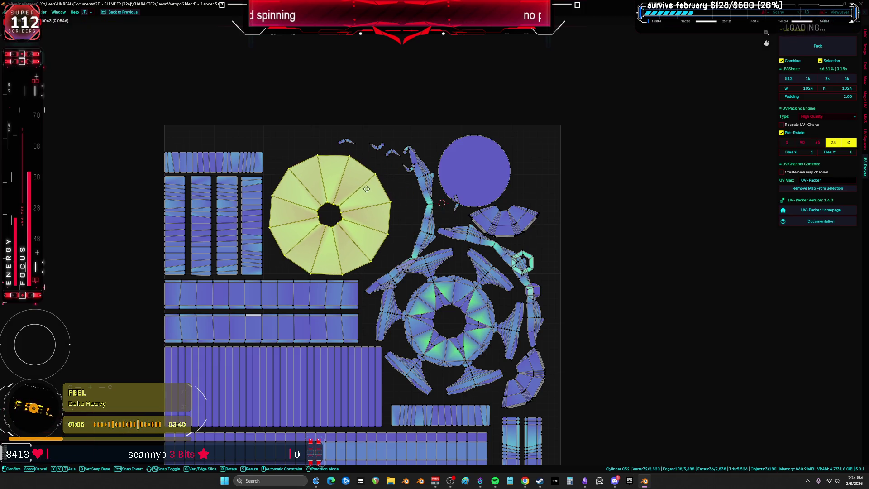
pyautogui.moveTo(321, 137); pyautogui.dragTo(321, 135)
pyautogui.press('g')
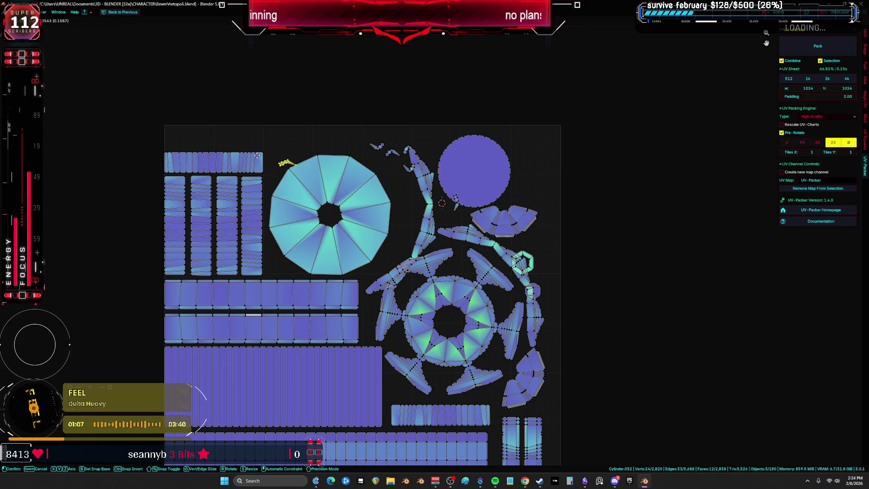
pyautogui.click(346, 117)
pyautogui.press('g')
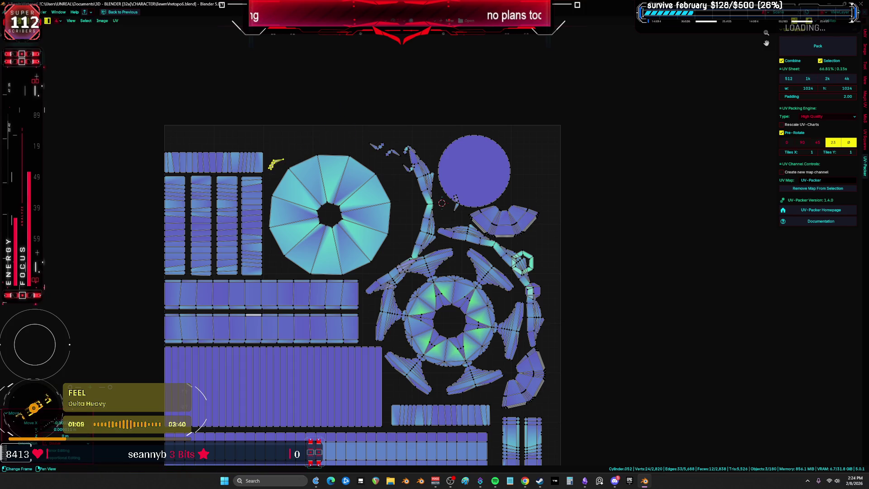
pyautogui.press('g')
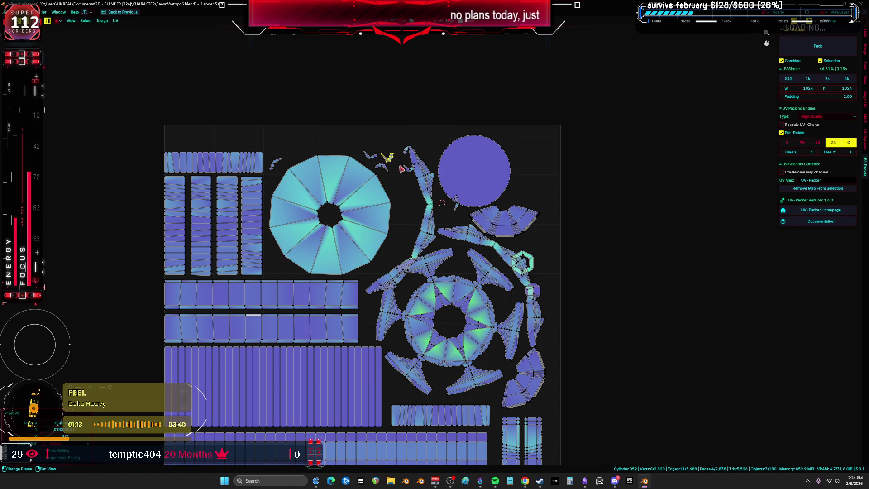
# - Select the whole crescent island, rotate and move it, then hide it with H
pyautogui.press('l')
pyautogui.press('g')
pyautogui.press('l')
pyautogui.press('g')
pyautogui.press('r')
pyautogui.click(467, 158)
pyautogui.press('g')
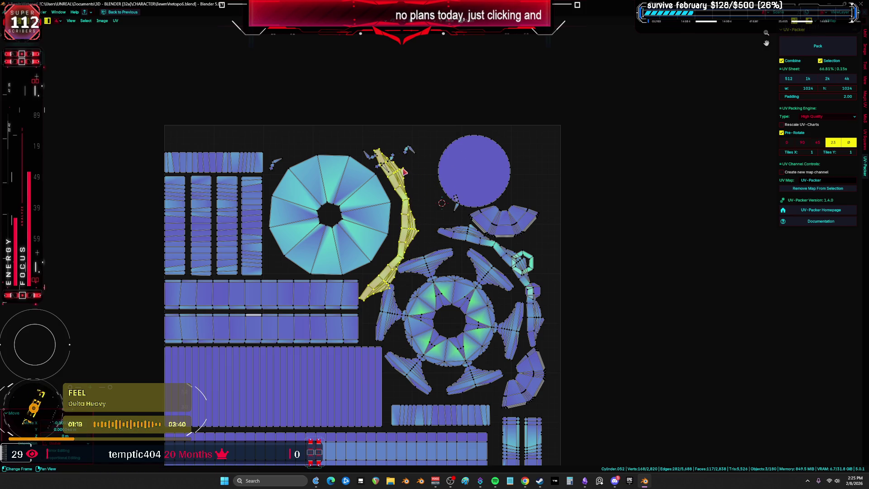
pyautogui.press('h')
# - Box-select the small zigzag islands and carry them toward the star-shaped island
pyautogui.moveTo(395, 139); pyautogui.dragTo(397, 148)
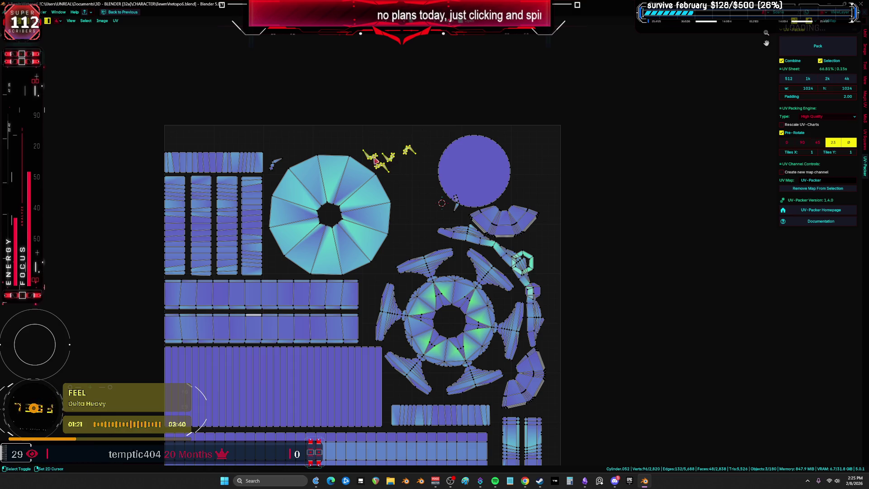
pyautogui.press('g')
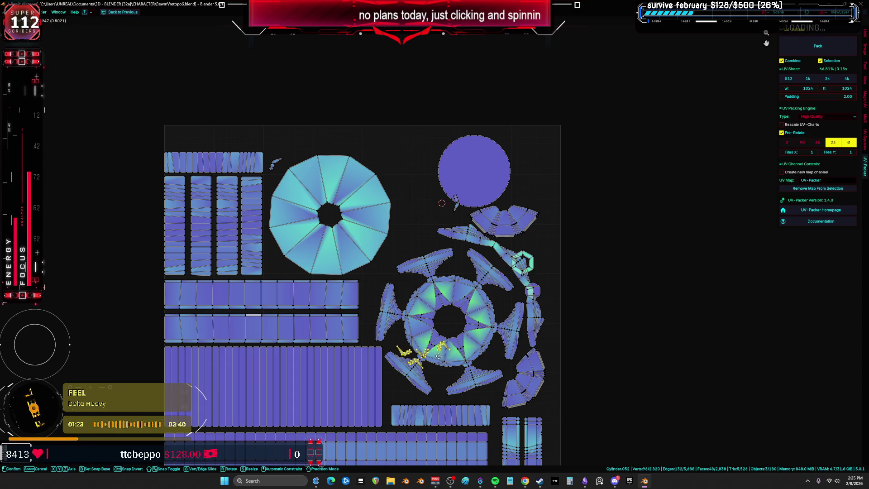
pyautogui.click(439, 357)
pyautogui.moveTo(439, 356); pyautogui.dragTo(382, 201, button='middle')
pyautogui.scroll(4, 413, 220)
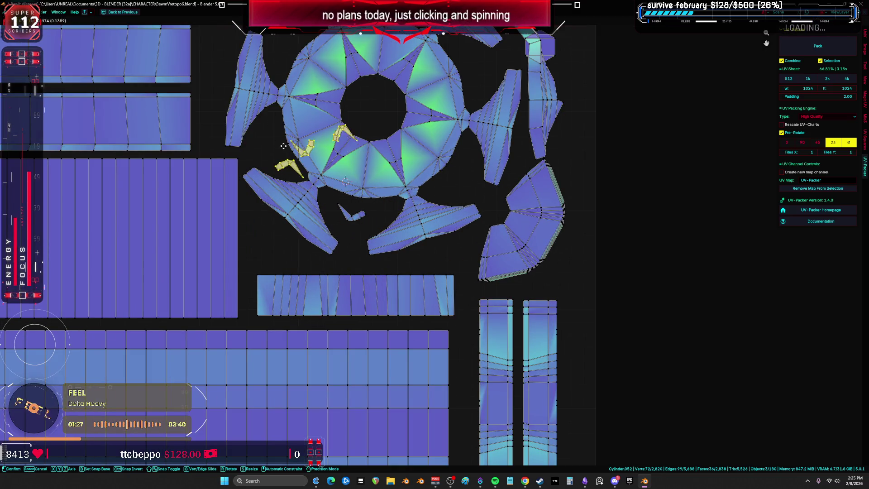
# - Drop the zigzag islands inside the star island, placing one near its right arm
pyautogui.click(268, 132)
pyautogui.moveTo(253, 145); pyautogui.dragTo(255, 146)
pyautogui.press('g')
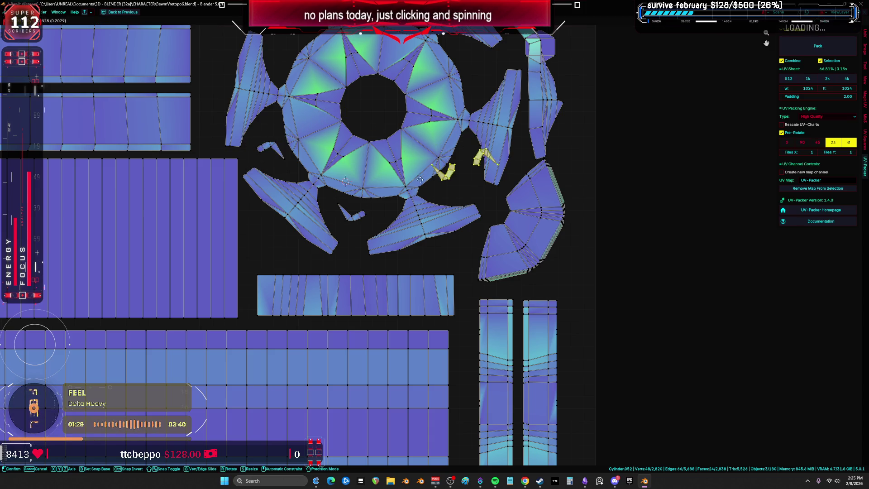
pyautogui.click(496, 210)
pyautogui.click(474, 94)
pyautogui.moveTo(474, 94); pyautogui.dragTo(489, 254, button='middle')
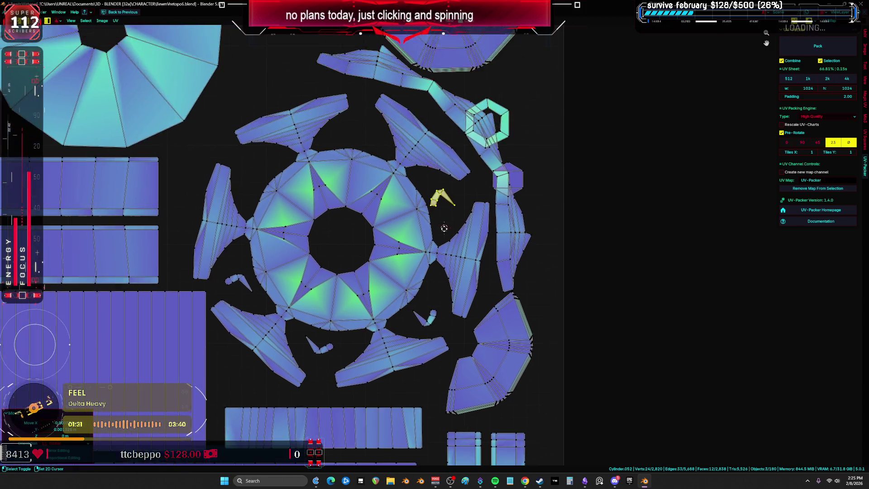
pyautogui.scroll(-2, 498, 217)
pyautogui.scroll(1, 533, 208)
# - Move and rotate the small hexagon island, dropping it inside the ring
pyautogui.press('b')
pyautogui.press('g')
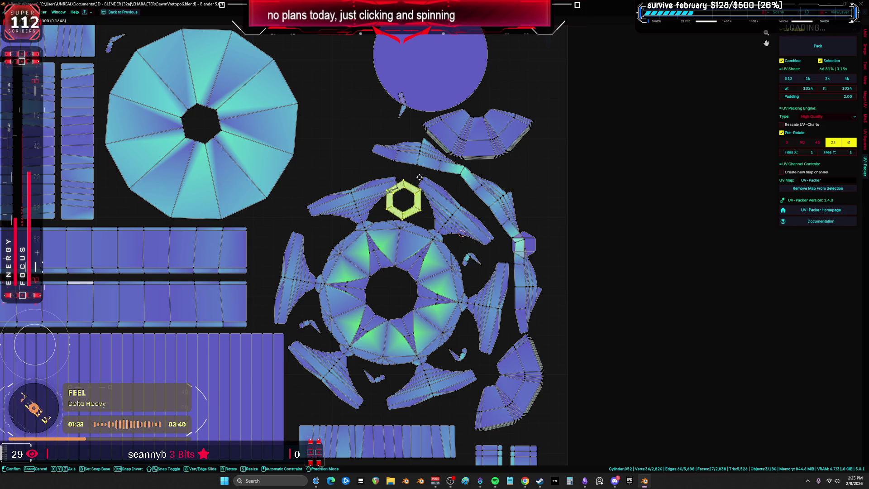
pyautogui.click(288, 201)
pyautogui.press('r')
pyautogui.press('g')
pyautogui.click(328, 183)
pyautogui.press('g')
pyautogui.scroll(-1, 381, 268)
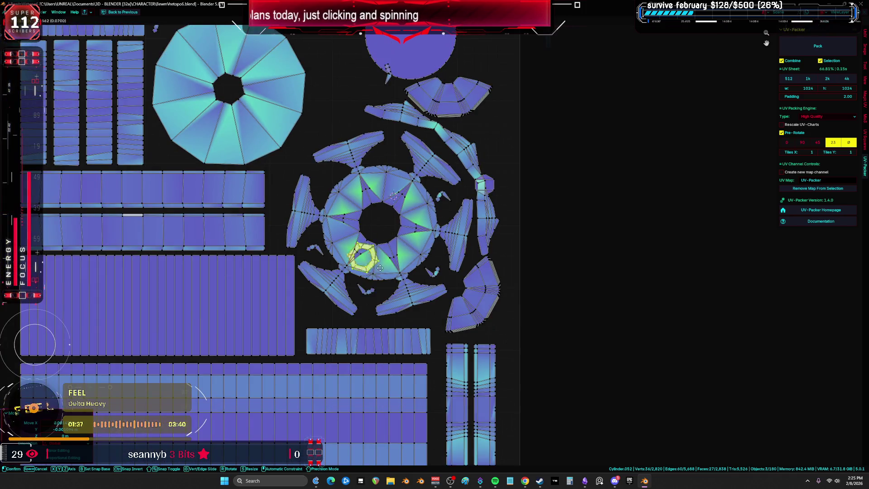
pyautogui.click(515, 343)
pyautogui.scroll(-2, 515, 344)
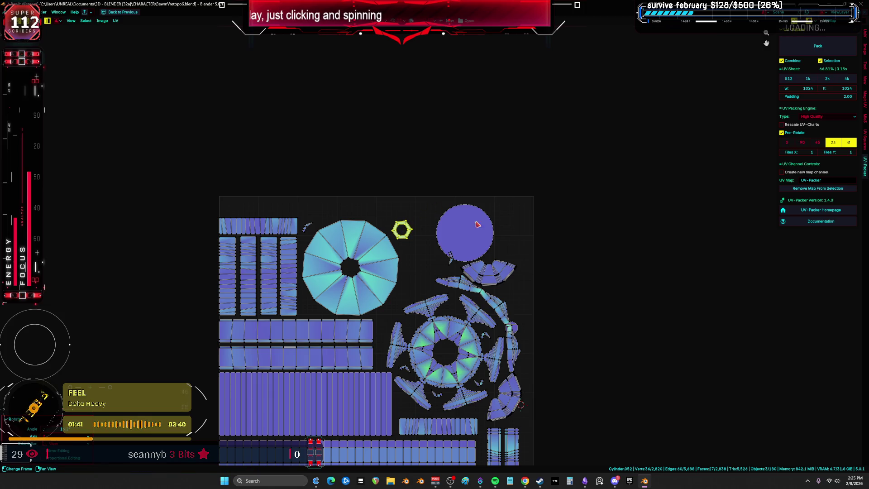
pyautogui.scroll(2, 477, 224)
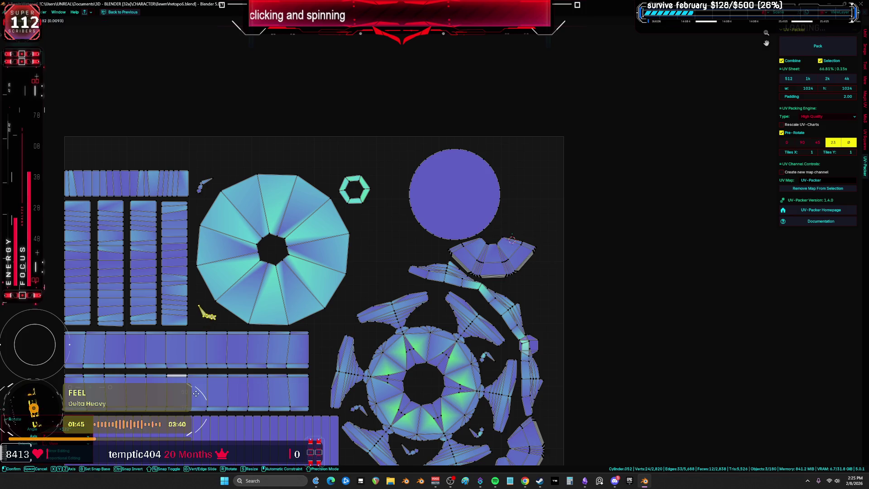
# - Move the large circle island up toward the tile's top edge
pyautogui.moveTo(556, 280); pyautogui.dragTo(563, 238, button='middle')
pyautogui.moveTo(479, 134); pyautogui.dragTo(422, 150)
pyautogui.moveTo(547, 236); pyautogui.dragTo(540, 167, button='middle')
pyautogui.moveTo(521, 177); pyautogui.dragTo(514, 108)
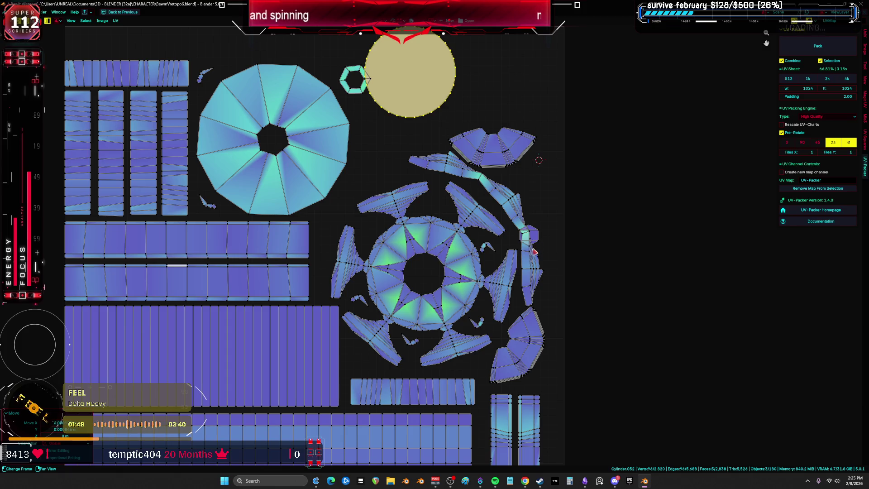
# - Nest the small hexagon island inside the large decagon's center hole
pyautogui.moveTo(540, 225); pyautogui.dragTo(539, 225)
pyautogui.moveTo(532, 217); pyautogui.dragTo(504, 215)
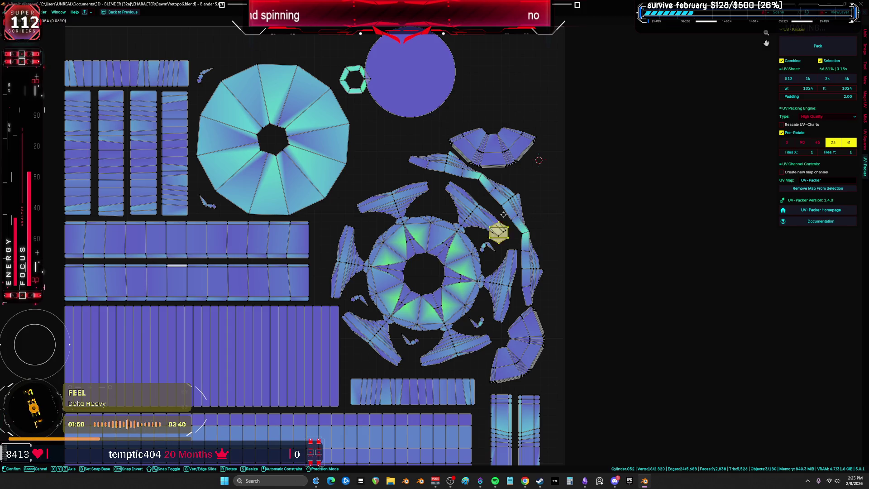
pyautogui.click(283, 124)
pyautogui.scroll(-1, 407, 167)
pyautogui.scroll(1, 413, 164)
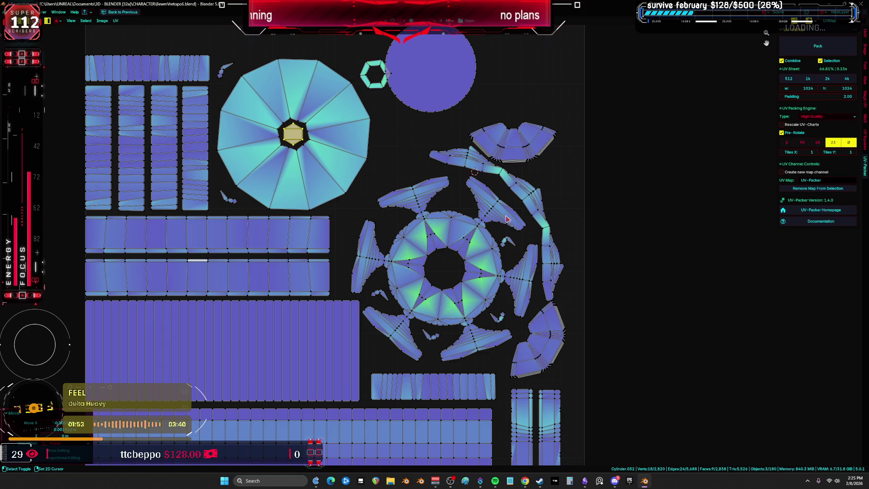
# - Rotate the fan island at the lower right
pyautogui.click(582, 334)
pyautogui.moveTo(583, 334); pyautogui.dragTo(559, 267, button='middle')
pyautogui.press('r')
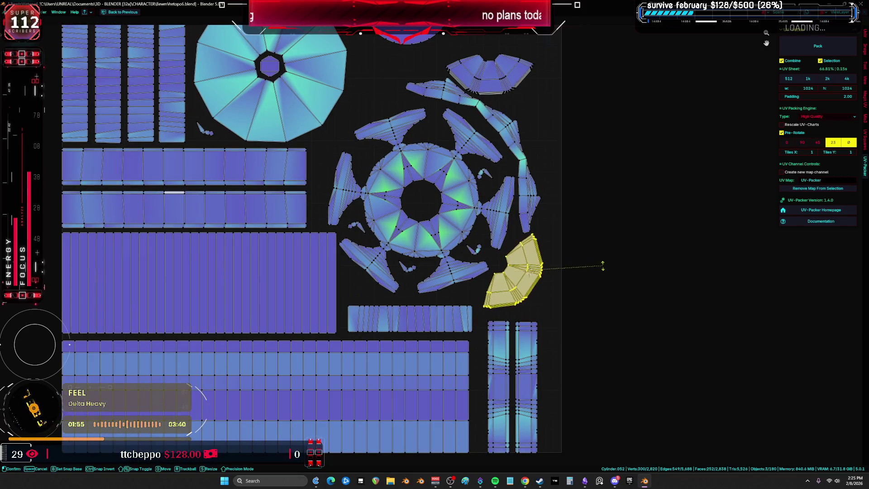
pyautogui.scroll(-3, 602, 284)
pyautogui.scroll(2, 544, 243)
# - Box-select the two tall vertical strips and place them in the tile's bottom-right corner
pyautogui.moveTo(576, 375); pyautogui.dragTo(493, 316)
pyautogui.press('g')
pyautogui.click(495, 316)
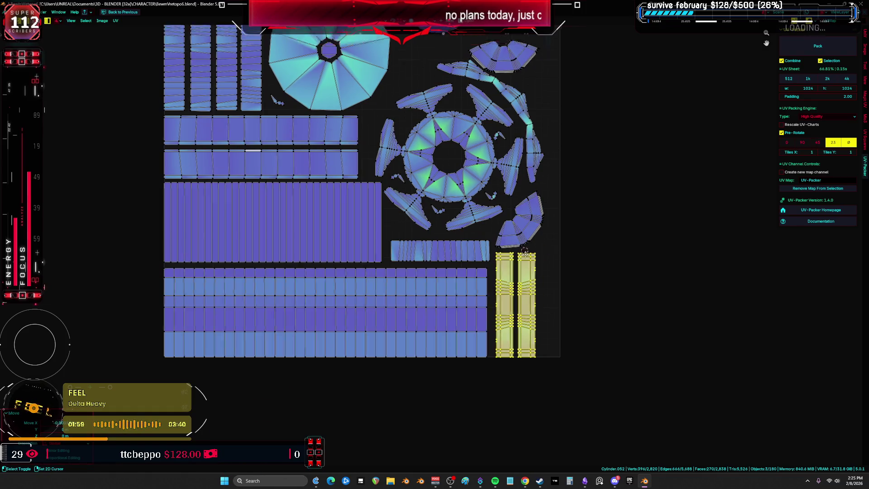
pyautogui.scroll(-2, 534, 317)
pyautogui.scroll(2, 558, 256)
# - Select the central ring with its surrounding pieces and reposition the group
pyautogui.click(467, 329)
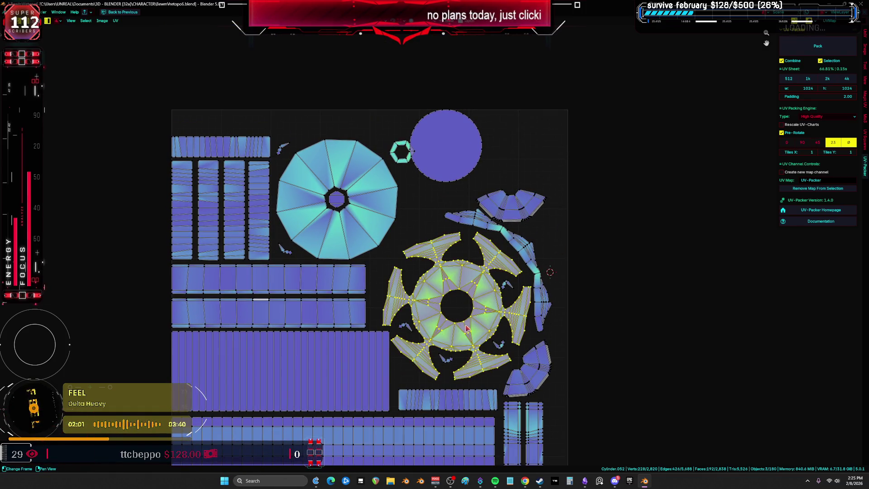
pyautogui.moveTo(507, 369); pyautogui.dragTo(448, 279)
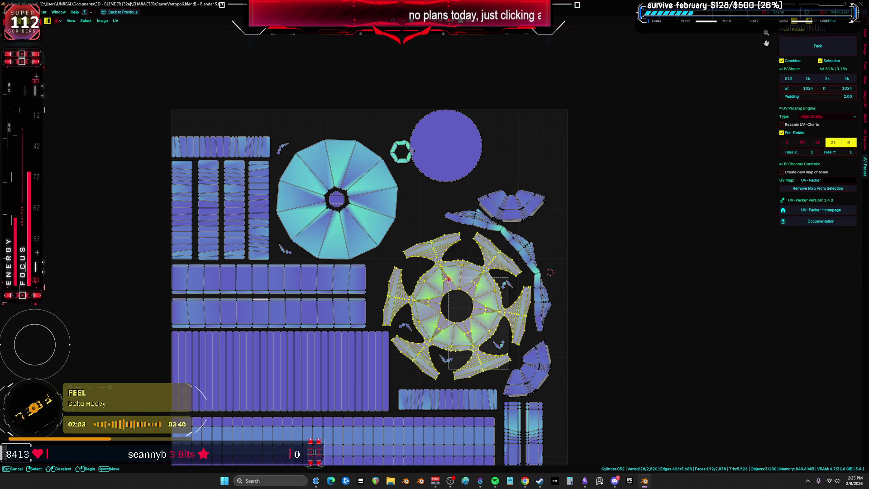
pyautogui.moveTo(406, 255); pyautogui.dragTo(408, 255)
pyautogui.press('r')
pyautogui.click(471, 272)
# - Move the long curved arc island down
pyautogui.click(521, 206)
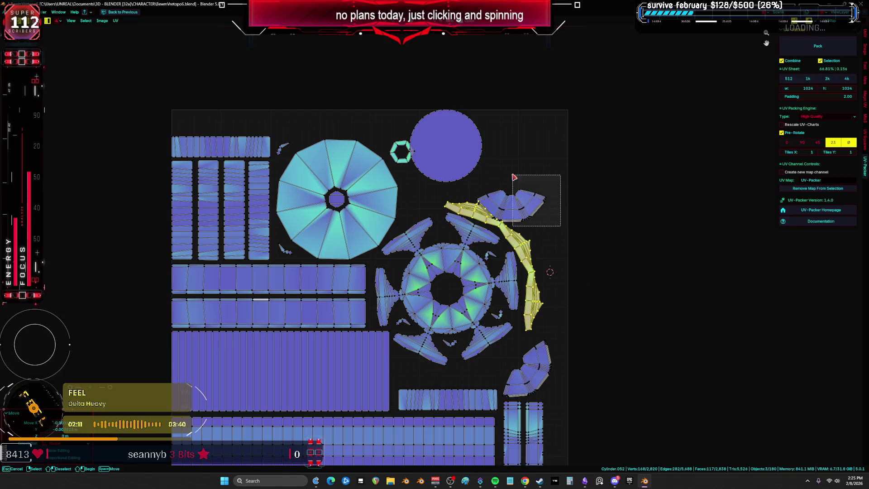
pyautogui.press('g')
pyautogui.click(486, 334)
pyautogui.moveTo(486, 333); pyautogui.dragTo(478, 296, button='middle')
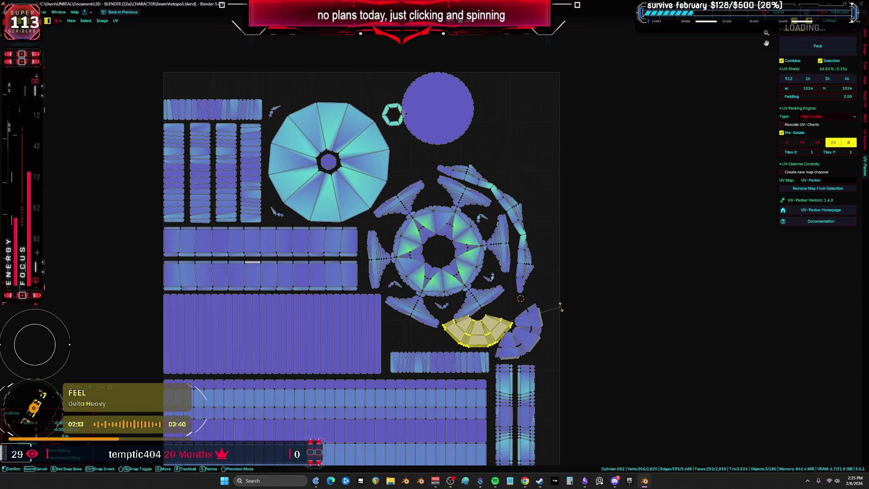
# - Turn the fan island upright and place it above the large decagon
pyautogui.press('r')
pyautogui.click(558, 276)
pyautogui.moveTo(558, 277); pyautogui.dragTo(558, 366, button='middle')
pyautogui.press('g')
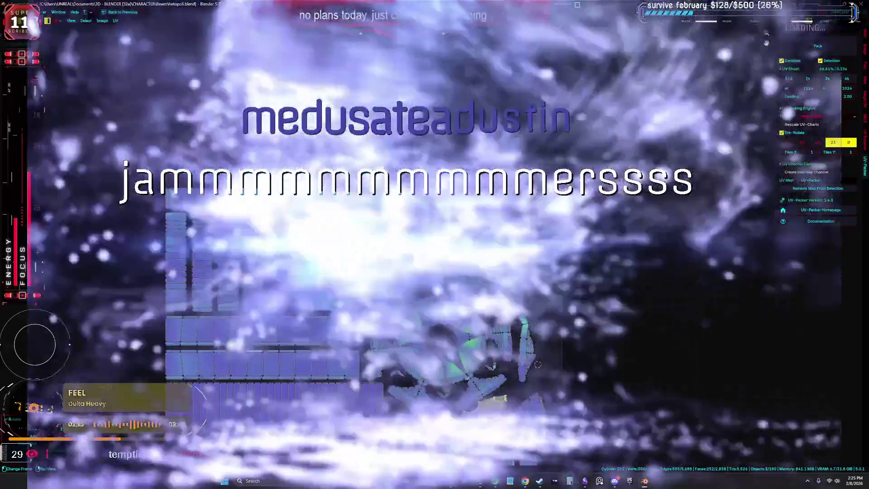
pyautogui.press('r')
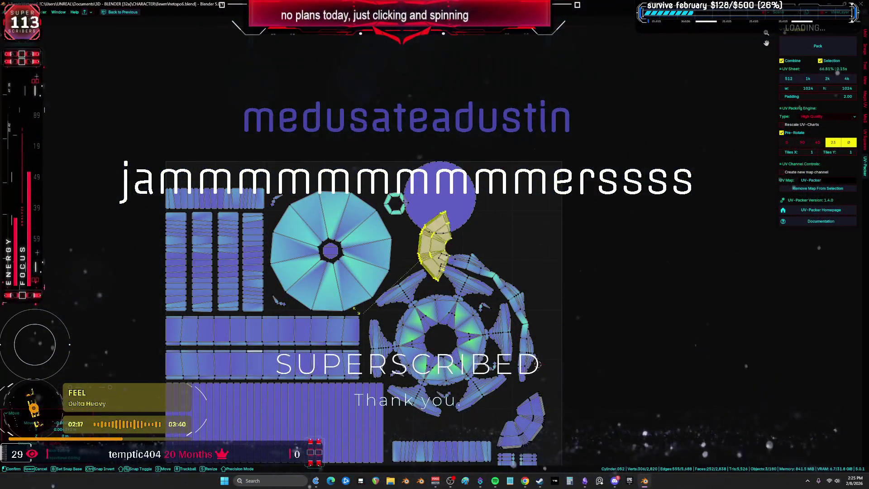
pyautogui.click(425, 272)
pyautogui.press('g')
pyautogui.click(314, 211)
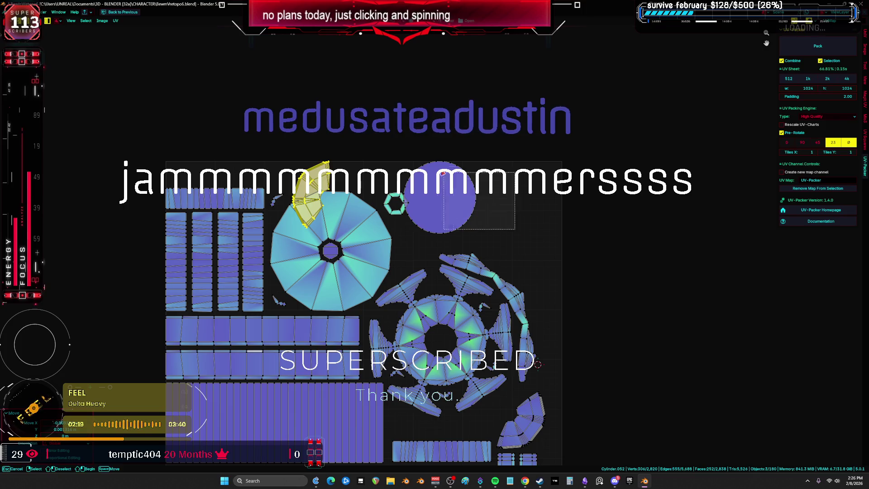
# - Move the large circle island to a new position
pyautogui.moveTo(443, 173); pyautogui.dragTo(442, 175)
pyautogui.press('g')
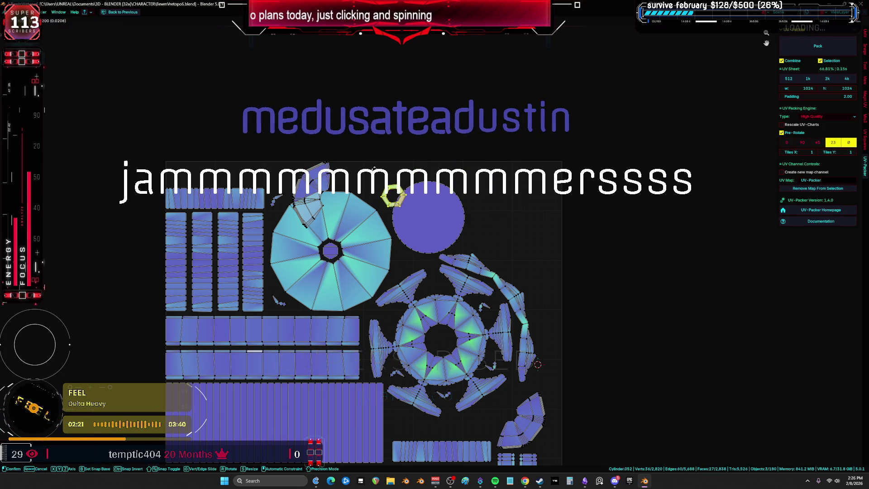
pyautogui.moveTo(481, 230); pyautogui.dragTo(445, 198)
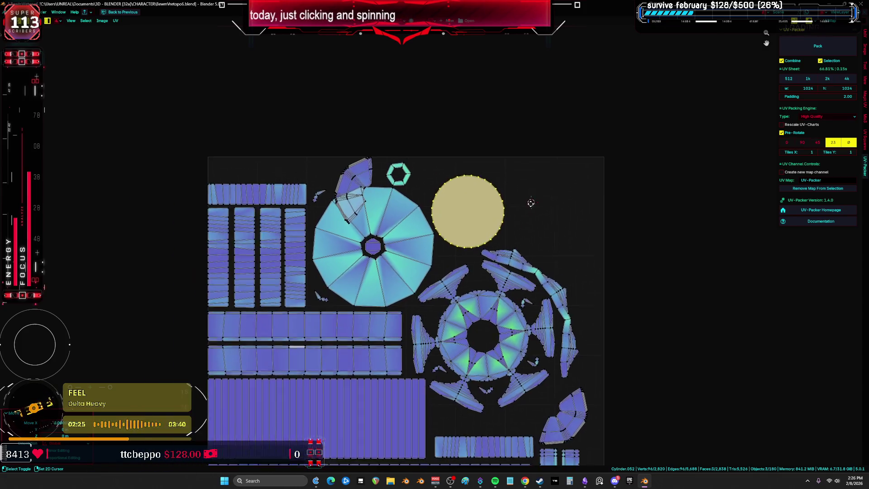
pyautogui.moveTo(541, 181); pyautogui.dragTo(520, 187, button='middle')
pyautogui.moveTo(462, 195)
pyautogui.mouseDown(button='middle')
pyautogui.moveTo(435, 175)
pyautogui.moveTo(444, 189)
pyautogui.moveTo(485, 202)
pyautogui.moveTo(514, 162)
pyautogui.moveTo(471, 199)
pyautogui.moveTo(468, 182)
pyautogui.moveTo(523, 196)
pyautogui.moveTo(522, 208)
pyautogui.moveTo(458, 211)
pyautogui.moveTo(477, 197)
pyautogui.moveTo(486, 223)
pyautogui.moveTo(533, 200)
pyautogui.moveTo(453, 219)
pyautogui.moveTo(458, 194)
pyautogui.moveTo(506, 190)
pyautogui.moveTo(540, 208)
pyautogui.moveTo(461, 202)
pyautogui.moveTo(480, 200)
pyautogui.mouseUp(button='middle')
pyautogui.moveTo(466, 237)
pyautogui.mouseDown(button='middle')
pyautogui.moveTo(528, 238)
pyautogui.moveTo(423, 210)
pyautogui.mouseUp(button='middle')
pyautogui.scroll(2, 469, 169)
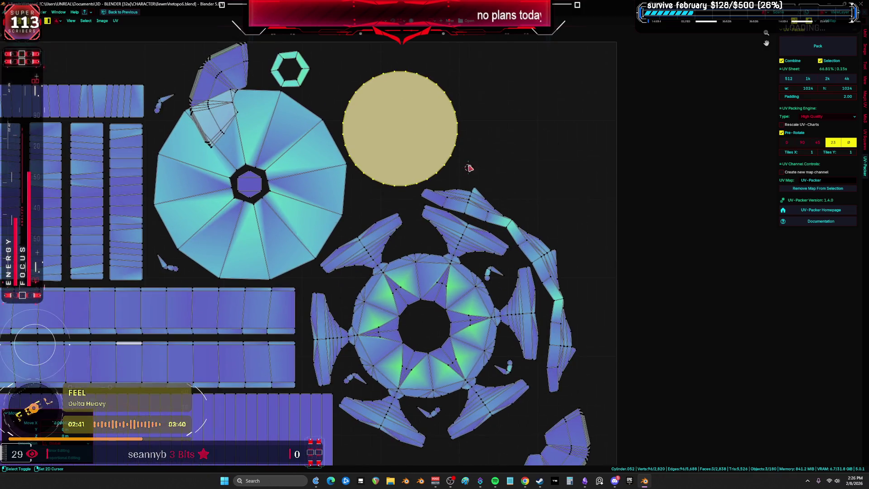
# - Place the top-left fan island to the right of the circle island
pyautogui.click(245, 84)
pyautogui.press('g')
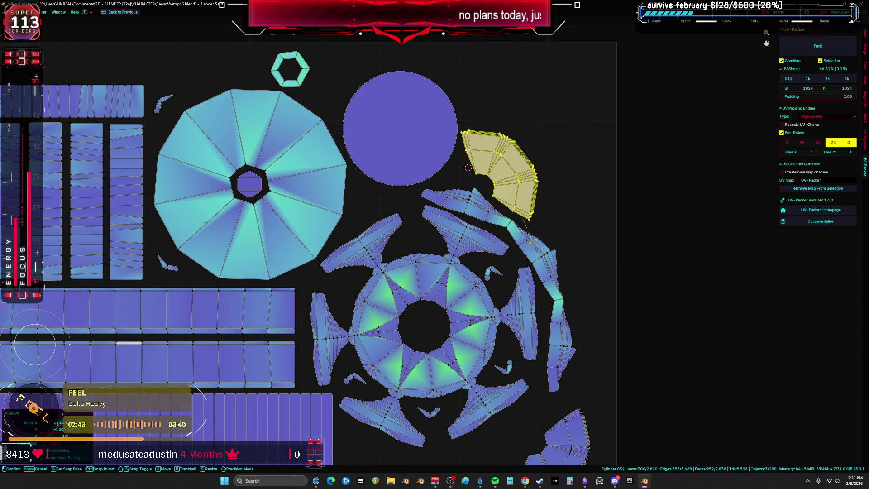
pyautogui.click(536, 242)
pyautogui.scroll(-2, 536, 243)
pyautogui.click(383, 120)
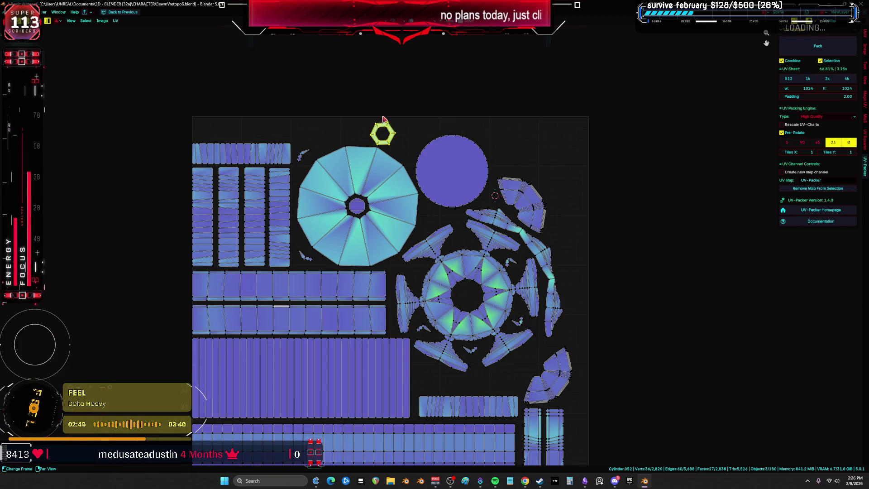
pyautogui.click(407, 130)
# - Set the pivot to the 2D cursor and scale all UV islands up
pyautogui.press('a')
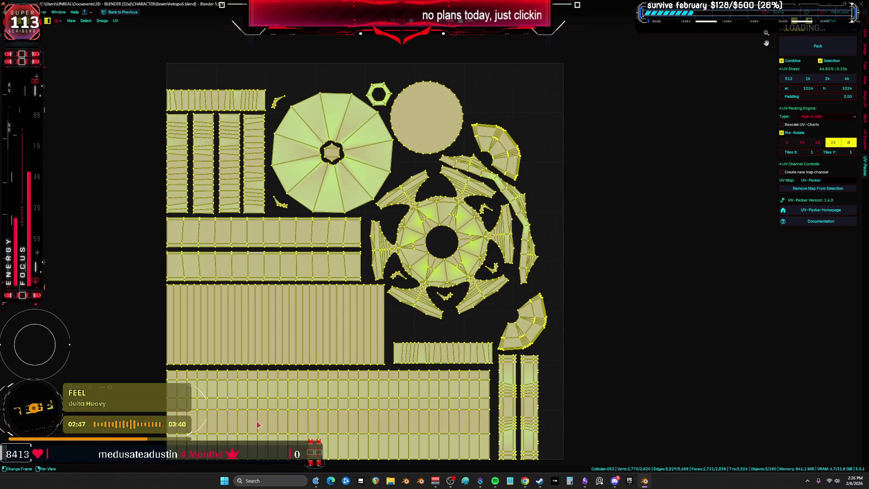
pyautogui.click(171, 462)
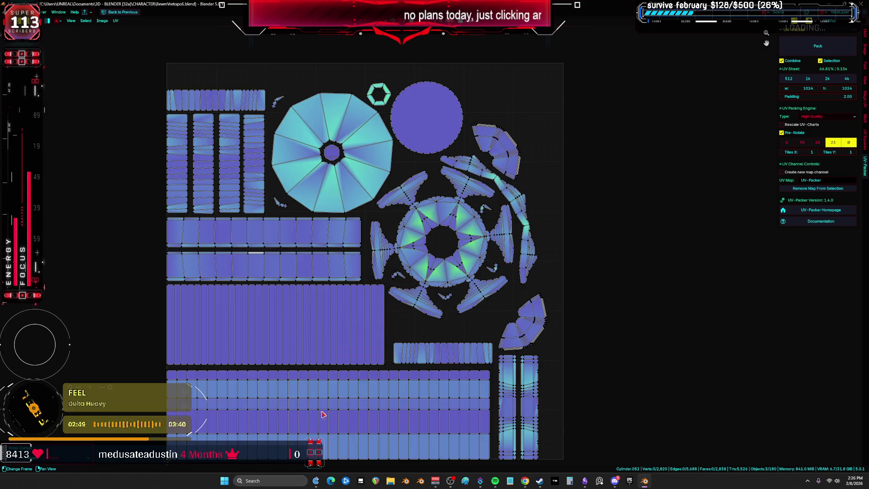
pyautogui.press('a')
pyautogui.scroll(-1, 246, 299)
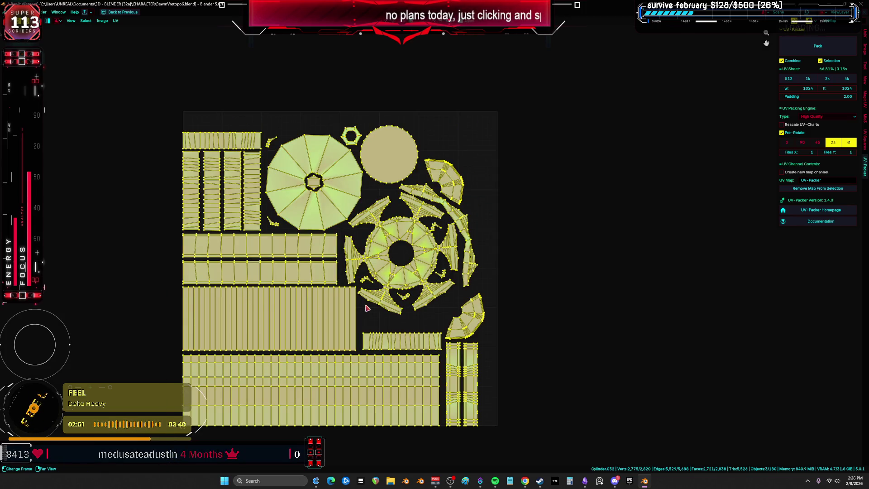
pyautogui.press('.')
pyautogui.click(483, 309)
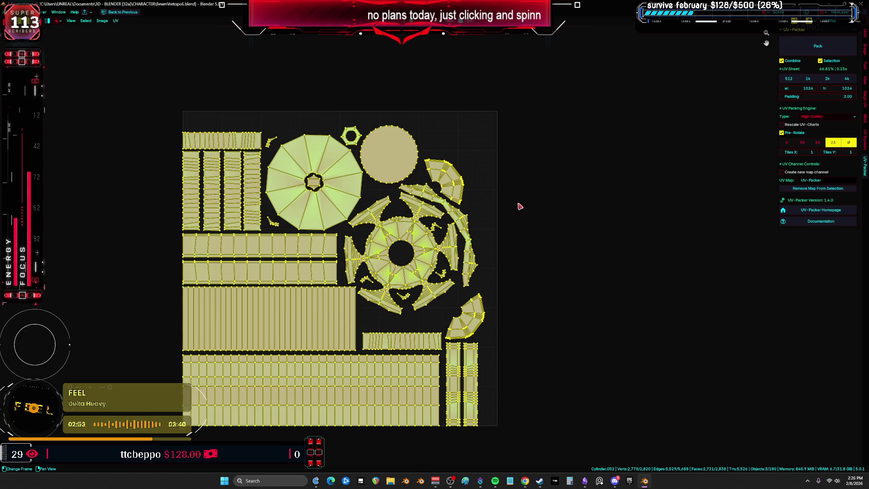
pyautogui.press('s')
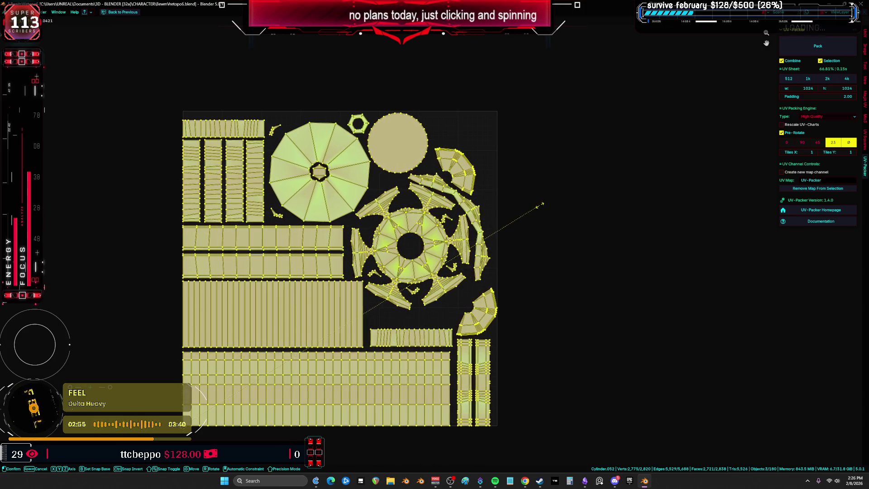
pyautogui.click(533, 207)
pyautogui.scroll(2, 521, 271)
# - Select the lower-right fan island with Ctrl+L, then move and rotate it around the 2D cursor
pyautogui.moveTo(505, 317); pyautogui.dragTo(479, 254)
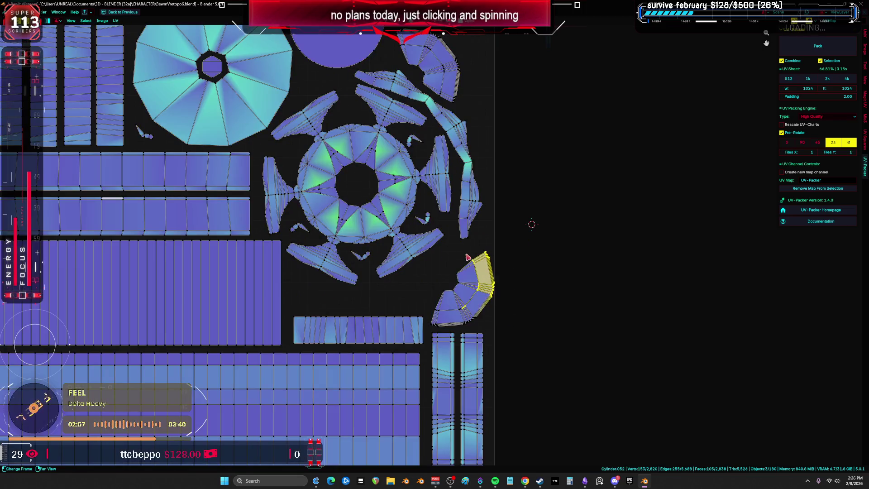
pyautogui.hotkey('ctrl', 'l')
pyautogui.press('g')
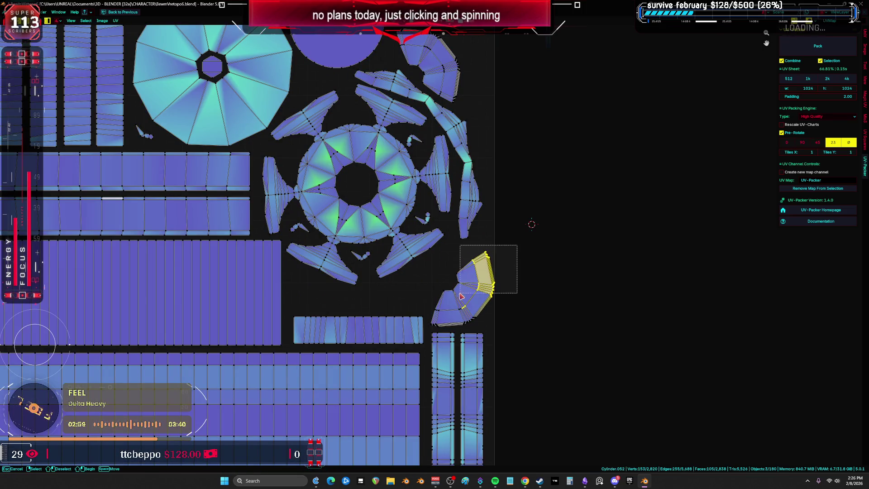
pyautogui.click(503, 272)
pyautogui.press('r')
pyautogui.click(477, 263)
pyautogui.press('g')
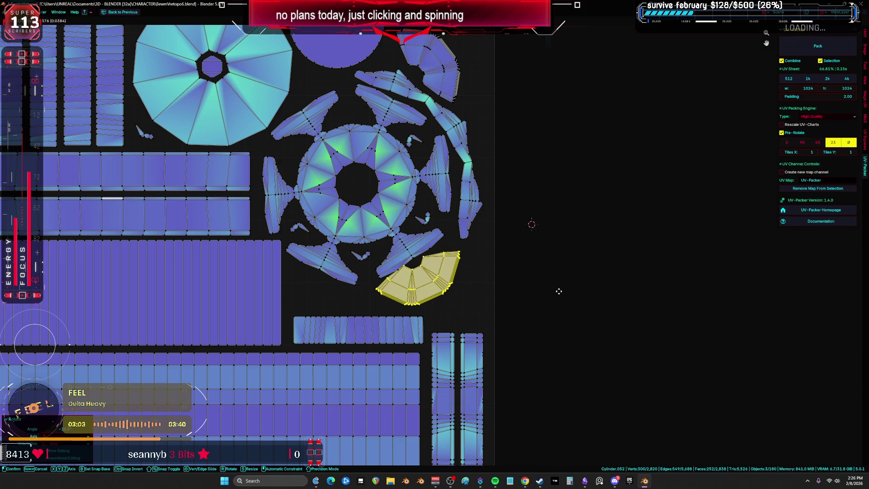
pyautogui.click(564, 295)
# - Undo the last fan move and rotate the curved arc island around the 2D cursor
pyautogui.hotkey('ctrl', 'z')
pyautogui.keyDown('shift'); pyautogui.scroll(5, 543, 227); pyautogui.keyUp('shift')
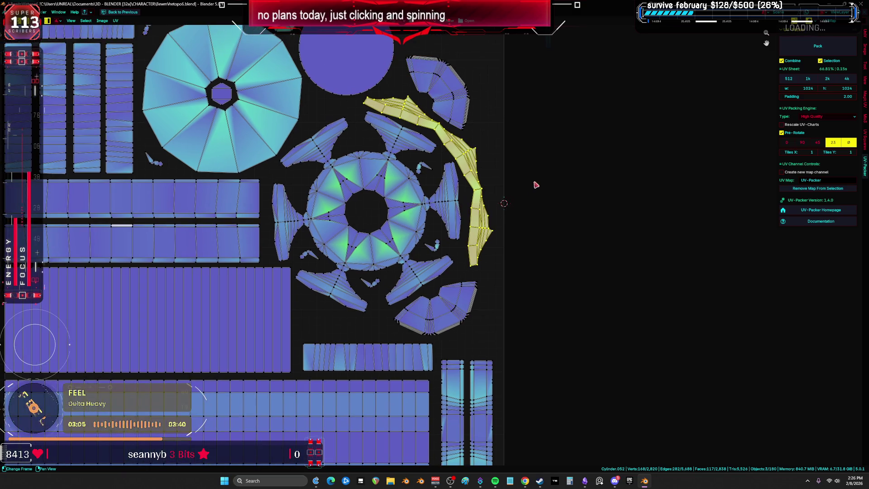
pyautogui.keyDown('ctrl'); pyautogui.hscroll(1, 558, 231); pyautogui.keyUp('ctrl')
pyautogui.keyDown('shift'); pyautogui.scroll(3, 562, 254); pyautogui.keyUp('shift')
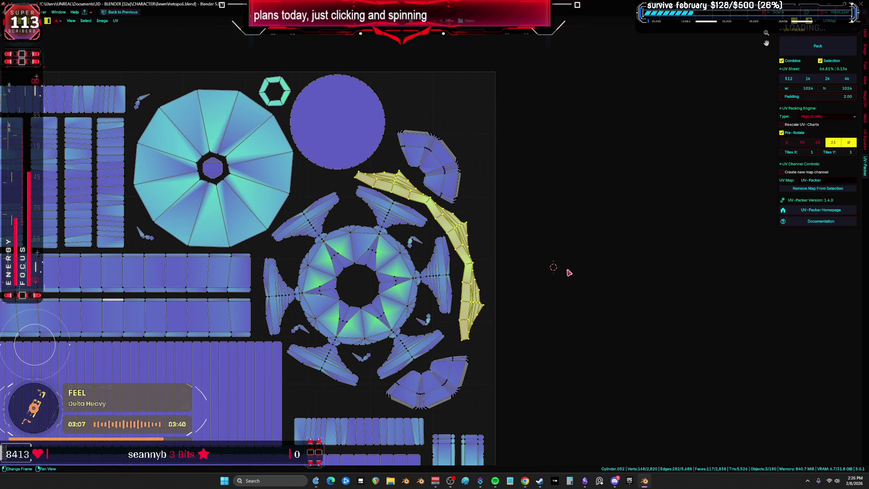
pyautogui.press('r')
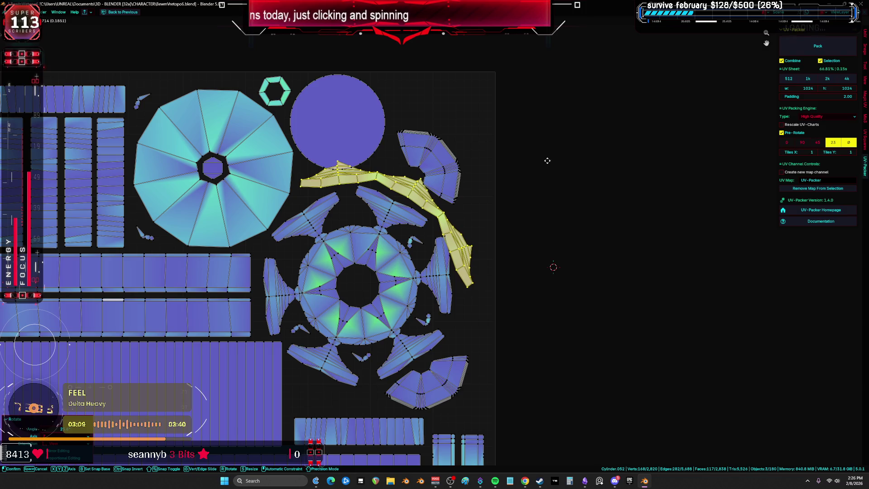
pyautogui.click(549, 155)
pyautogui.press('r')
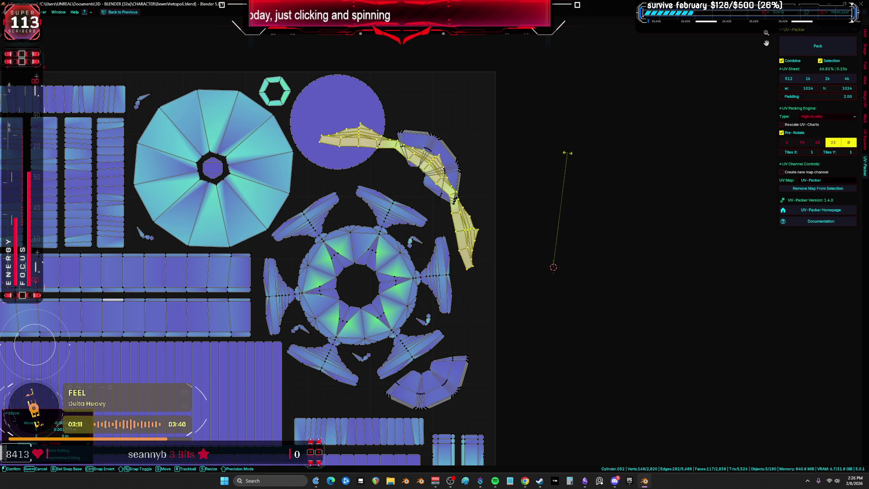
pyautogui.click(545, 153)
# - Rotate and move the arc island down-left to tuck it beneath the ring cluster
pyautogui.press('r')
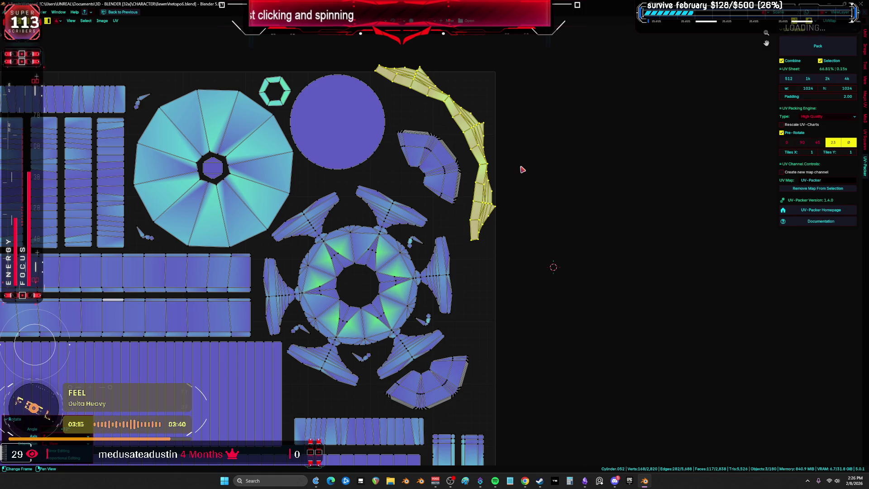
pyautogui.press('g')
pyautogui.press('r')
pyautogui.press('g')
pyautogui.click(536, 250)
pyautogui.scroll(2, 536, 249)
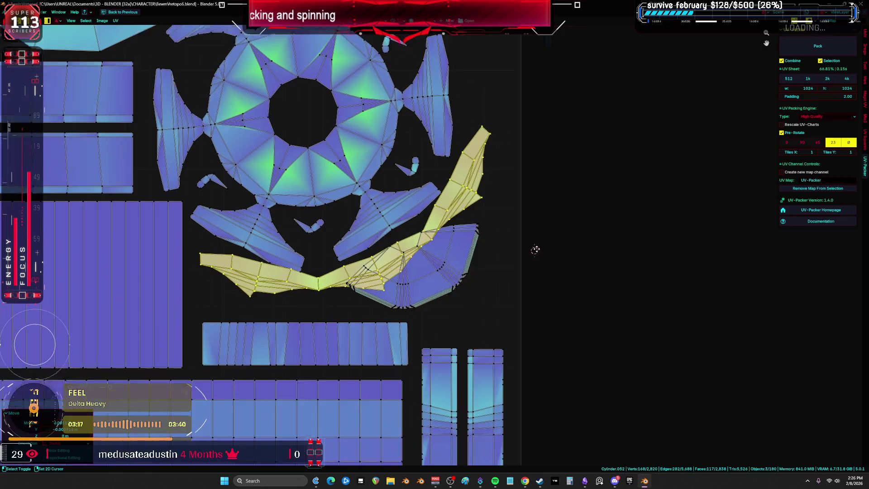
pyautogui.moveTo(535, 250); pyautogui.dragTo(585, 243, button='middle')
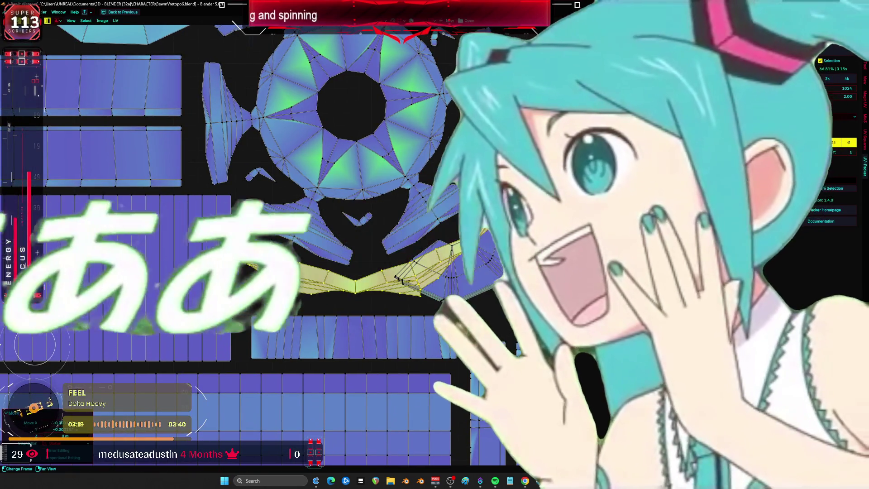
pyautogui.scroll(-3, 566, 245)
# - Move and rotate the arc island to sit on the ring's right side
pyautogui.press('g')
pyautogui.press('r')
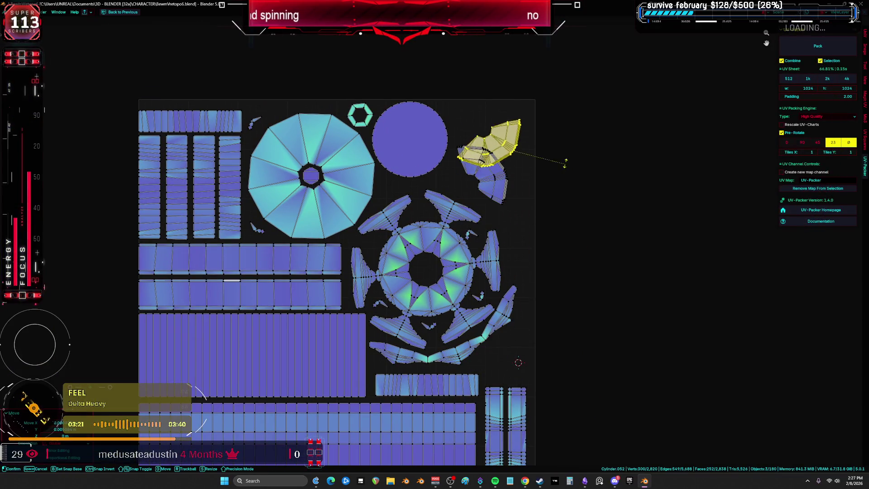
pyautogui.press('g')
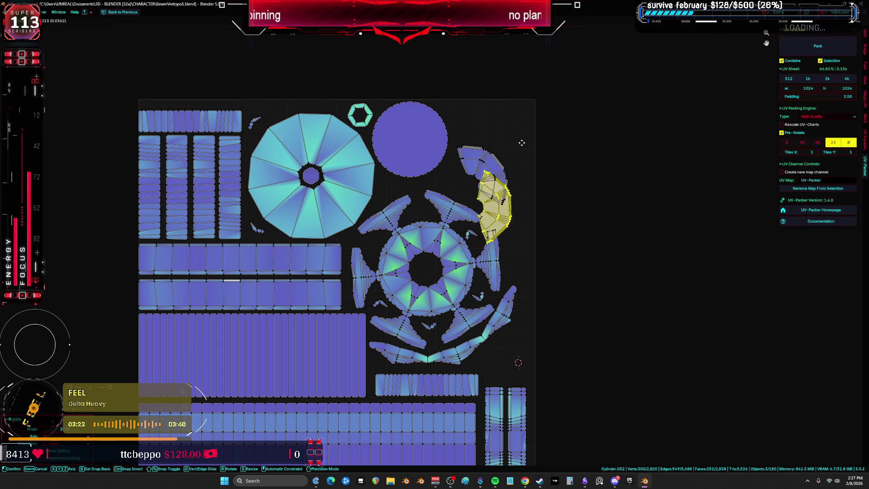
pyautogui.moveTo(522, 142); pyautogui.dragTo(508, 229, button='middle')
pyautogui.scroll(2, 509, 229)
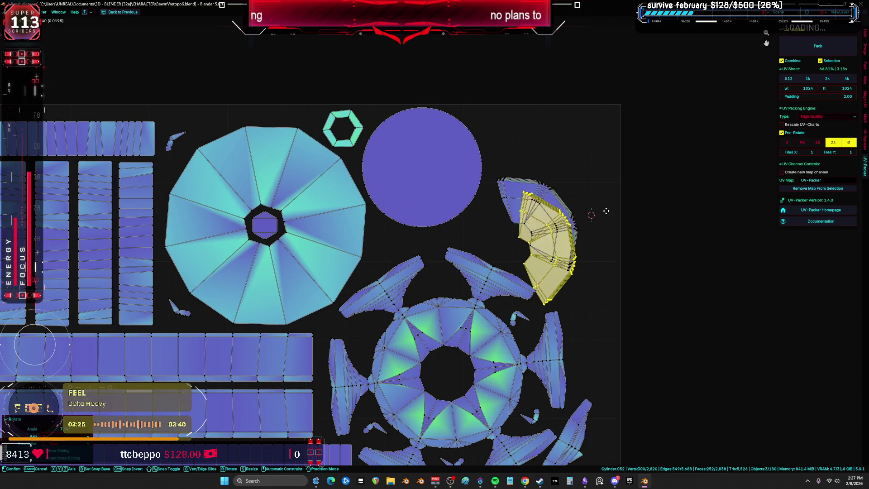
pyautogui.click(632, 244)
# - Rotate and reposition the fan island to fit the gap beside the ring
pyautogui.press('r')
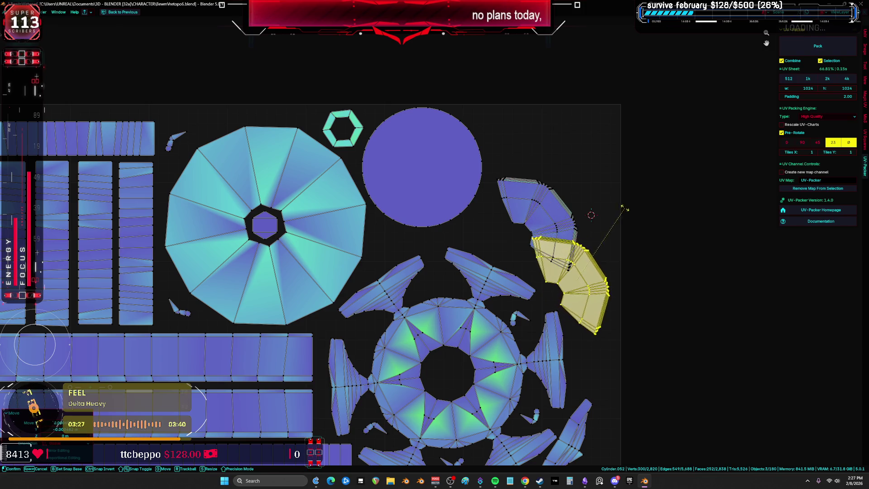
pyautogui.click(588, 188)
pyautogui.press('g')
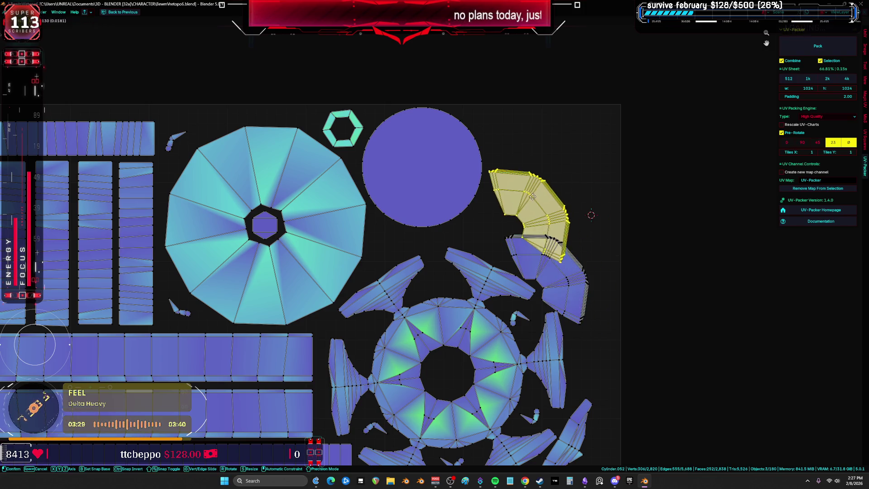
pyautogui.click(471, 202)
pyautogui.press('r')
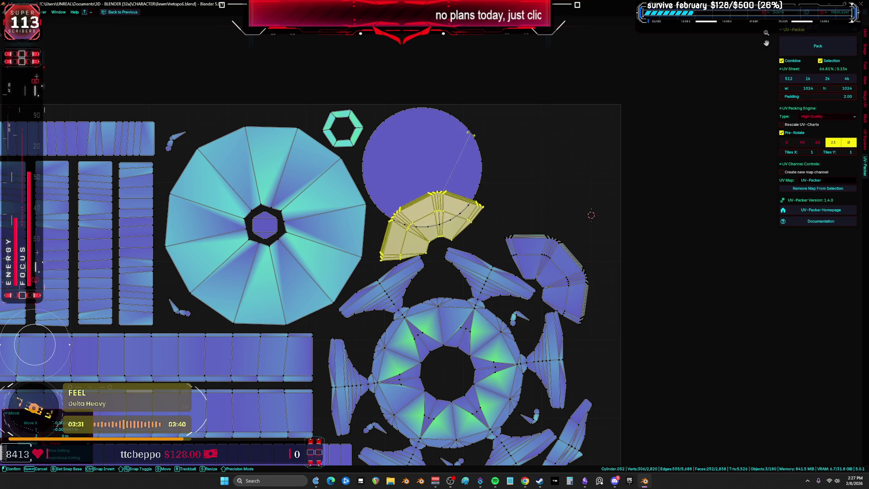
pyautogui.scroll(-2, 471, 163)
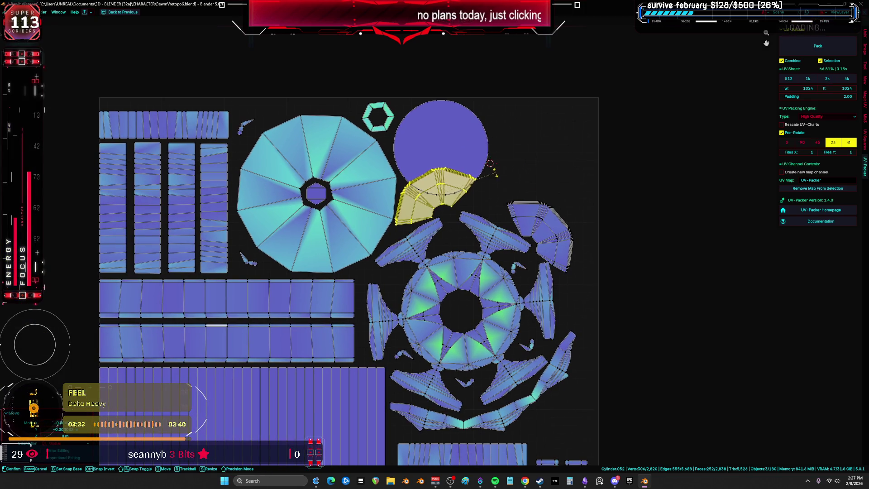
pyautogui.click(497, 175)
# - Shift the circle island further right along the top of the tile
pyautogui.click(472, 131)
pyautogui.press('g')
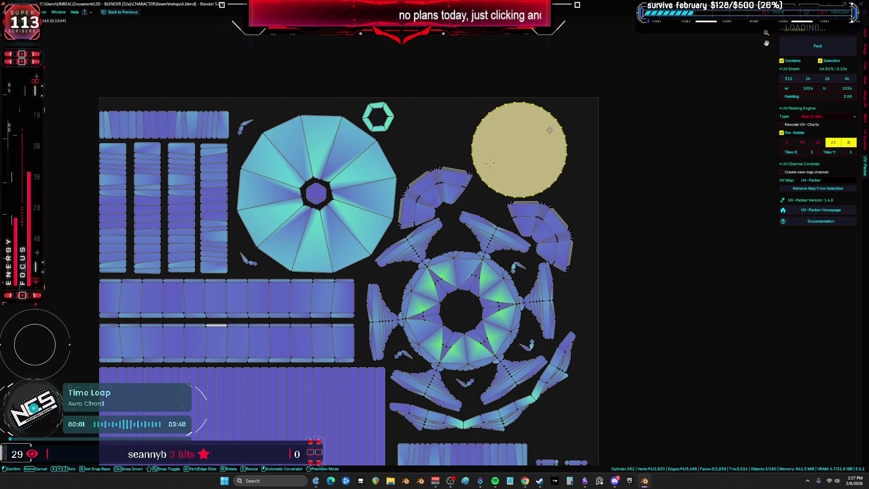
pyautogui.click(547, 135)
pyautogui.moveTo(583, 206); pyautogui.dragTo(572, 187, button='middle')
# - Rotate the fan island and move it down beside the bottom strips
pyautogui.click(573, 228)
pyautogui.press('r')
pyautogui.click(590, 223)
pyautogui.moveTo(590, 223)
pyautogui.mouseDown(button='middle')
pyautogui.moveTo(592, 175)
pyautogui.moveTo(594, 198)
pyautogui.mouseUp(button='middle')
pyautogui.press('g')
pyautogui.click(535, 368)
pyautogui.moveTo(535, 368); pyautogui.dragTo(575, 246, button='middle')
# - Turn the fan island flat beneath the ring, nudge it into place, then select the long strip
pyautogui.press('r')
pyautogui.click(504, 346)
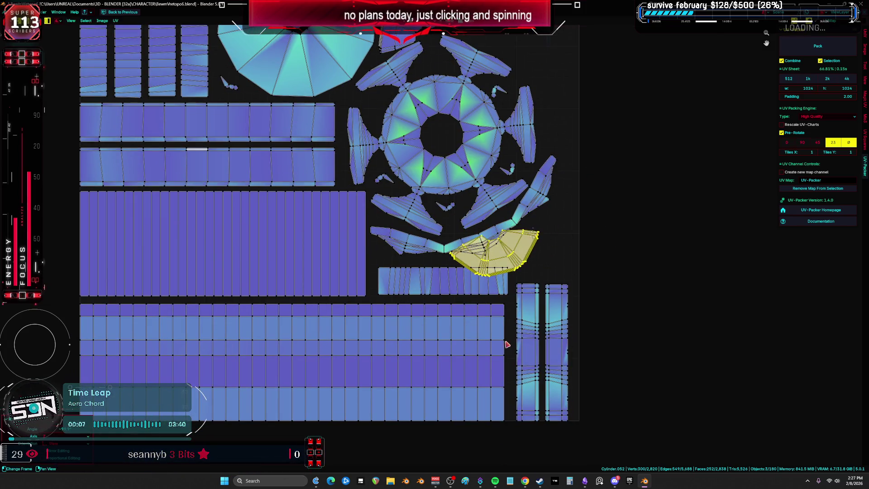
pyautogui.press('g')
pyautogui.click(441, 355)
pyautogui.press('r')
pyautogui.click(541, 304)
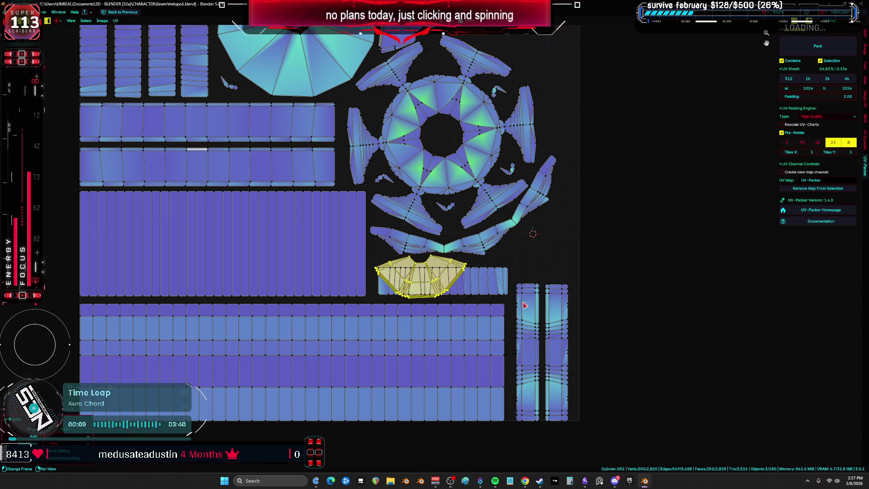
pyautogui.press('g')
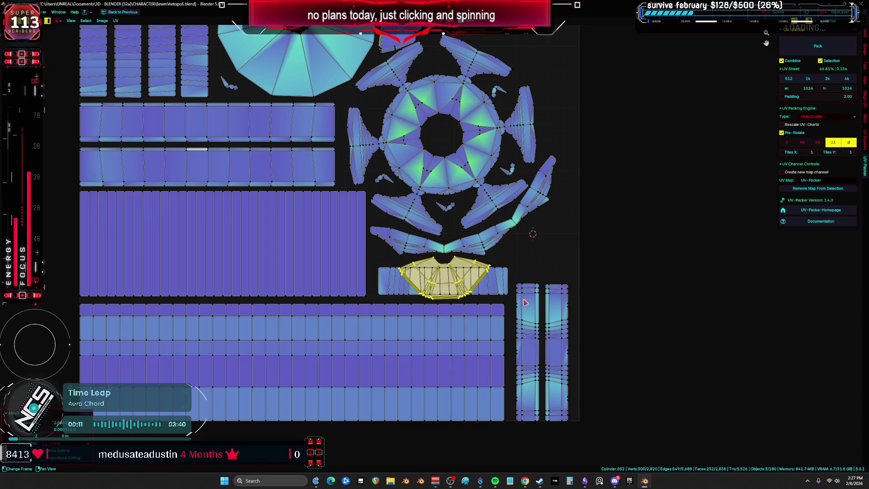
pyautogui.moveTo(507, 267); pyautogui.dragTo(497, 295)
pyautogui.scroll(-3, 498, 280)
# - Reposition the long strip island and the circle island
pyautogui.press('g')
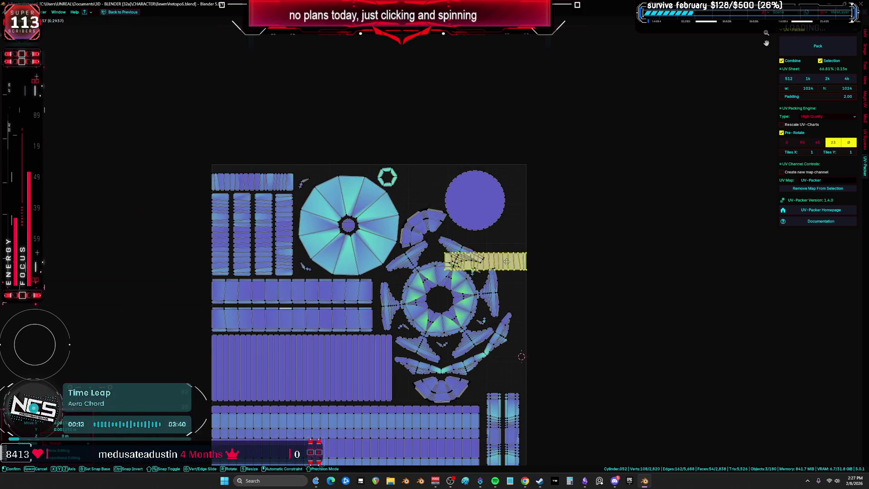
pyautogui.moveTo(502, 230); pyautogui.dragTo(466, 192)
pyautogui.press('g')
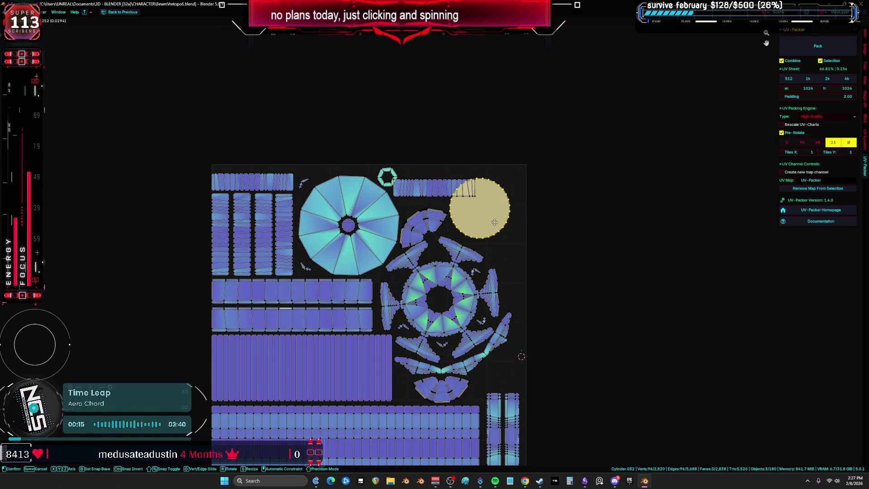
pyautogui.scroll(2, 507, 240)
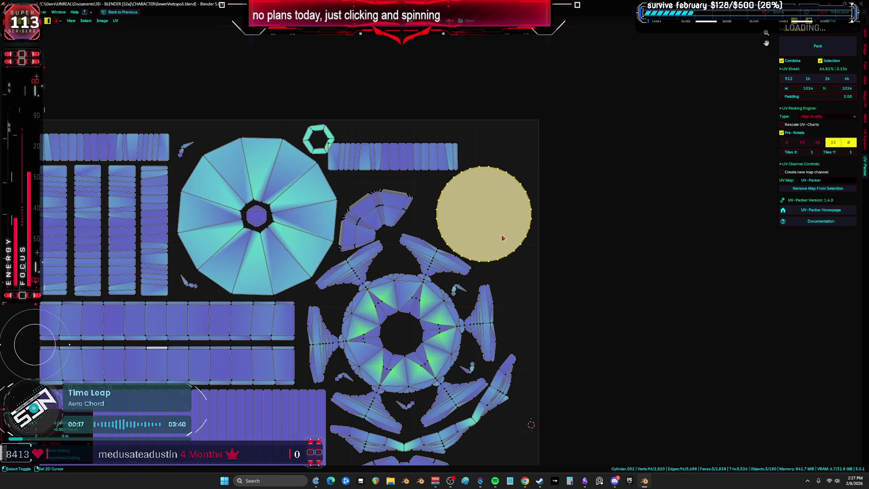
pyautogui.moveTo(500, 238); pyautogui.dragTo(527, 237, button='middle')
pyautogui.scroll(-1, 408, 145)
pyautogui.moveTo(385, 138); pyautogui.dragTo(416, 161, button='middle')
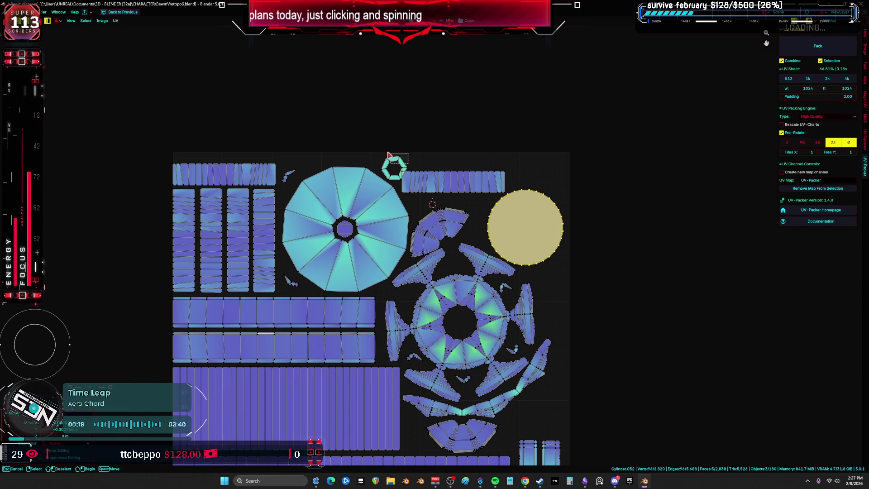
# - Nest the small hexagon island inside the ring's central hole
pyautogui.moveTo(389, 155); pyautogui.dragTo(387, 153)
pyautogui.press('g')
pyautogui.click(426, 301)
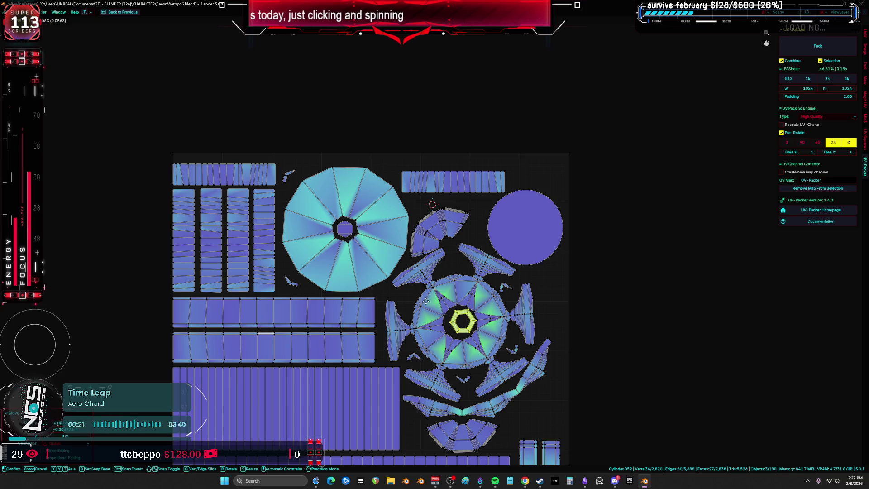
pyautogui.moveTo(423, 301); pyautogui.dragTo(434, 249, button='middle')
# - Rotate one fan island above the disc and move the bottom fan to the top right
pyautogui.click(471, 153)
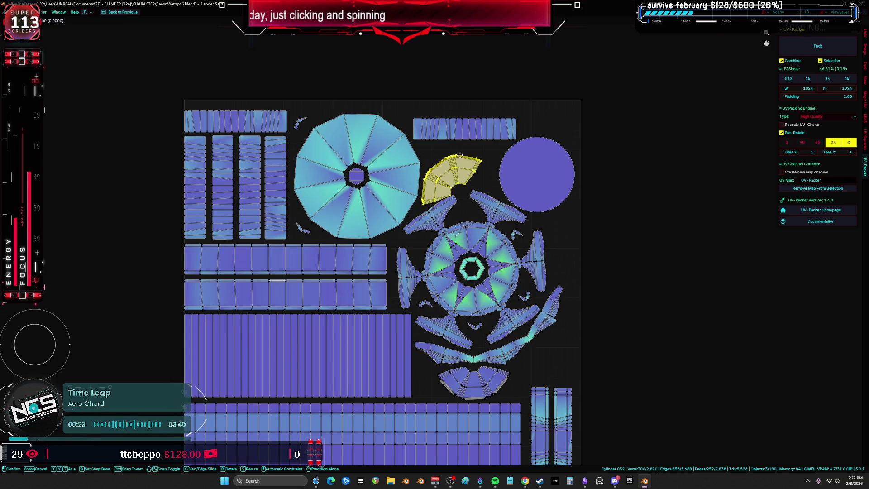
pyautogui.press('r')
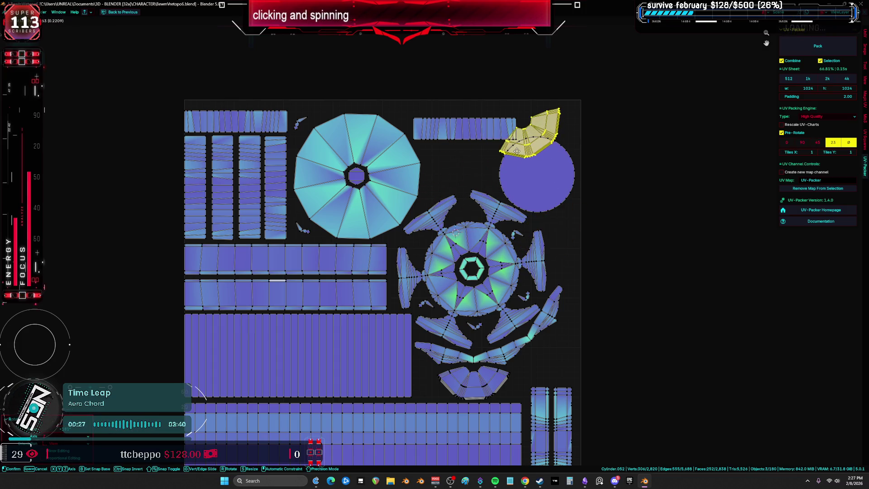
pyautogui.click(530, 144)
pyautogui.click(519, 394)
pyautogui.press('g')
pyautogui.click(587, 133)
# - Move the disc island up-left and give the large left disc a slight rotation
pyautogui.click(550, 181)
pyautogui.press('g')
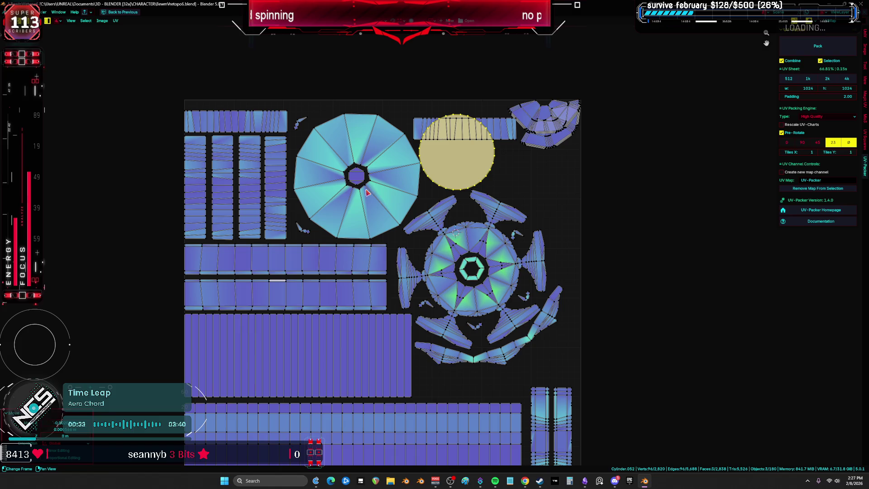
pyautogui.moveTo(350, 161); pyautogui.dragTo(351, 161)
pyautogui.moveTo(362, 181); pyautogui.dragTo(395, 214, button='middle')
pyautogui.press('r')
pyautogui.click(506, 227)
pyautogui.click(505, 224)
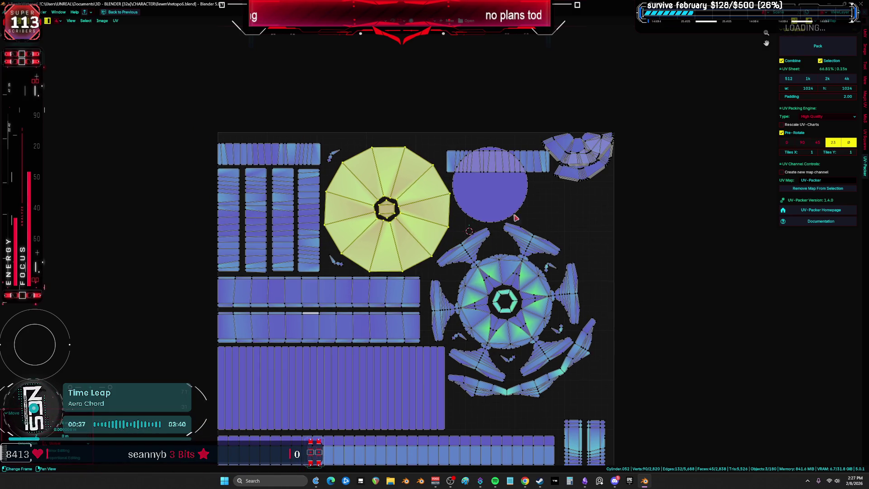
# - Adjust the right-hand disc island's position beside the ring
pyautogui.moveTo(512, 189); pyautogui.dragTo(512, 190)
pyautogui.press('g')
pyautogui.rightClick(514, 193)
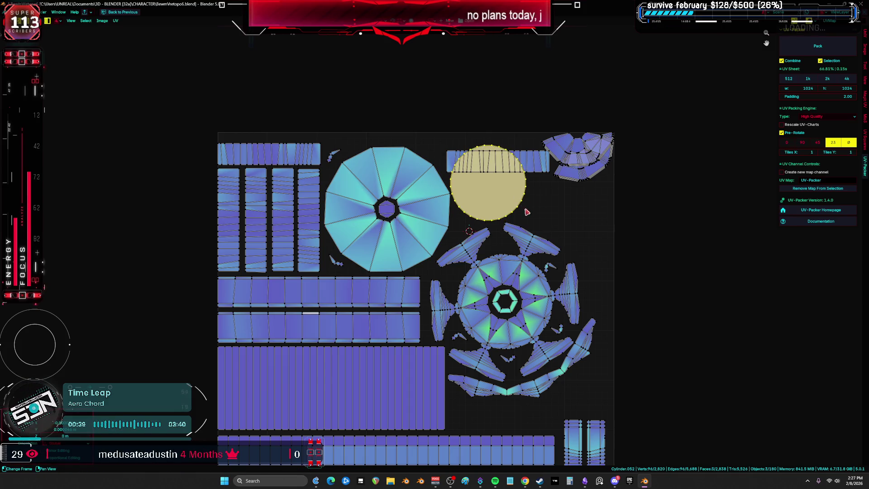
pyautogui.click(534, 253)
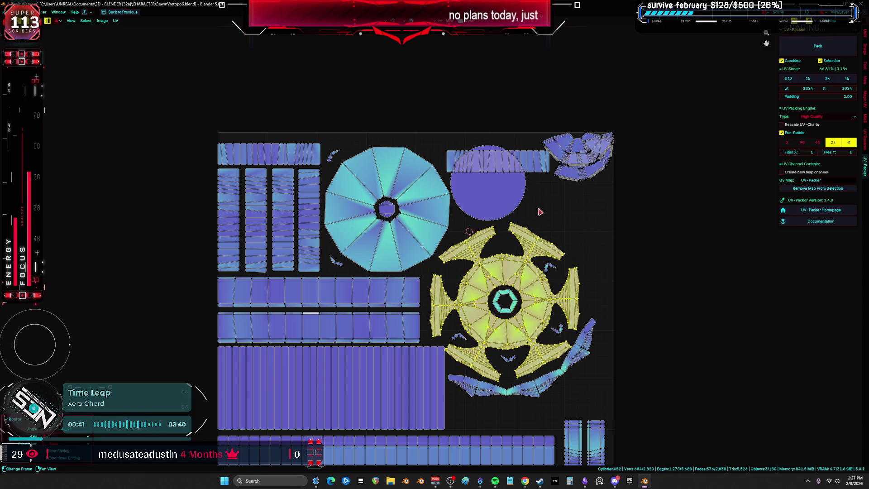
pyautogui.click(499, 190)
pyautogui.press('g')
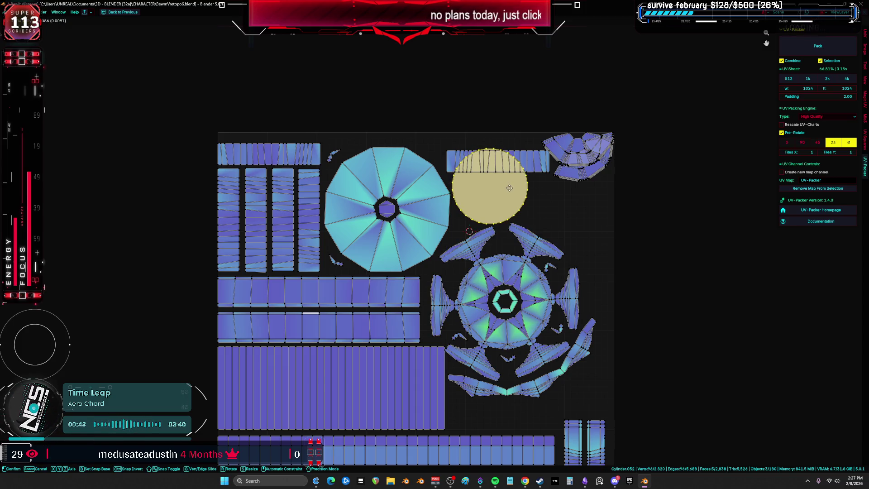
pyautogui.click(518, 189)
# - Move and rotate the top-right fan island to fit beside the disc
pyautogui.click(581, 178)
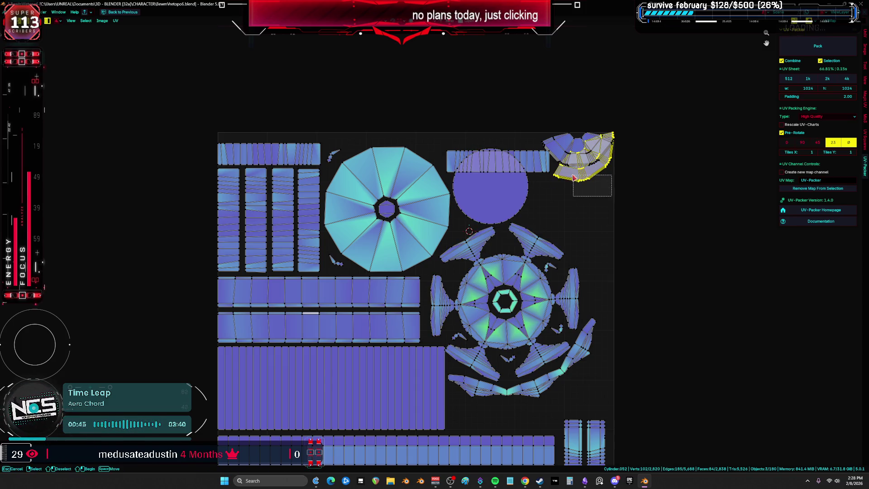
pyautogui.press('g')
pyautogui.press('g')
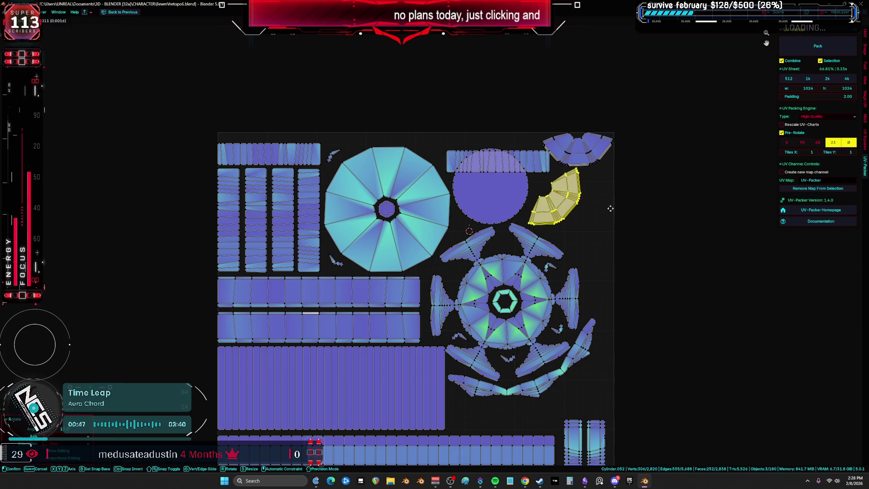
pyautogui.press('r')
pyautogui.press('r')
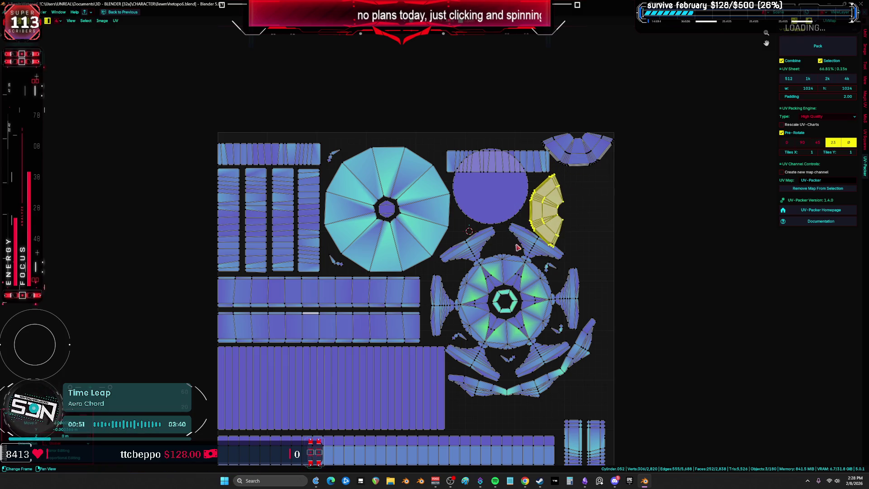
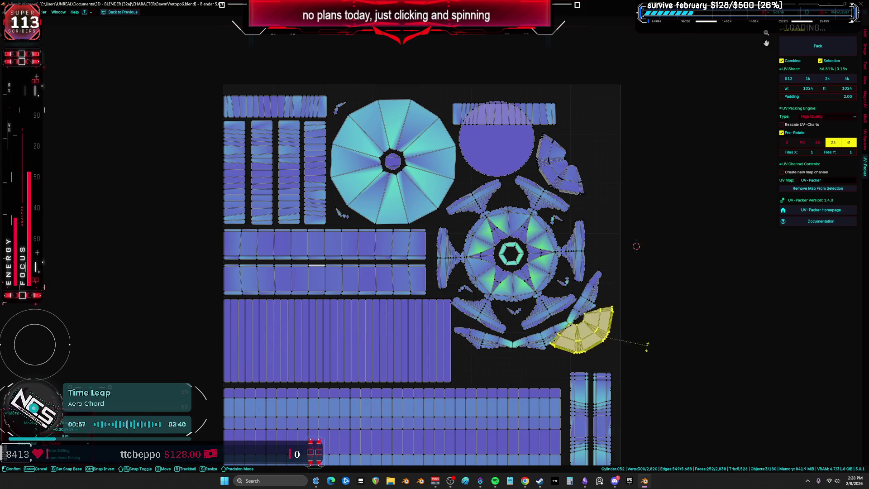
# - Rotate and move the arc island out of the bottom area into a free gap
pyautogui.press('g')
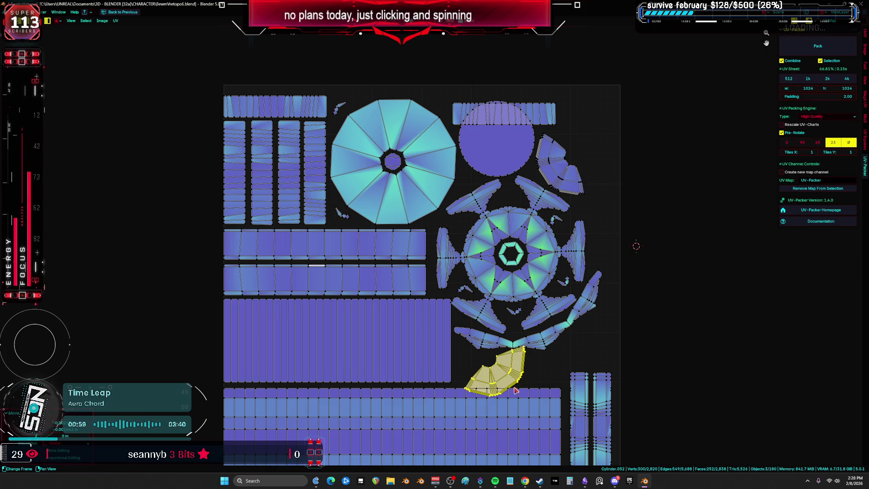
pyautogui.press('r')
pyautogui.press('g')
pyautogui.click(655, 132)
pyautogui.press('r')
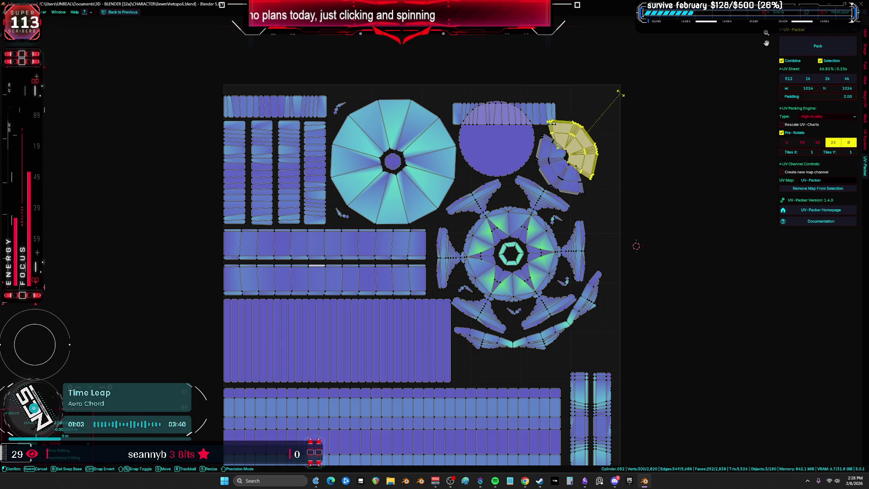
pyautogui.click(628, 80)
# - Move the top strip island below the star island and rotate the top-right arc island
pyautogui.click(541, 112)
pyautogui.press('g')
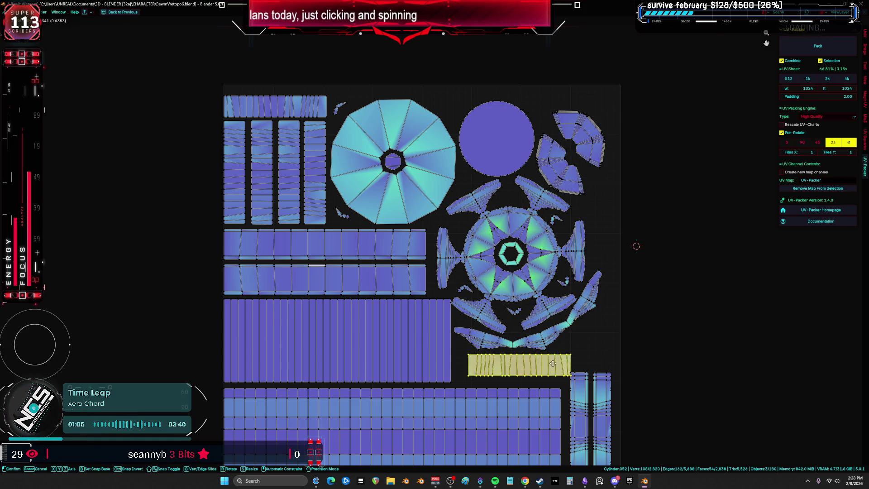
pyautogui.click(545, 371)
pyautogui.click(598, 147)
pyautogui.press('r')
pyautogui.click(599, 129)
pyautogui.scroll(-3, 624, 204)
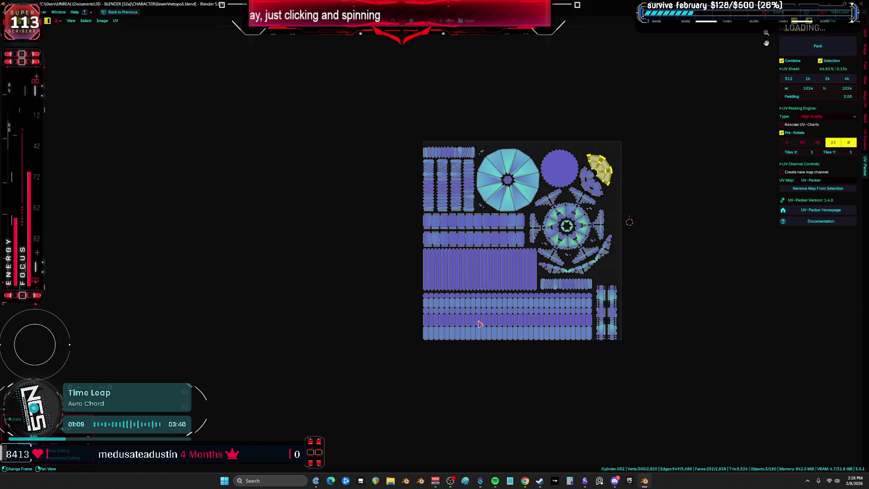
pyautogui.scroll(2, 477, 324)
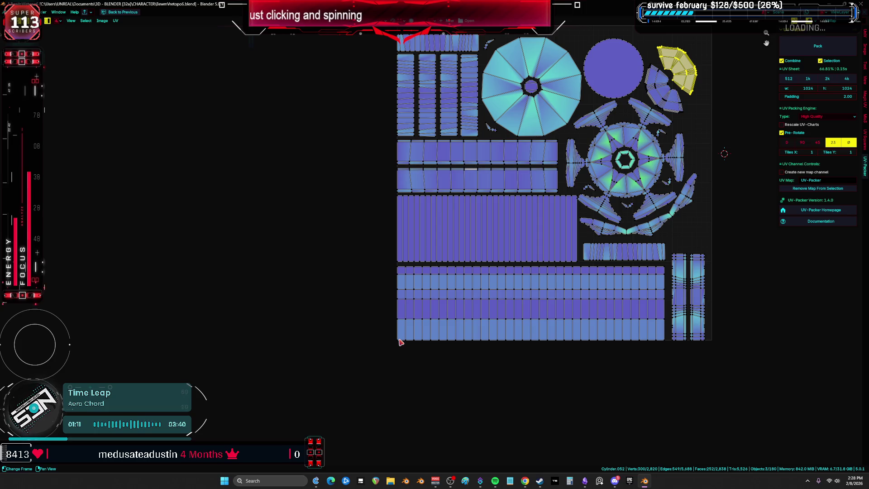
# - Scale the whole UV layout up from a 2D cursor placed below it
pyautogui.keyDown('shift'); pyautogui.rightClick(438, 384); pyautogui.keyUp('shift')
pyautogui.press('Home')
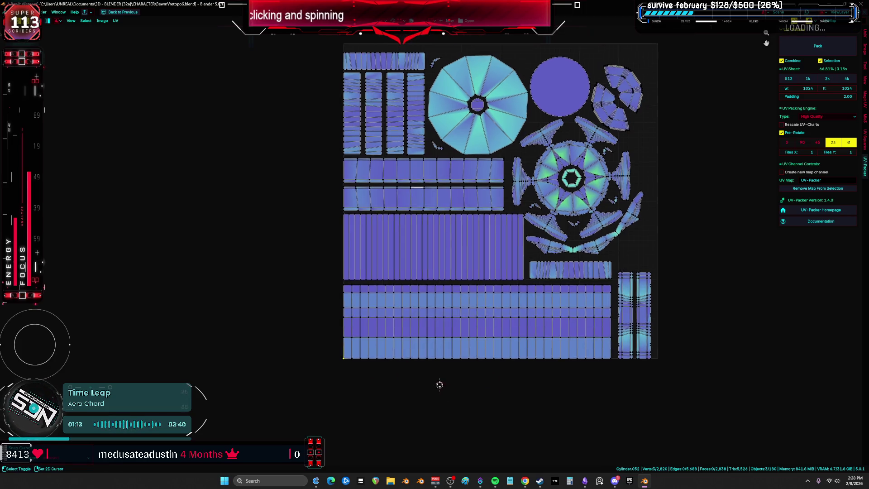
pyautogui.press('a')
pyautogui.press('s')
pyautogui.click(643, 300)
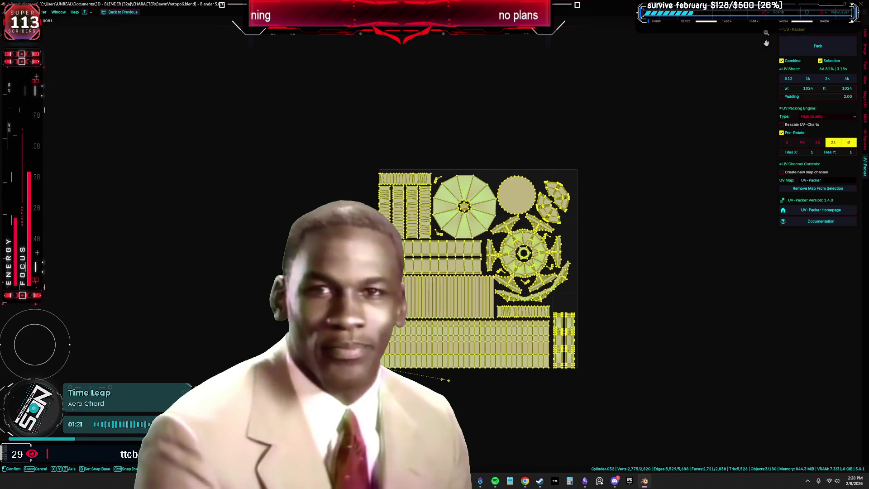
# - Inspect the star island and select the two vertical strip islands
pyautogui.press('Home')
pyautogui.moveTo(452, 228); pyautogui.dragTo(471, 362, button='middle')
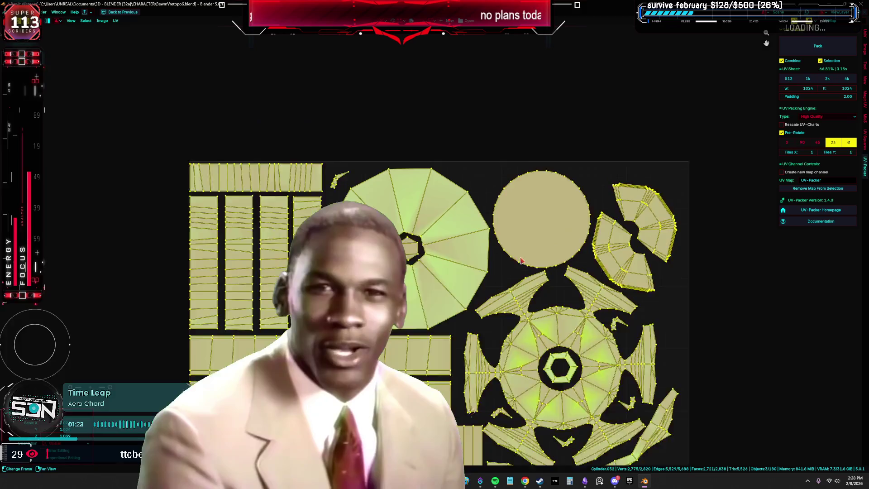
pyautogui.scroll(3, 511, 292)
pyautogui.moveTo(730, 423)
pyautogui.mouseDown(button='middle')
pyautogui.moveTo(551, 265)
pyautogui.moveTo(565, 118)
pyautogui.moveTo(534, 172)
pyautogui.moveTo(487, 211)
pyautogui.moveTo(476, 291)
pyautogui.moveTo(462, 130)
pyautogui.mouseUp(button='middle')
pyautogui.scroll(-3, 461, 130)
pyautogui.scroll(5, 516, 192)
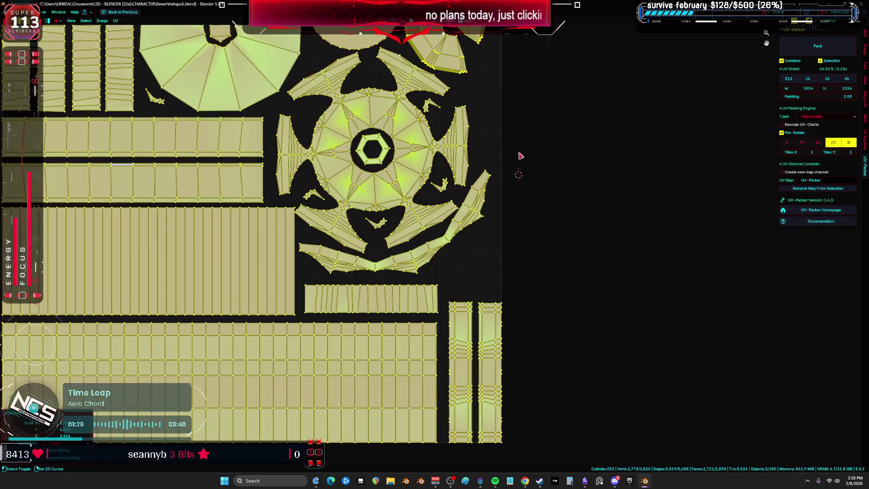
pyautogui.moveTo(528, 389); pyautogui.dragTo(410, 136)
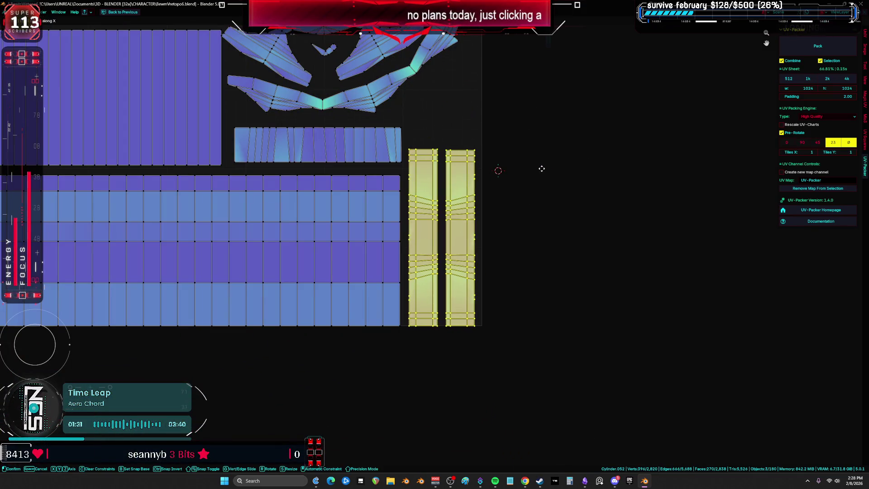
# - Slightly enlarge all UV islands from a 2D cursor at the layout's bottom-left corner
pyautogui.press('a')
pyautogui.press('Home')
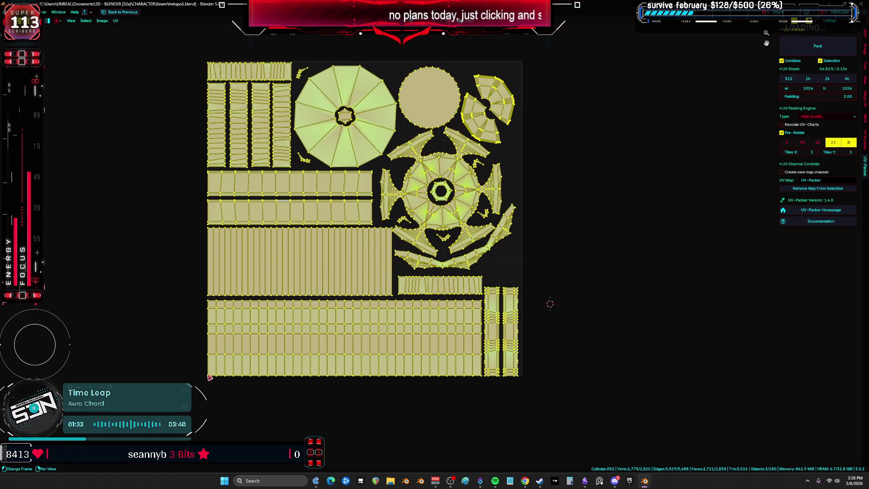
pyautogui.keyDown('shift'); pyautogui.rightClick(209, 377); pyautogui.keyUp('shift')
pyautogui.press('.')
pyautogui.press('s')
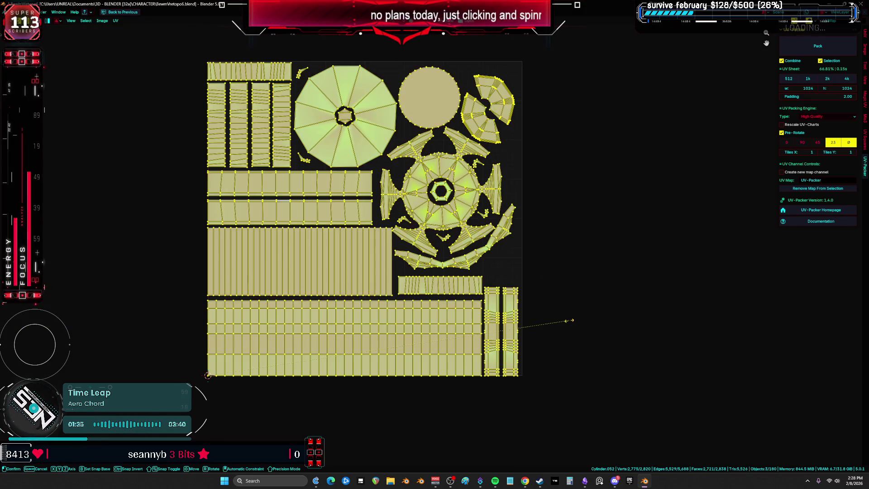
pyautogui.click(668, 275)
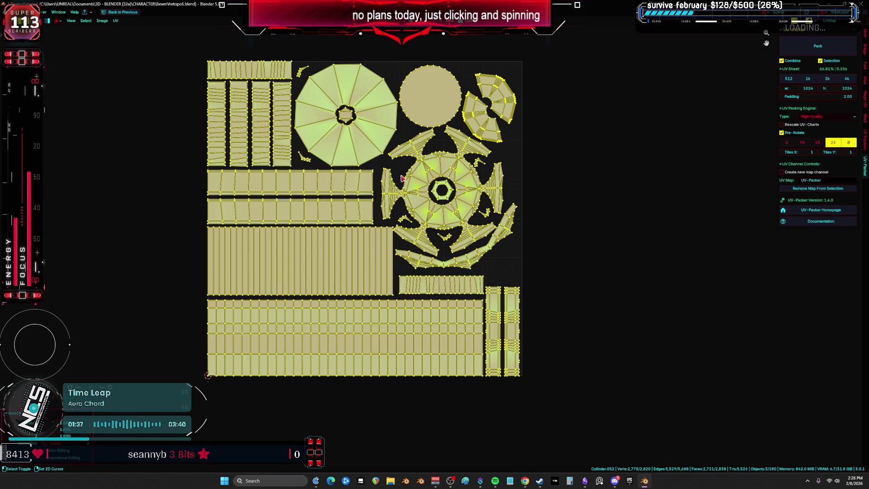
# - Select only the large rectangle island
pyautogui.moveTo(401, 178); pyautogui.dragTo(423, 211, button='middle')
pyautogui.scroll(3, 336, 247)
pyautogui.click(355, 231)
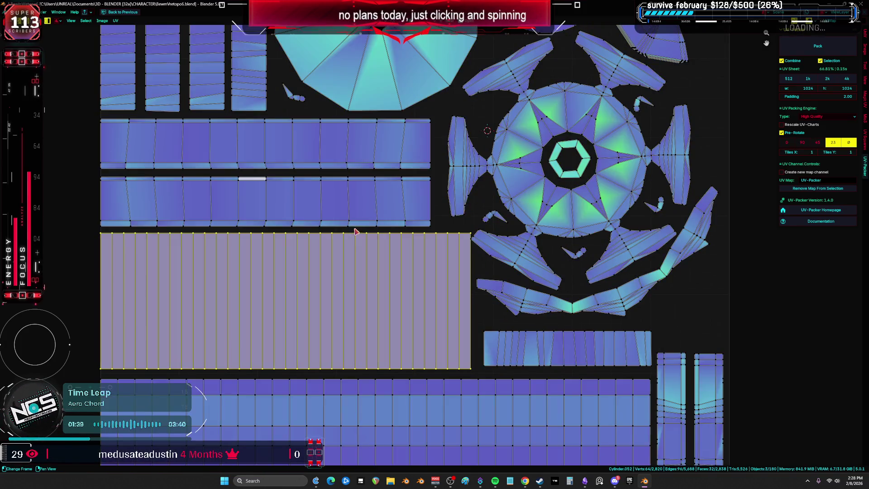
# - Select the rectangle and both horizontal strip islands and grab them in place
pyautogui.keyDown('shift'); pyautogui.click(318, 223); pyautogui.keyUp('shift')
pyautogui.keyDown('shift'); pyautogui.click(109, 159); pyautogui.keyUp('shift')
pyautogui.press('g')
pyautogui.click(220, 277)
# - Move the top and vertical strip islands to a new position
pyautogui.scroll(5, 248, 237)
pyautogui.moveTo(172, 88)
pyautogui.mouseDown()
pyautogui.moveTo(277, 283)
pyautogui.moveTo(383, 323)
pyautogui.mouseUp()
pyautogui.press('g')
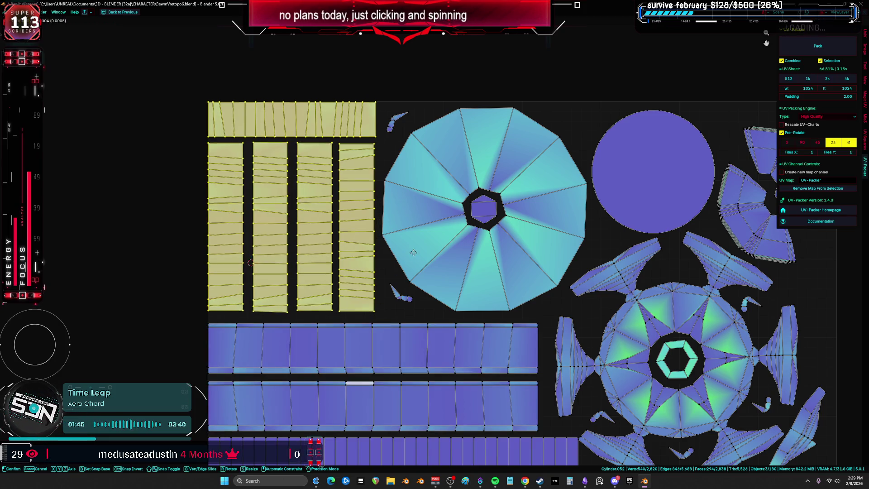
pyautogui.scroll(-4, 419, 281)
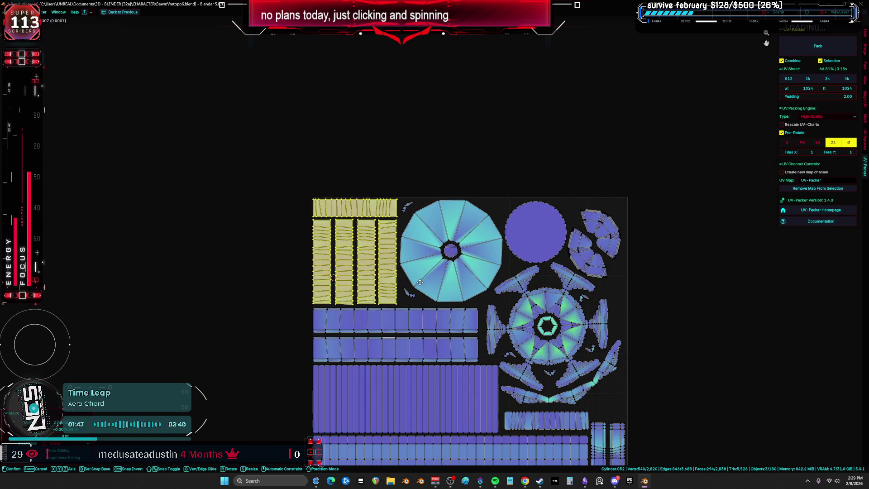
pyautogui.click(420, 283)
# - Select all UV islands and rescale the whole layout
pyautogui.press('a')
pyautogui.press('Home')
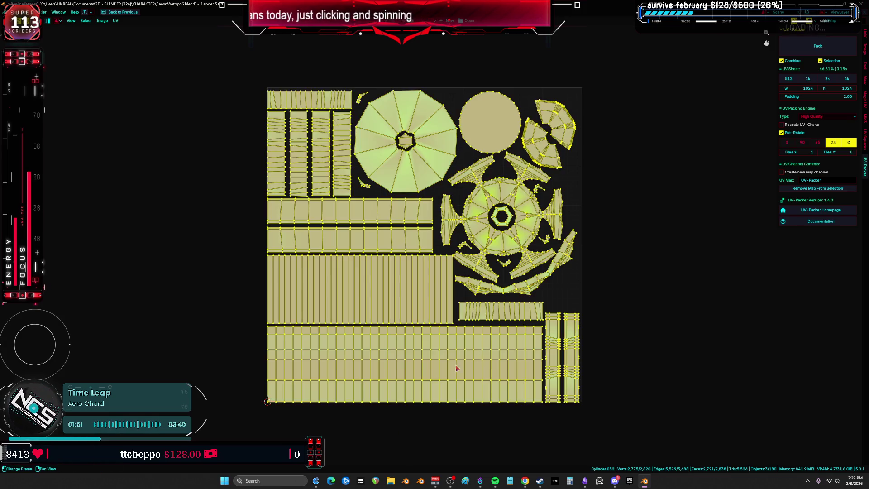
pyautogui.press('s')
pyautogui.click(670, 276)
# - Rotate the top-right fan island slightly
pyautogui.hotkey('ctrl', 'space')
pyautogui.scroll(2, 612, 235)
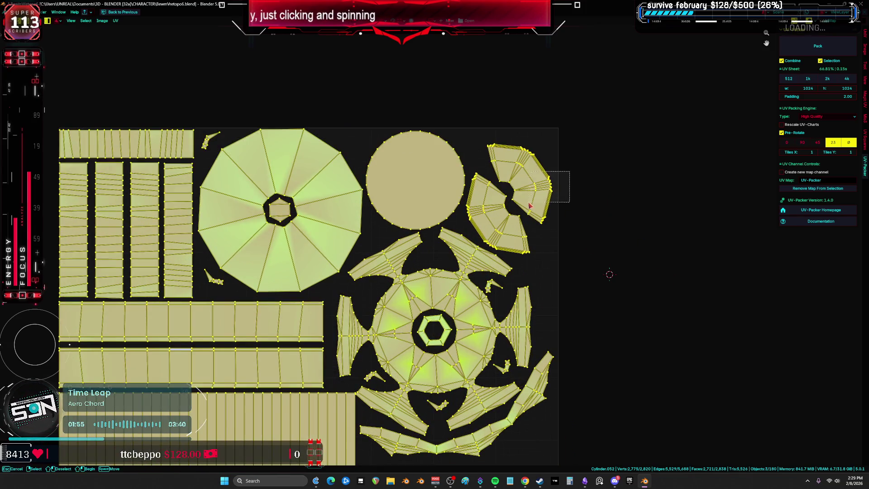
pyautogui.click(552, 194)
pyautogui.press('r')
pyautogui.click(635, 188)
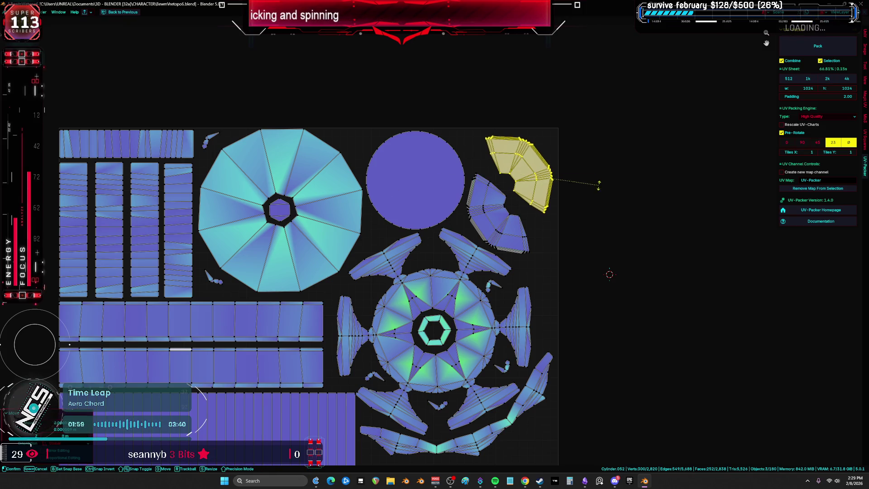
# - Move the lower fan island up, then select all UV islands
pyautogui.click(527, 247)
pyautogui.press('g')
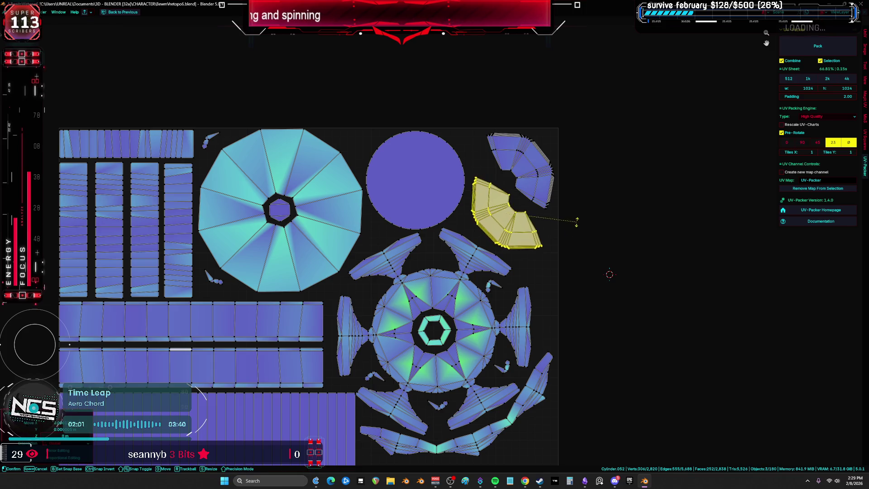
pyautogui.click(580, 218)
pyautogui.scroll(-3, 534, 232)
pyautogui.press('a')
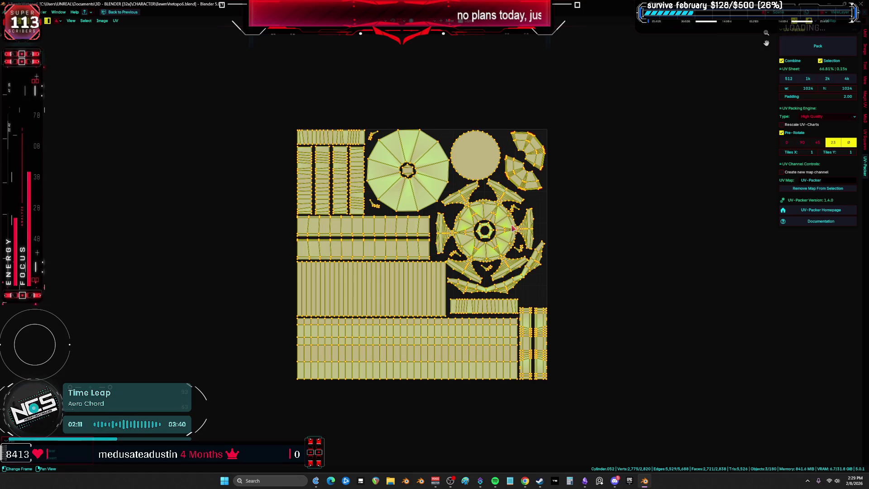
pyautogui.scroll(4, 424, 174)
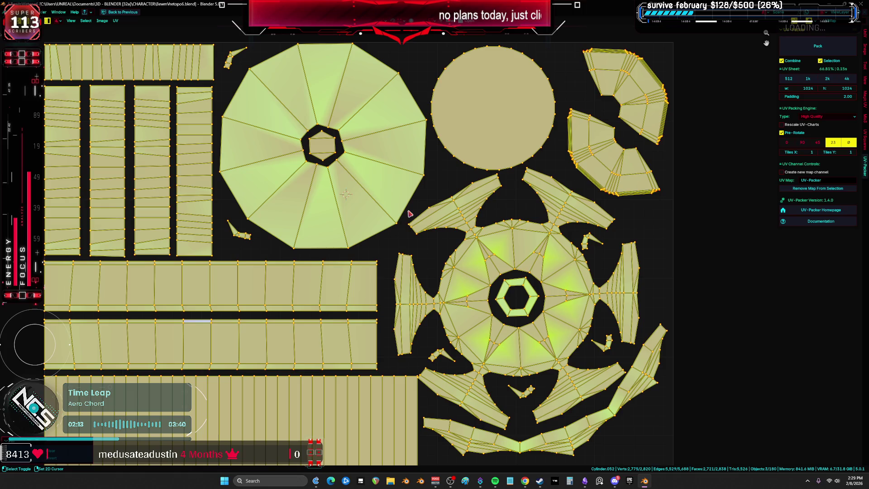
# - Return to the robot's 3D view and switch the part to Object Mode
pyautogui.hotkey('ctrl', 'space')
pyautogui.hotkey('ctrl', 'space')
pyautogui.moveTo(408, 236); pyautogui.dragTo(311, 243, button='middle')
pyautogui.hotkey('ctrl', 'Tab')
pyautogui.click(244, 241)
# - Switch to front orthographic view and enter Edit Mode with the 3D view enlarged
pyautogui.press('KP_1')
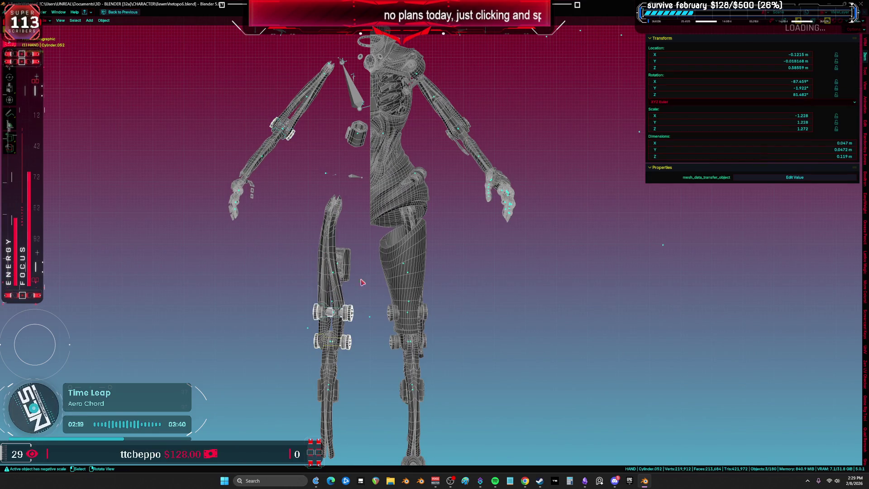
pyautogui.press('Tab')
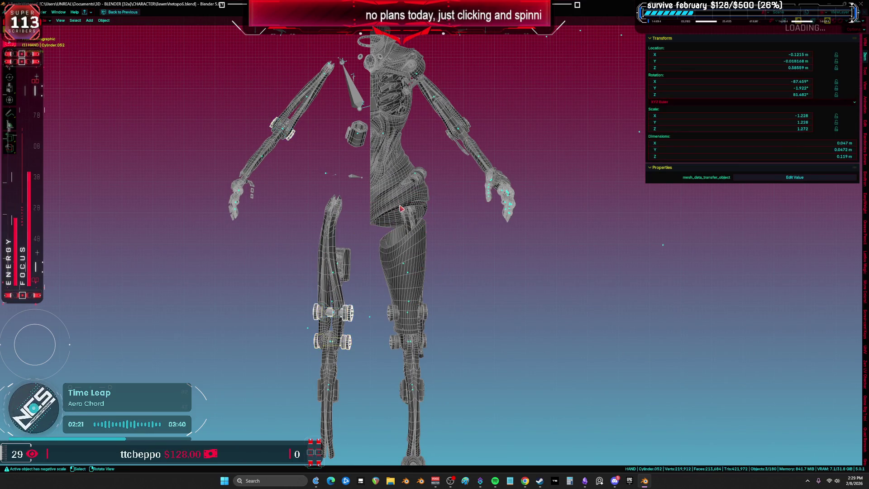
pyautogui.hotkey('ctrl', 'space')
pyautogui.press('Tab')
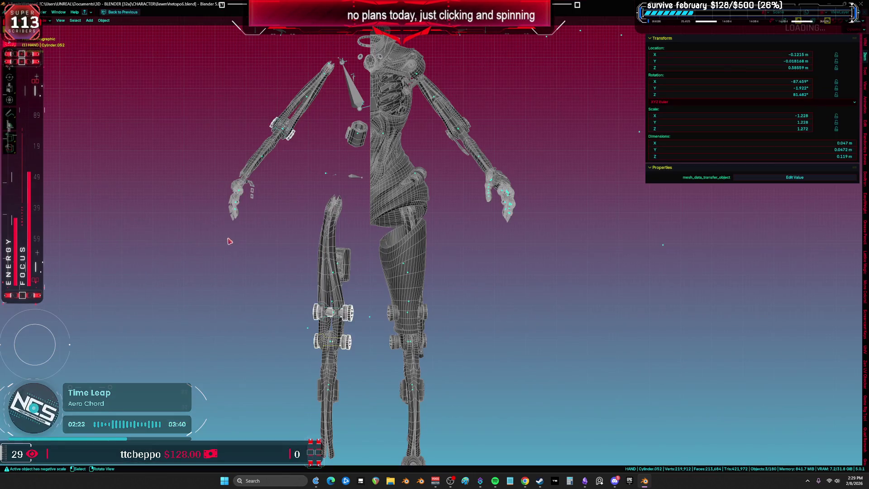
pyautogui.hotkey('ctrl', 'space')
# - Return to Object Mode, review the packed UV layout, then maximize the 3D view
pyautogui.hotkey('ctrl', 'space')
pyautogui.hotkey('ctrl', 'space')
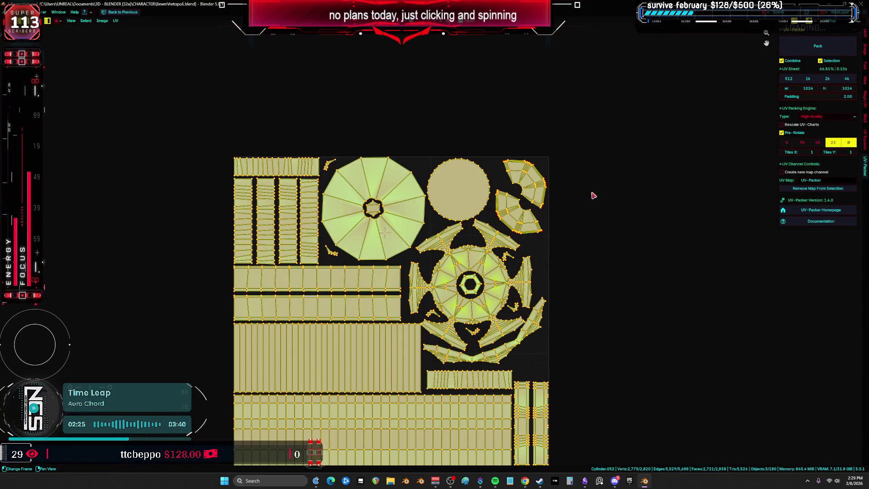
pyautogui.press('Tab')
pyautogui.hotkey('ctrl', 'space')
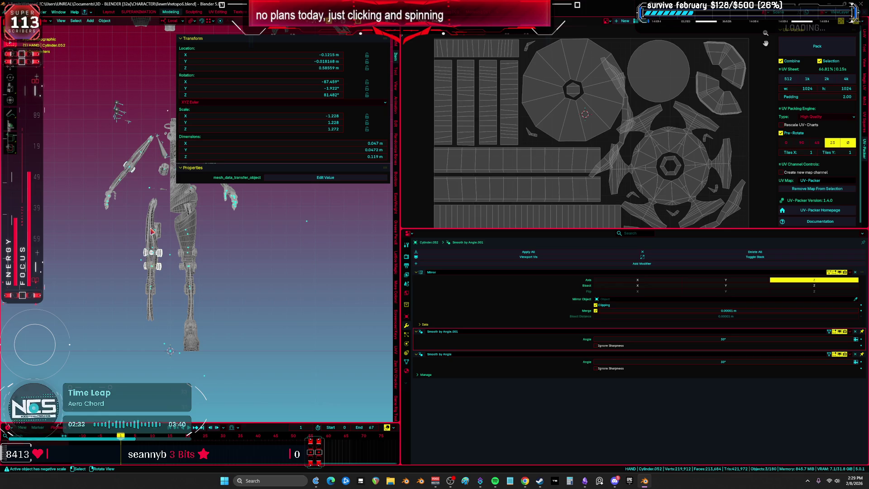
pyautogui.scroll(-2, 544, 122)
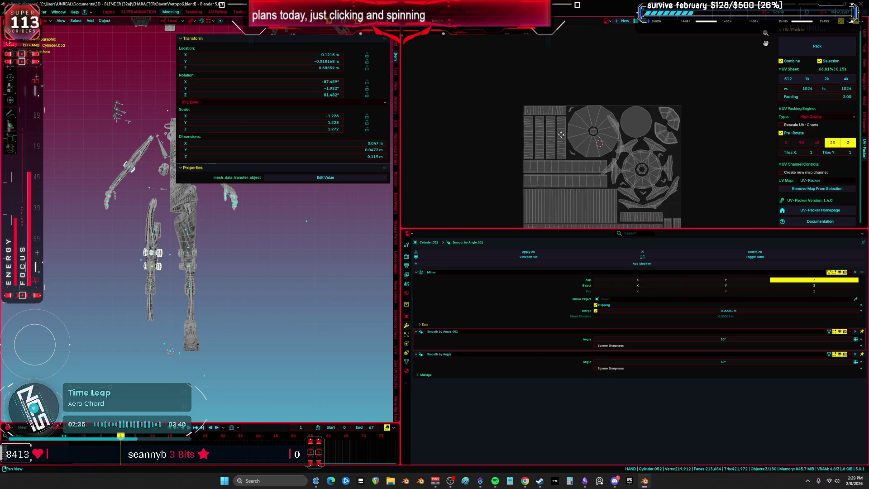
pyautogui.scroll(2, 543, 122)
pyautogui.hotkey('ctrl', 'space')
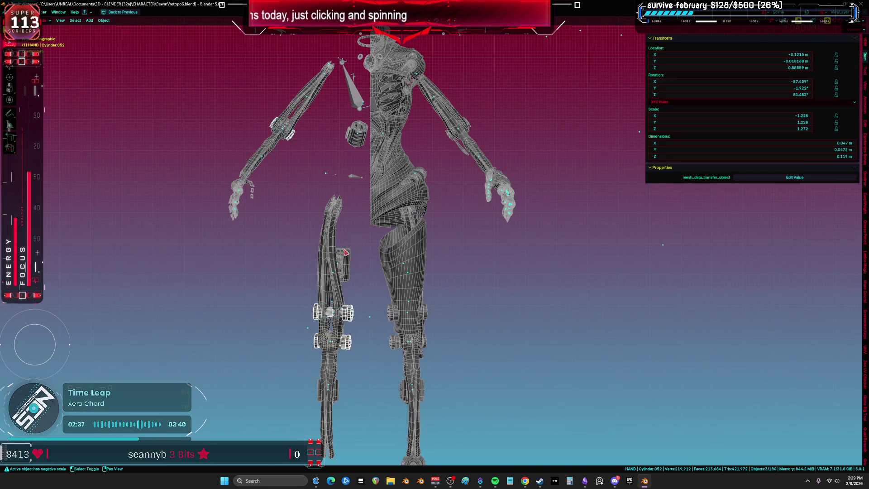
# - Hide the three wheel objects, check the leg pieces, then unhide the wheels with Alt+H
pyautogui.moveTo(346, 252); pyautogui.dragTo(338, 260, button='middle')
pyautogui.press('h')
pyautogui.click(343, 275)
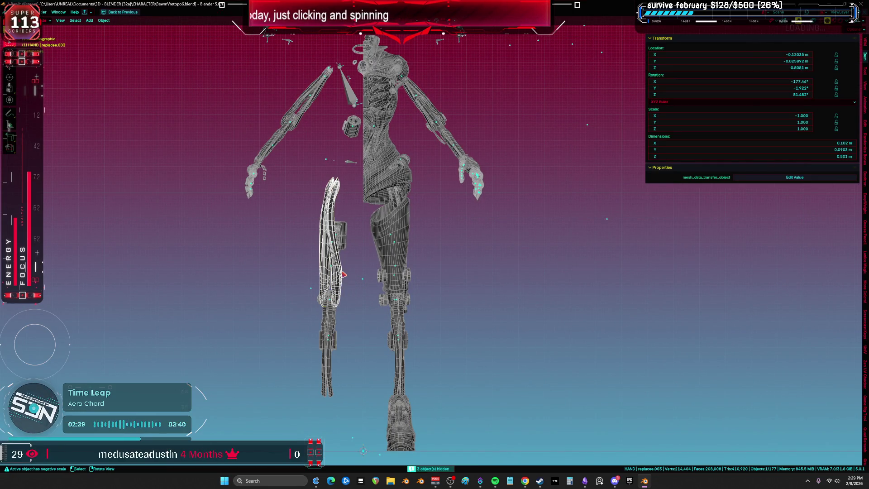
pyautogui.click(335, 320)
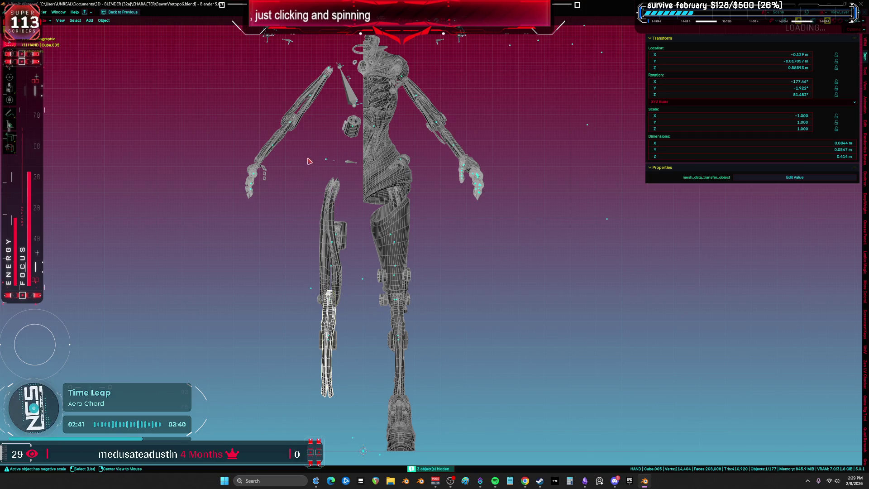
pyautogui.click(332, 187)
pyautogui.click(369, 283)
pyautogui.hotkey('alt', 'h')
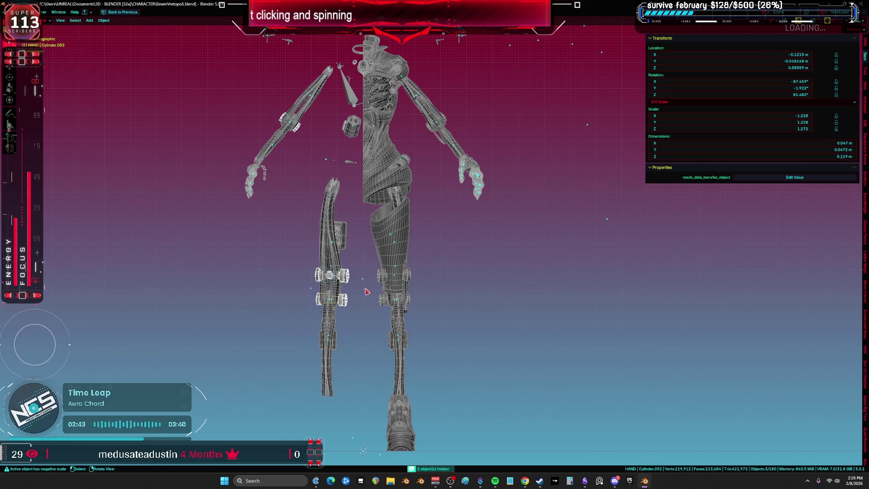
# - Select the arm and shin pieces and view the shin in isolation
pyautogui.click(306, 104)
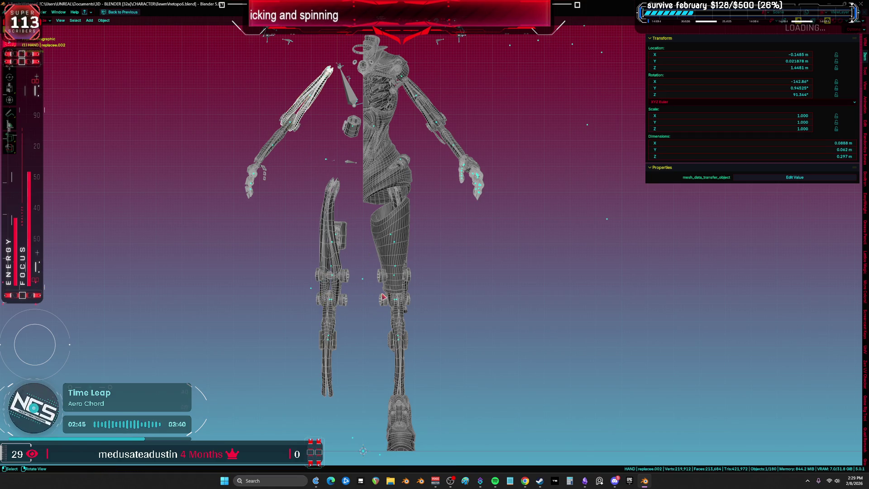
pyautogui.click(405, 342)
pyautogui.scroll(3, 405, 342)
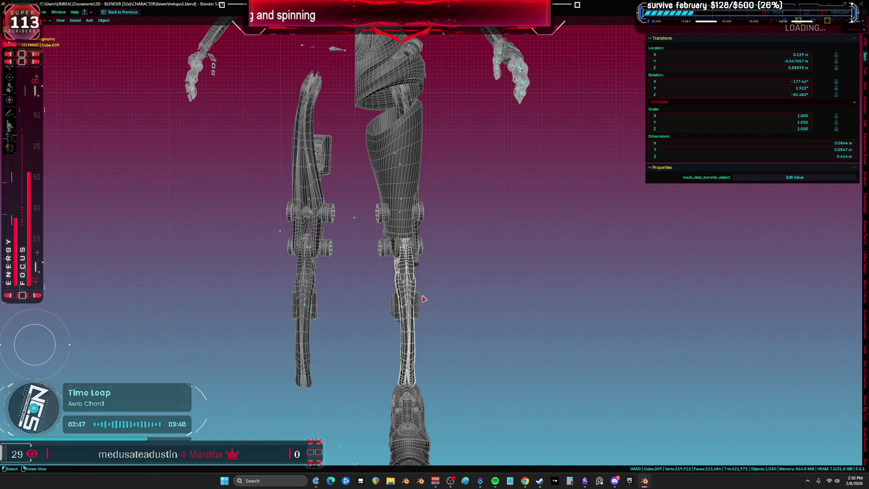
pyautogui.press('KP_Divide')
pyautogui.press('KP_Divide')
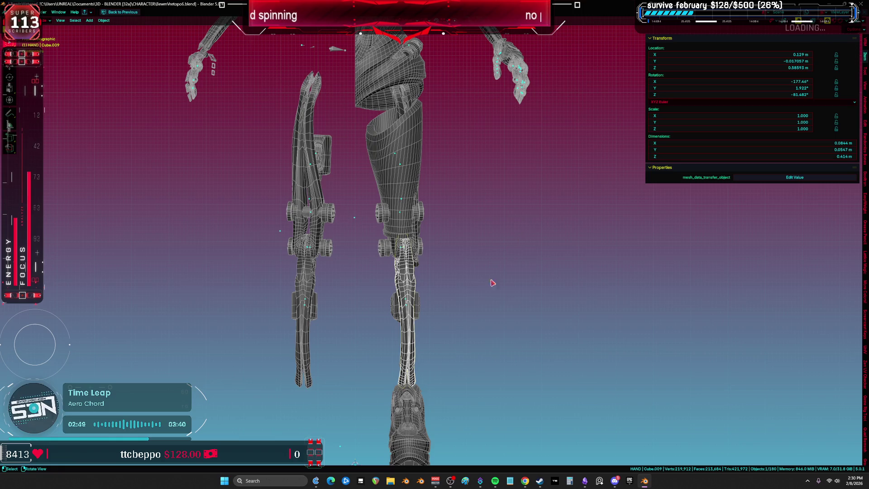
pyautogui.scroll(-2, 493, 283)
# - Move the main body mesh to the right along X, then select a leg piece
pyautogui.click(421, 211)
pyautogui.scroll(-3, 421, 211)
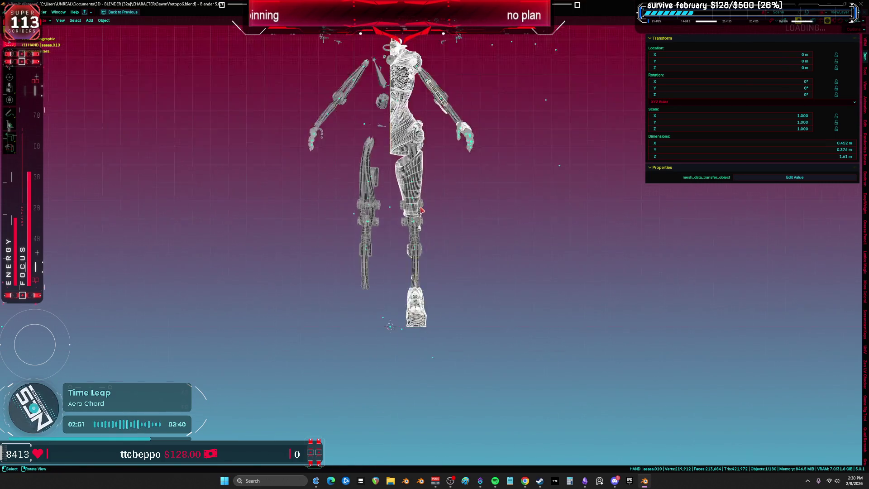
pyautogui.scroll(3, 421, 211)
pyautogui.press('g')
pyautogui.press('x')
pyautogui.click(410, 244)
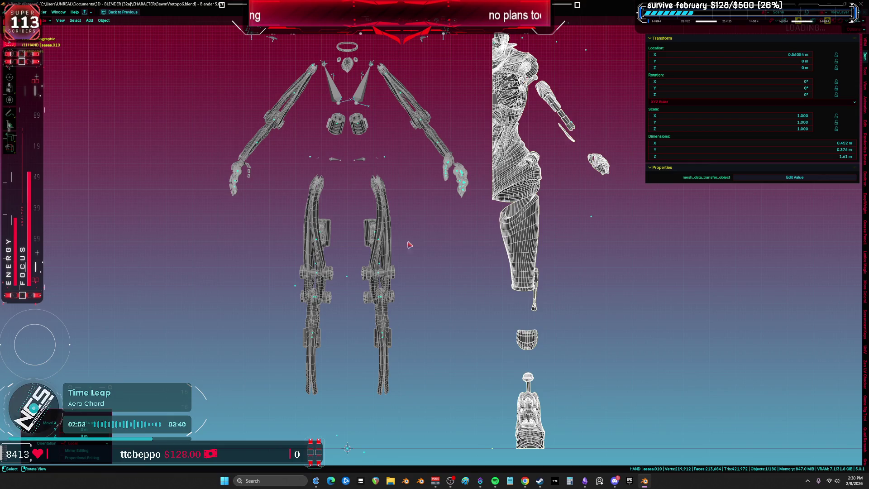
pyautogui.scroll(2, 411, 221)
pyautogui.click(430, 251)
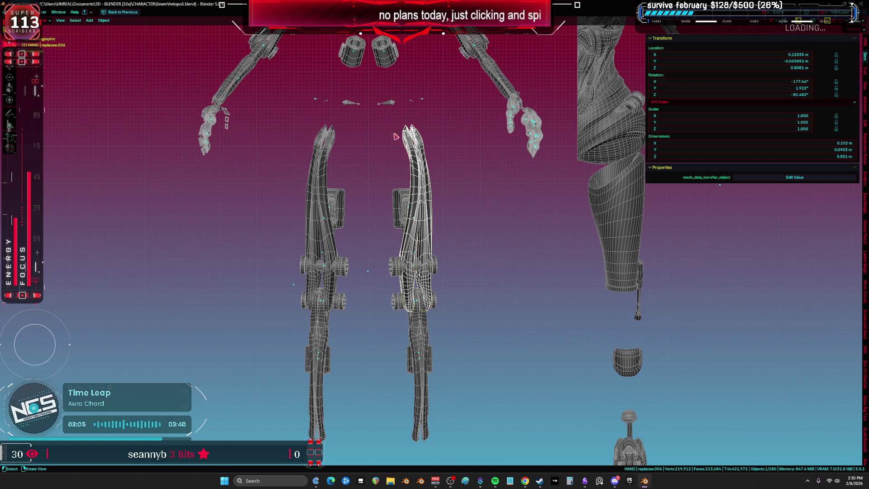
pyautogui.scroll(-5, 395, 136)
# - Check the small hip cylinder's UVs in Edit Mode, then return to Object Mode
pyautogui.click(384, 139)
pyautogui.press('Tab')
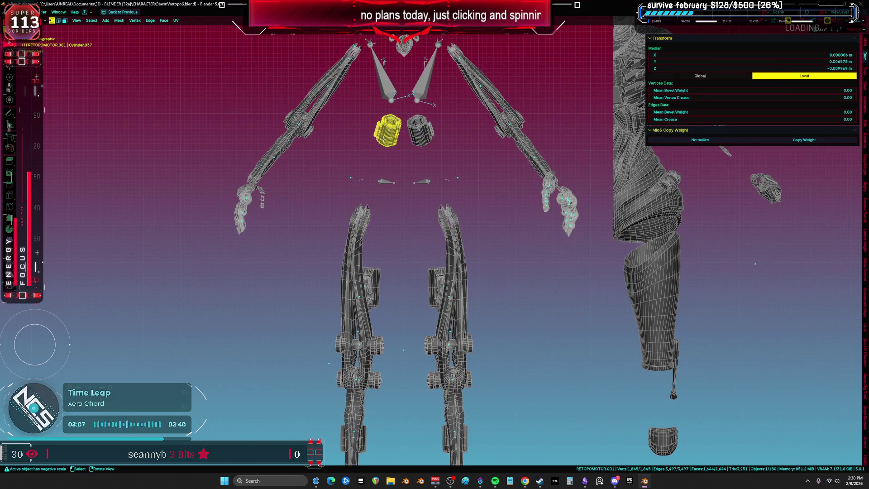
pyautogui.hotkey('ctrl', 'alt', 'space')
pyautogui.hotkey('ctrl', 'space')
pyautogui.hotkey('ctrl', 'space')
pyautogui.press('Tab')
pyautogui.scroll(3, 256, 260)
pyautogui.hotkey('ctrl', 'alt', 'space')
pyautogui.keyDown('shift'); pyautogui.moveTo(411, 264); pyautogui.dragTo(411, 186, button='middle'); pyautogui.keyUp('shift')
# - Select the arm ring cylinder and both hip cylinders and enter Edit Mode
pyautogui.click(410, 187)
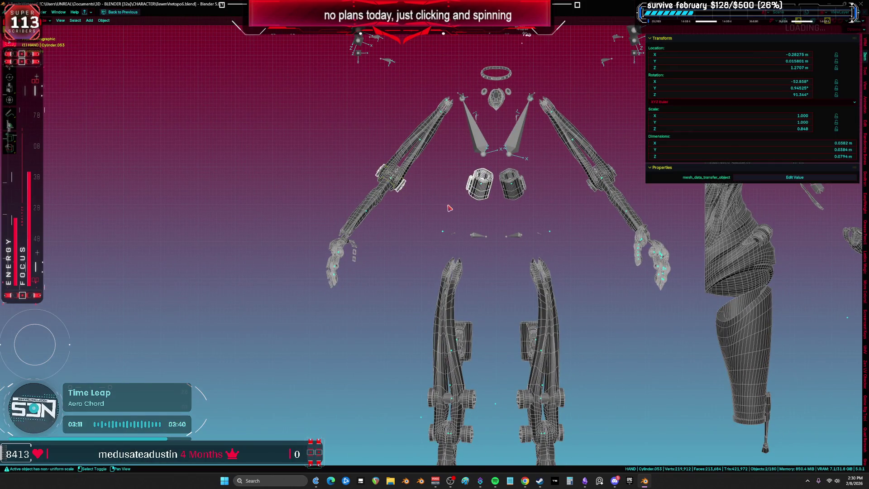
pyautogui.keyDown('shift'); pyautogui.moveTo(450, 208); pyautogui.dragTo(443, 225, button='middle'); pyautogui.keyUp('shift')
pyautogui.keyDown('shift'); pyautogui.click(443, 306); pyautogui.keyUp('shift')
pyautogui.keyDown('shift'); pyautogui.click(437, 338); pyautogui.keyUp('shift')
pyautogui.press('Tab')
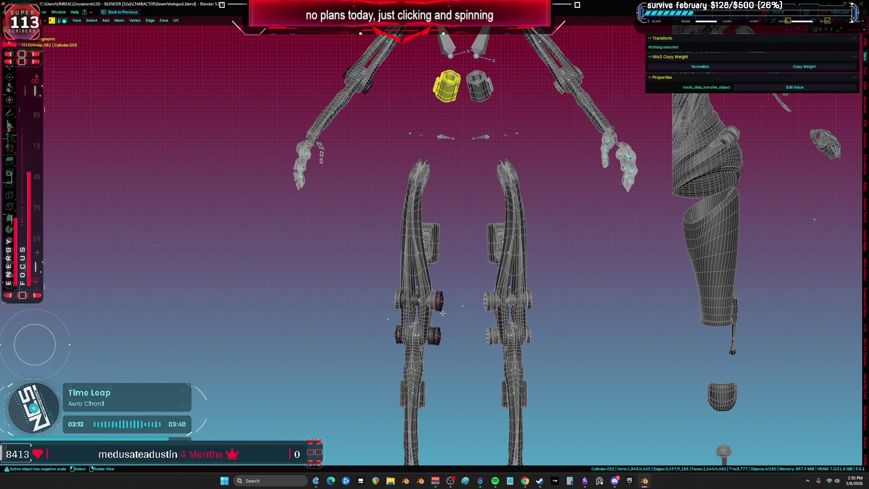
pyautogui.press('Tab')
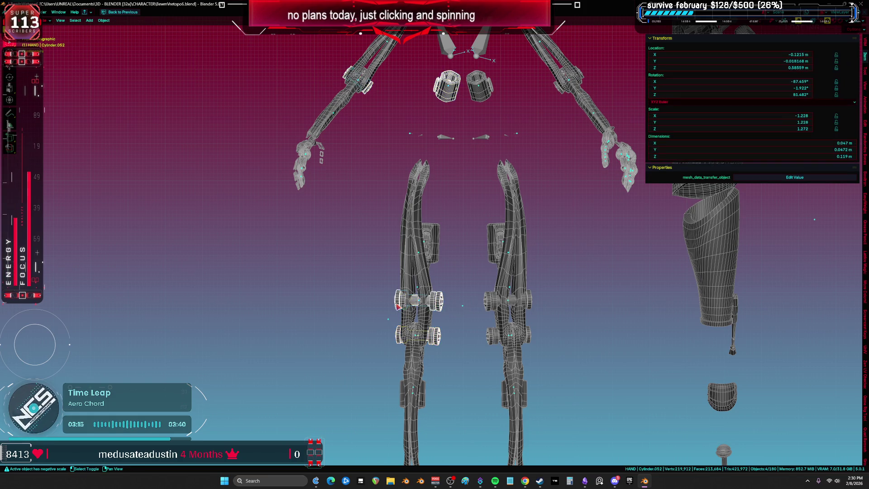
pyautogui.press('Tab')
pyautogui.press('Tab')
pyautogui.press('Tab')
# - Review the cylinders' packed UV layout in the UV Editor and return to Object Mode
pyautogui.moveTo(430, 299); pyautogui.dragTo(566, 182, button='middle')
pyautogui.hotkey('shift', 'F10')
pyautogui.scroll(3, 437, 267)
pyautogui.moveTo(437, 267); pyautogui.dragTo(523, 231, button='middle')
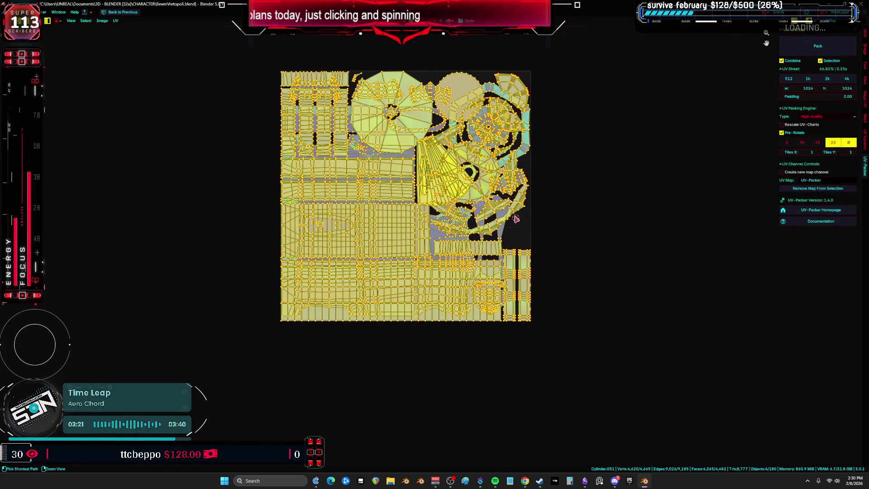
pyautogui.hotkey('ctrl', 'space')
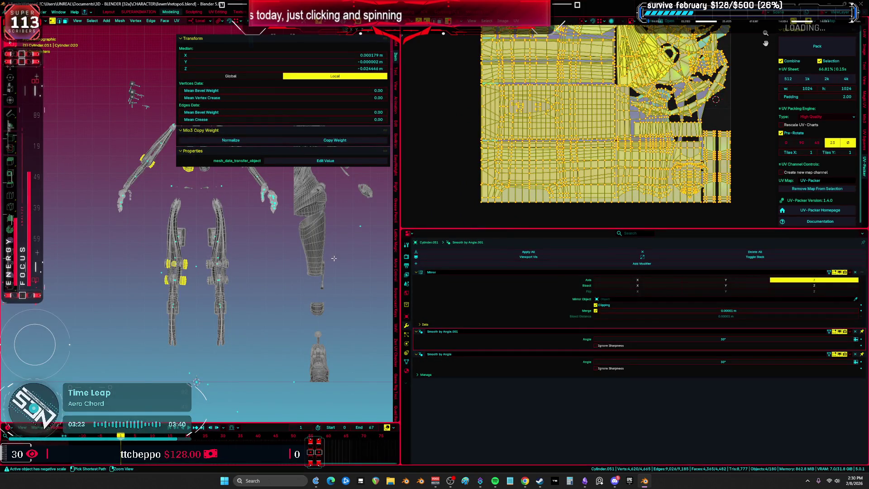
pyautogui.press('Tab')
pyautogui.hotkey('ctrl', 'space')
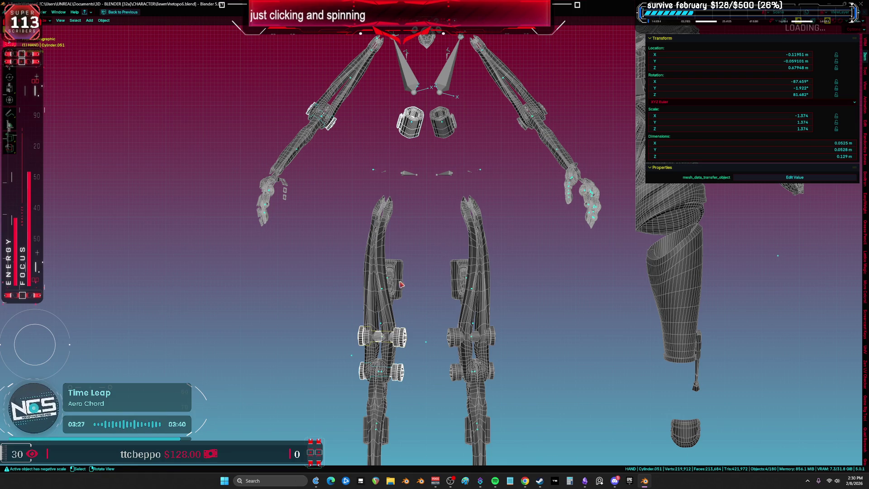
# - Hide the box beside the left leg and select the lower leg and knee cylinder
pyautogui.moveTo(401, 284)
pyautogui.mouseDown(button='middle')
pyautogui.moveTo(407, 217)
pyautogui.moveTo(413, 228)
pyautogui.mouseUp(button='middle')
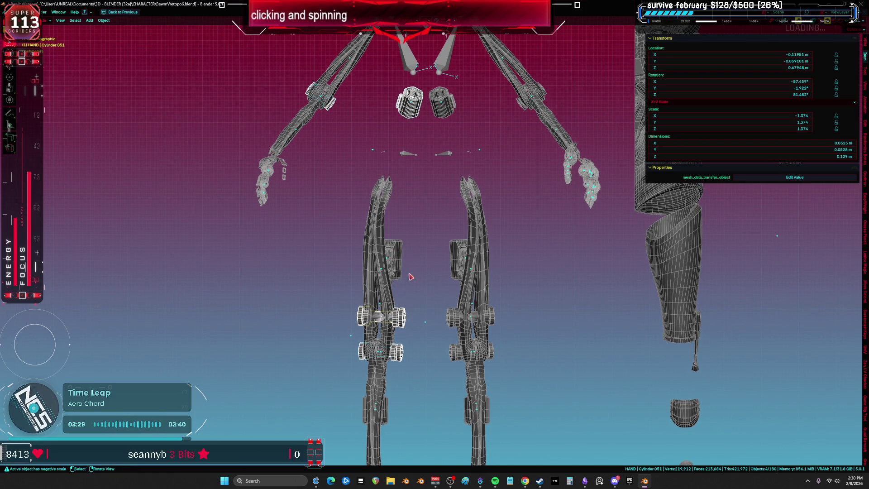
pyautogui.click(409, 276)
pyautogui.keyDown('shift'); pyautogui.moveTo(409, 275); pyautogui.dragTo(406, 236, button='middle'); pyautogui.keyUp('shift')
pyautogui.press('h')
pyautogui.click(384, 365)
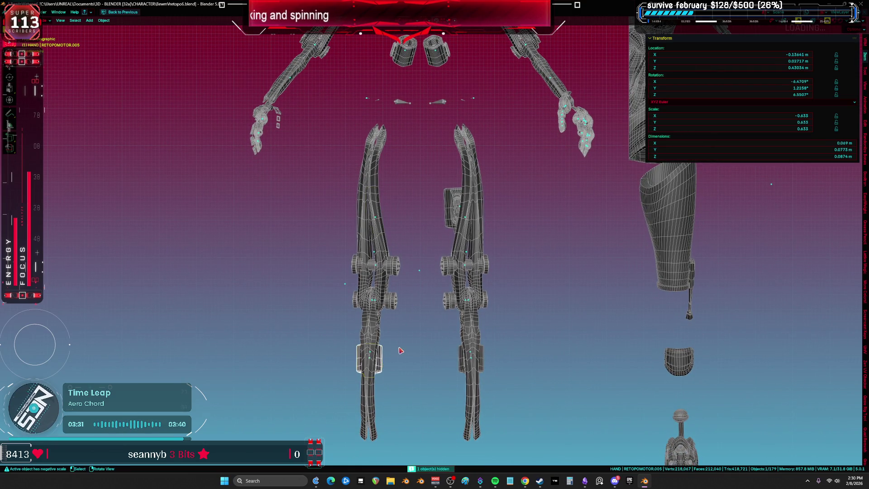
pyautogui.click(398, 303)
pyautogui.moveTo(398, 281)
pyautogui.mouseDown(button='middle')
pyautogui.moveTo(398, 263)
pyautogui.moveTo(377, 292)
pyautogui.mouseUp(button='middle')
# - Delete the knee cylinder and view the left leg piece's UVs in the UV Editor
pyautogui.press('Delete')
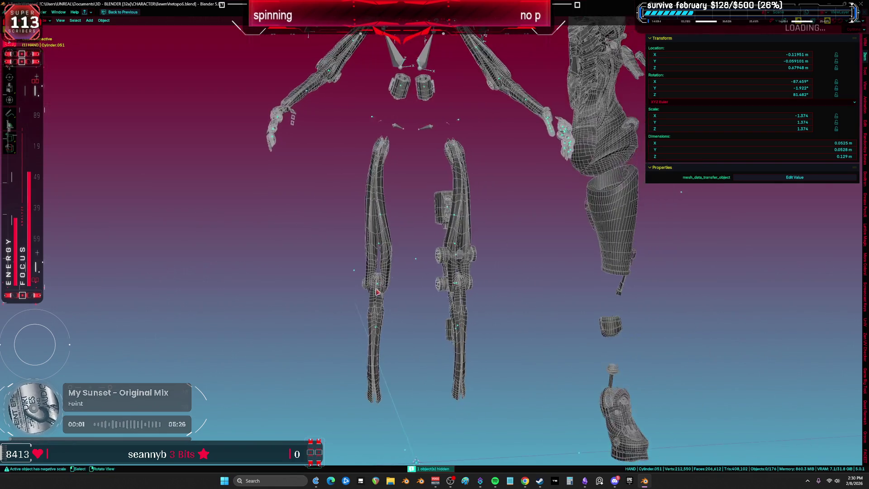
pyautogui.click(375, 283)
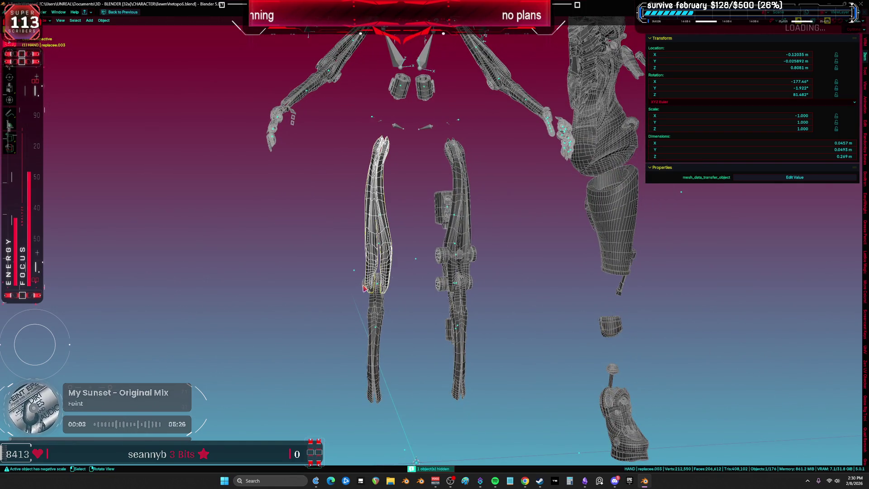
pyautogui.press('Tab')
pyautogui.click(364, 283)
pyautogui.hotkey('shift', 'F10')
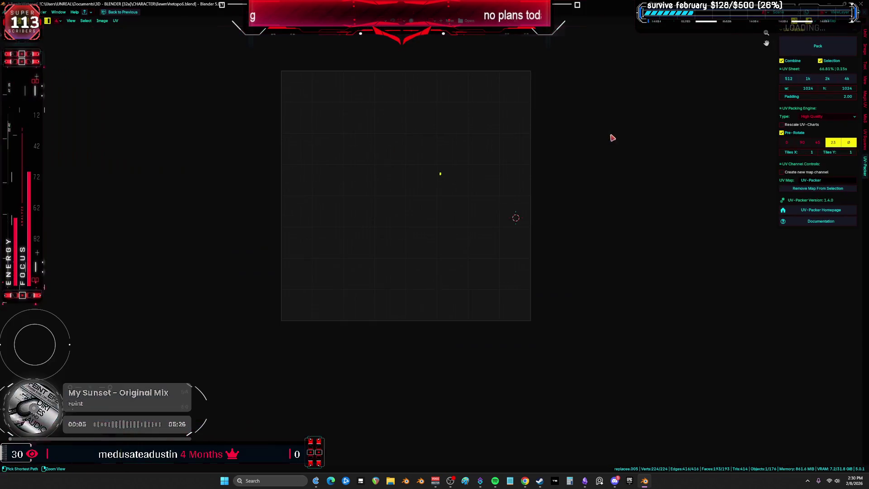
pyautogui.hotkey('ctrl', 'space')
pyautogui.hotkey('ctrl', 'space')
# - Orbit to see both legs whole and return to Object Mode
pyautogui.scroll(5, 304, 257)
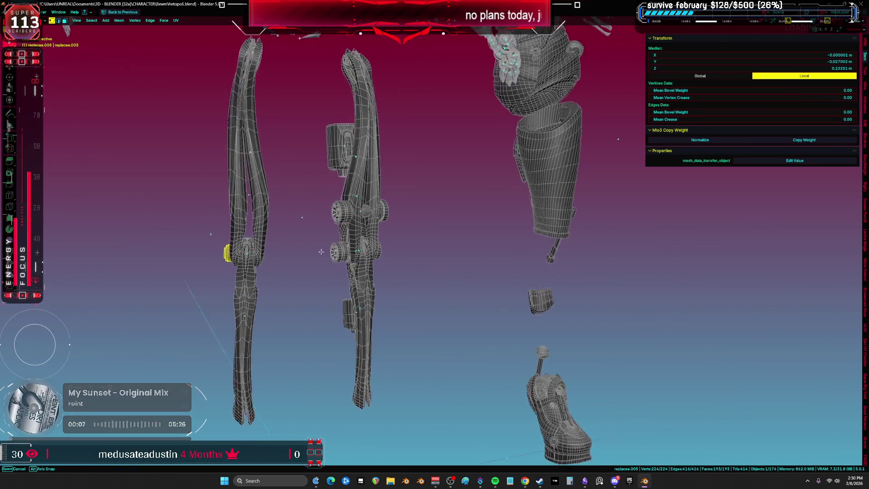
pyautogui.moveTo(303, 259)
pyautogui.mouseDown(button='middle')
pyautogui.moveTo(326, 200)
pyautogui.moveTo(321, 259)
pyautogui.moveTo(240, 244)
pyautogui.moveTo(267, 232)
pyautogui.moveTo(256, 258)
pyautogui.mouseUp(button='middle')
pyautogui.press('Tab')
pyautogui.scroll(-3, 312, 260)
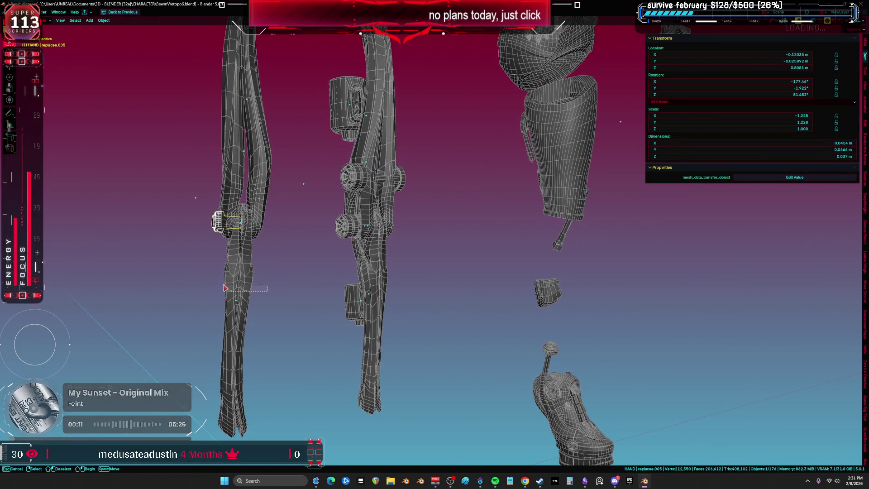
# - Edit both left leg pieces together, view their UV islands full size, and deselect all
pyautogui.keyDown('shift'); pyautogui.click(266, 213); pyautogui.keyUp('shift')
pyautogui.press('Tab')
pyautogui.hotkey('ctrl', 'v')
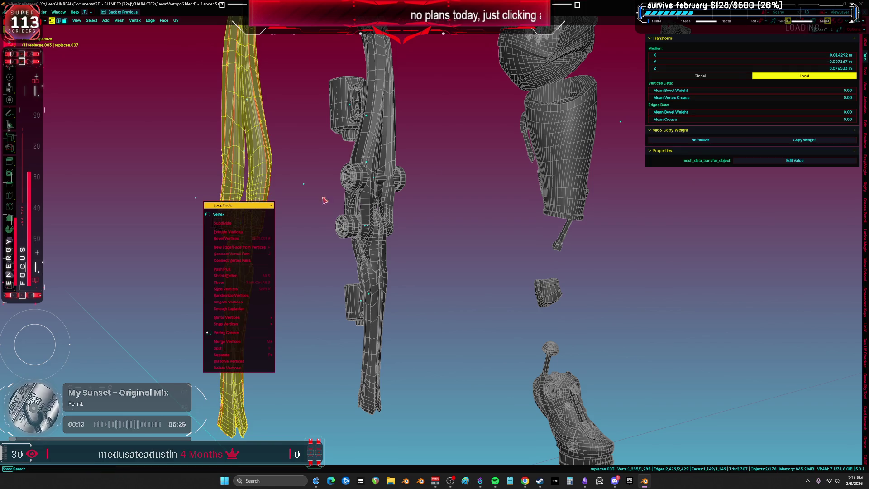
pyautogui.hotkey('ctrl', 'space')
pyautogui.hotkey('ctrl', 'space')
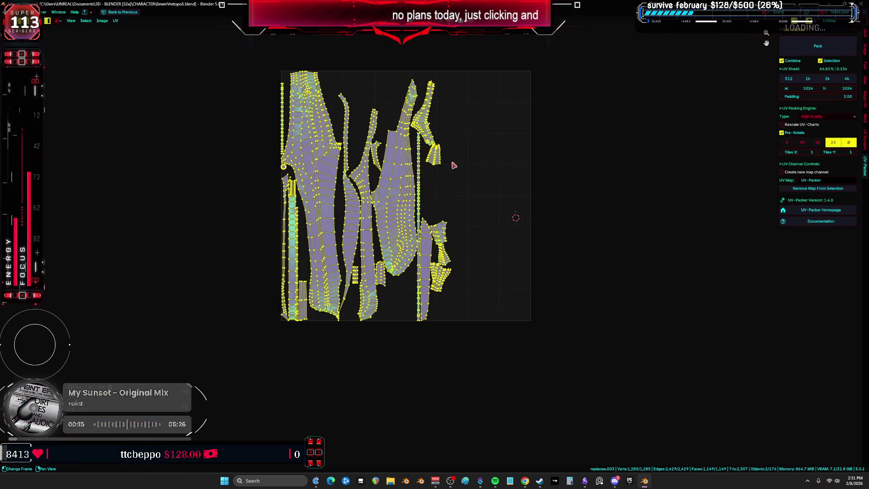
pyautogui.hotkey('ctrl', 'space')
pyautogui.hotkey('alt', 'a')
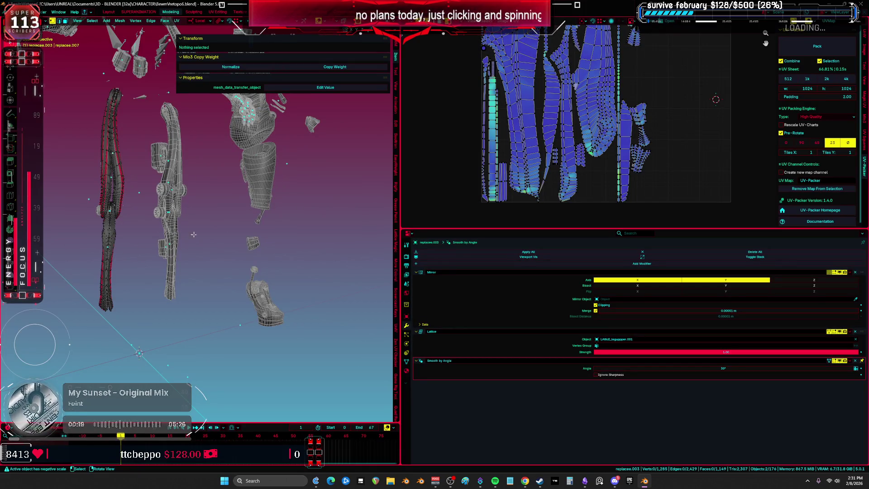
# - Select face rings on the left leg, then return to Object Mode with the 3D view maximized
pyautogui.press('3')
pyautogui.keyDown('alt'); pyautogui.click(84, 138); pyautogui.keyUp('alt')
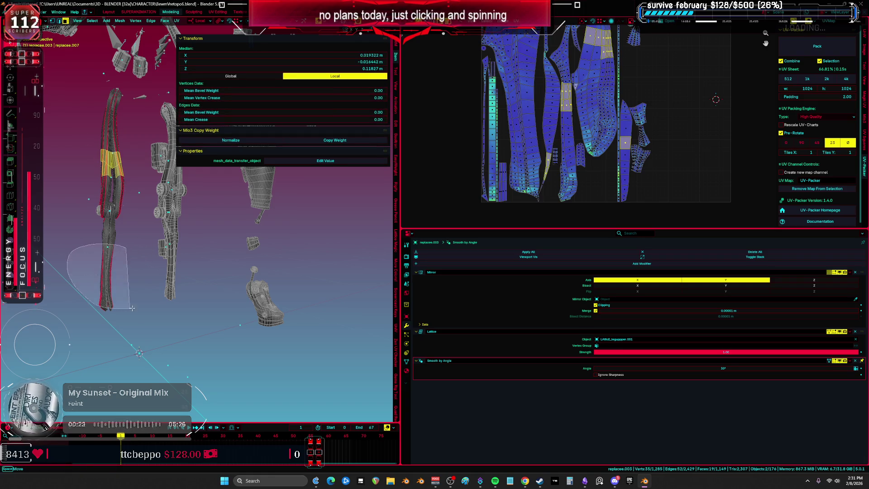
pyautogui.keyDown('alt'); pyautogui.click(111, 272); pyautogui.keyUp('alt')
pyautogui.moveTo(111, 271); pyautogui.dragTo(101, 165, button='middle')
pyautogui.moveTo(101, 164); pyautogui.dragTo(147, 216)
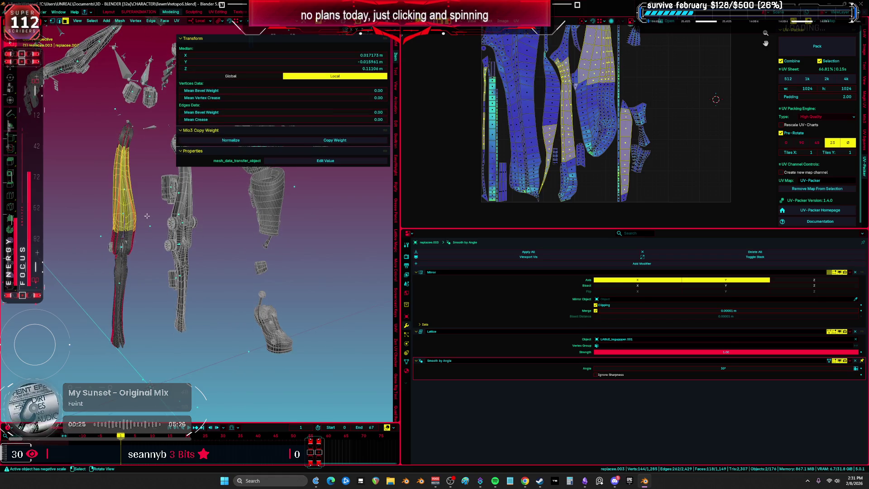
pyautogui.scroll(-3, 148, 207)
pyautogui.moveTo(148, 208); pyautogui.dragTo(193, 243, button='middle')
pyautogui.press('Tab')
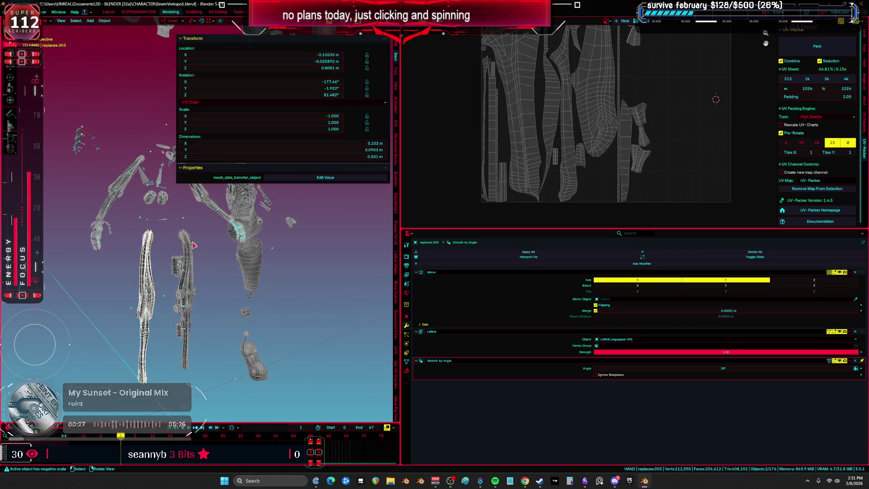
pyautogui.hotkey('ctrl', 'space')
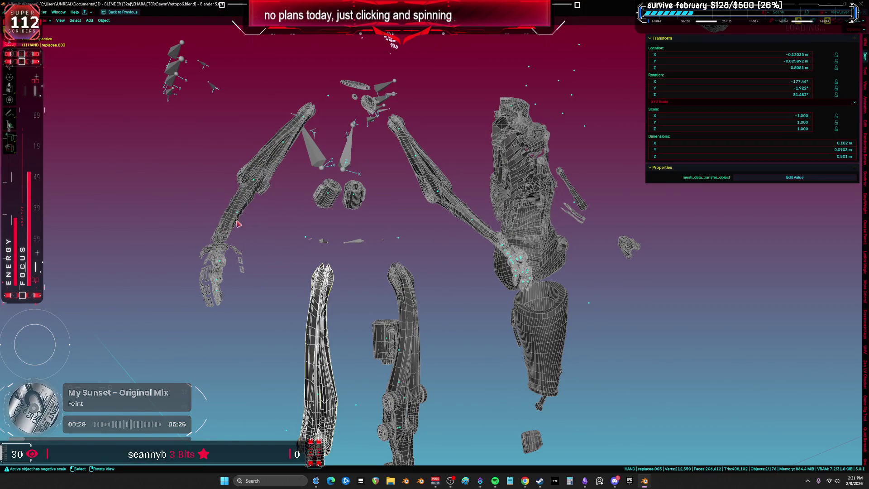
# - Select and inspect the lower leg, its small part, and the upper-left arm pieces
pyautogui.keyDown('shift'); pyautogui.scroll(-2, 237, 224); pyautogui.keyUp('shift')
pyautogui.keyDown('shift'); pyautogui.scroll(-4, 331, 210); pyautogui.keyUp('shift')
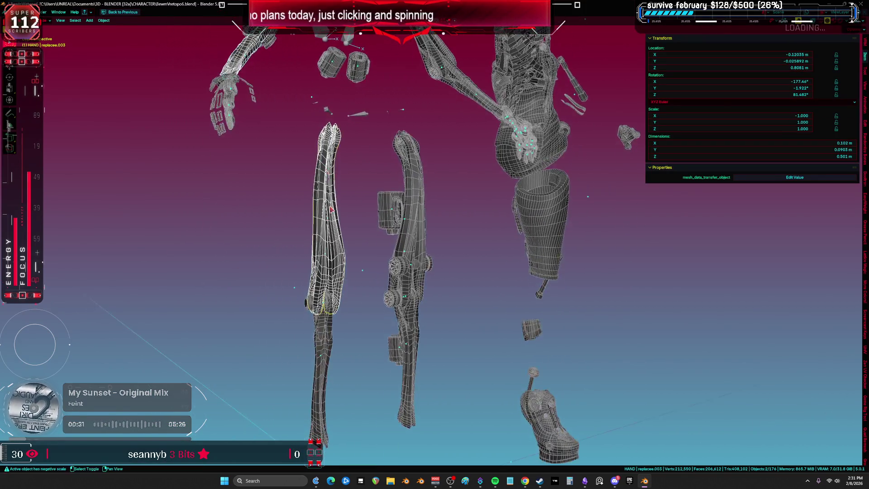
pyautogui.keyDown('shift'); pyautogui.click(323, 344); pyautogui.keyUp('shift')
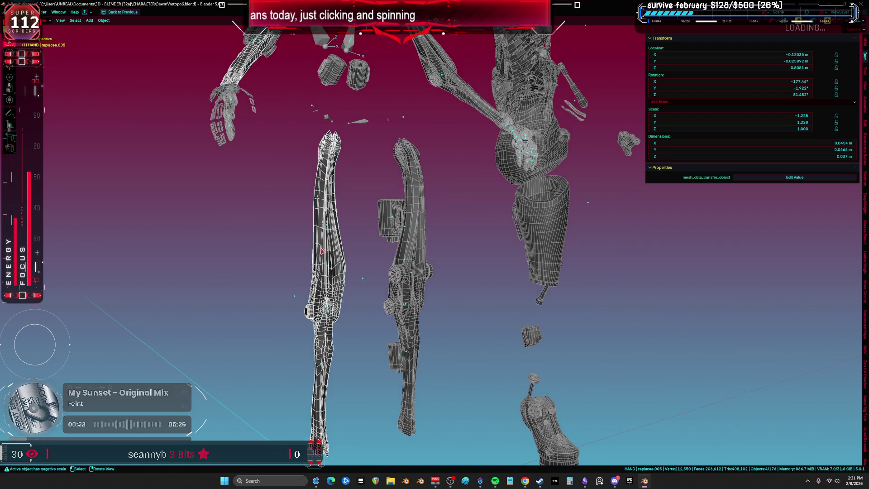
pyautogui.click(317, 313)
pyautogui.scroll(3, 321, 316)
pyautogui.moveTo(320, 316)
pyautogui.mouseDown(button='middle')
pyautogui.moveTo(279, 258)
pyautogui.moveTo(318, 239)
pyautogui.moveTo(275, 264)
pyautogui.moveTo(276, 285)
pyautogui.moveTo(344, 330)
pyautogui.moveTo(282, 123)
pyautogui.mouseUp(button='middle')
pyautogui.click(318, 240)
pyautogui.click(252, 271)
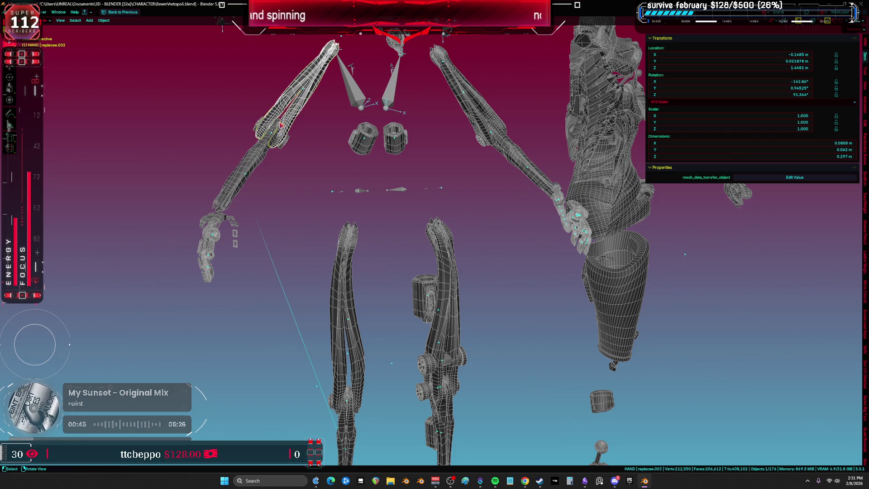
pyautogui.click(280, 126)
pyautogui.moveTo(280, 125)
pyautogui.mouseDown(button='middle')
pyautogui.moveTo(234, 169)
pyautogui.moveTo(330, 289)
pyautogui.mouseUp(button='middle')
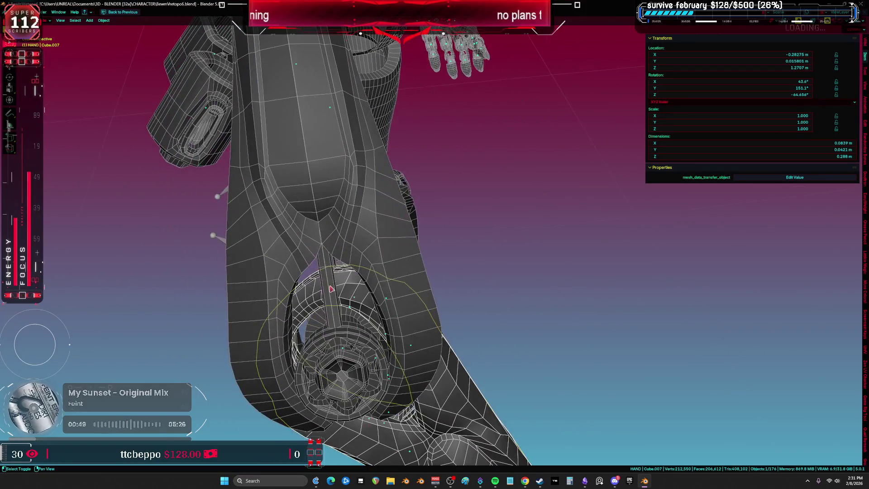
# - Unhide all objects, toggle overlays, and check Cube.011's UV island in Edit Mode
pyautogui.hotkey('alt', 'h')
pyautogui.scroll(-5, 331, 281)
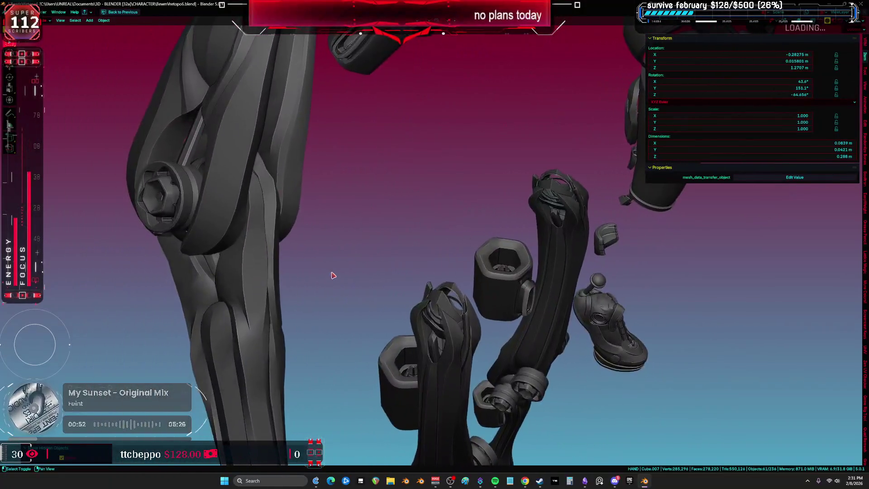
pyautogui.moveTo(333, 275)
pyautogui.mouseDown(button='middle')
pyautogui.moveTo(277, 249)
pyautogui.moveTo(333, 252)
pyautogui.moveTo(348, 274)
pyautogui.moveTo(344, 307)
pyautogui.moveTo(354, 194)
pyautogui.moveTo(401, 270)
pyautogui.moveTo(340, 248)
pyautogui.moveTo(298, 250)
pyautogui.mouseUp(button='middle')
pyautogui.hotkey('shift', 'alt', 'z')
pyautogui.click(292, 245)
pyautogui.press('Tab')
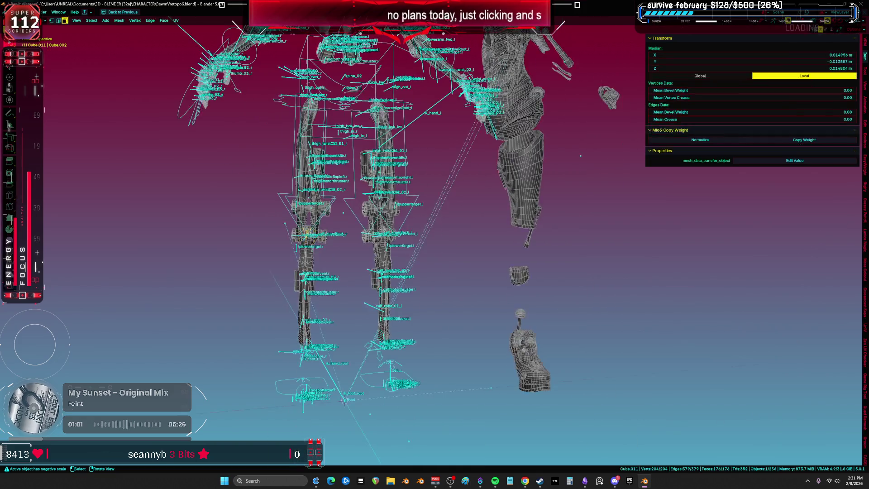
pyautogui.moveTo(305, 207); pyautogui.dragTo(461, 196, button='middle')
pyautogui.hotkey('ctrl', 'space')
pyautogui.hotkey('ctrl', 'space')
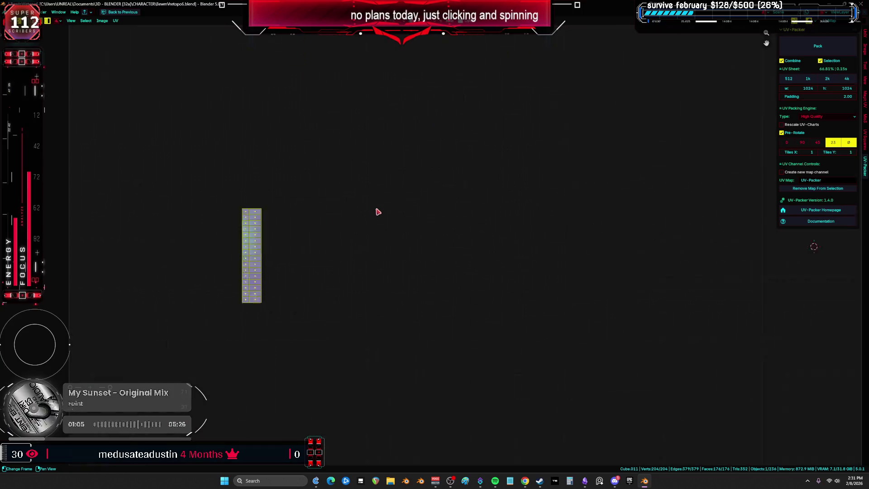
pyautogui.hotkey('ctrl', 'space')
pyautogui.hotkey('ctrl', 'space')
# - Return to Object Mode and select the rig armature
pyautogui.press('Tab')
pyautogui.click(262, 223)
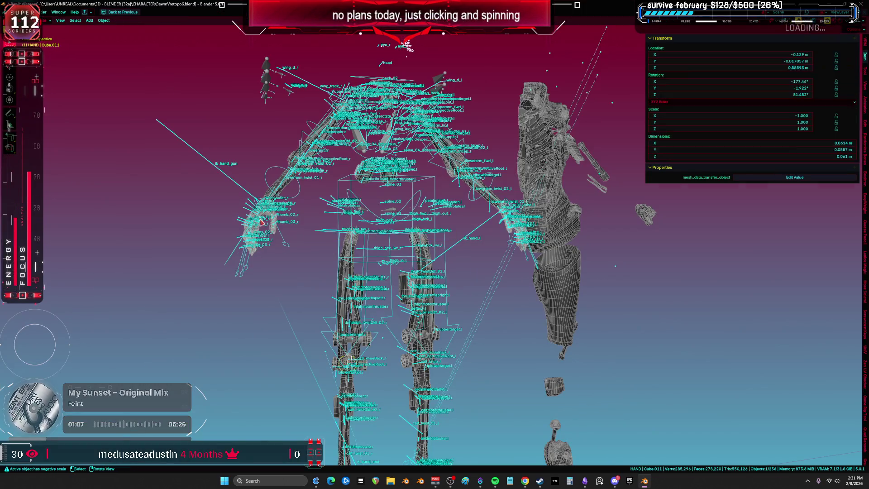
pyautogui.click(424, 204)
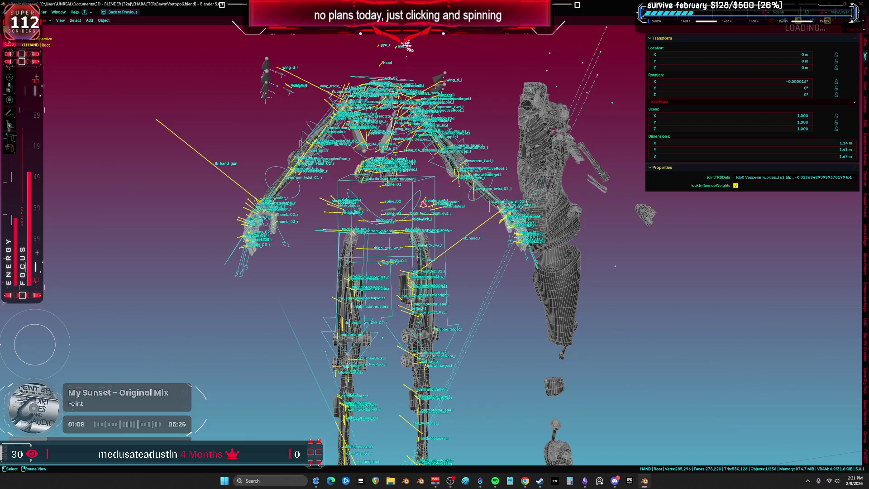
pyautogui.click(424, 204)
pyautogui.click(423, 203)
# - Hide the rig and delete the cylinder near the right hand
pyautogui.press('h')
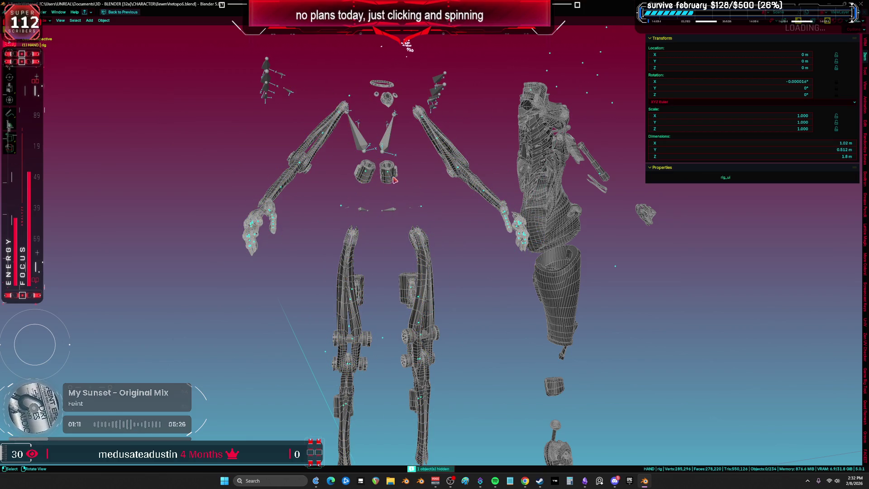
pyautogui.moveTo(391, 173); pyautogui.dragTo(385, 178, button='middle')
pyautogui.click(399, 168)
pyautogui.press('KP_1')
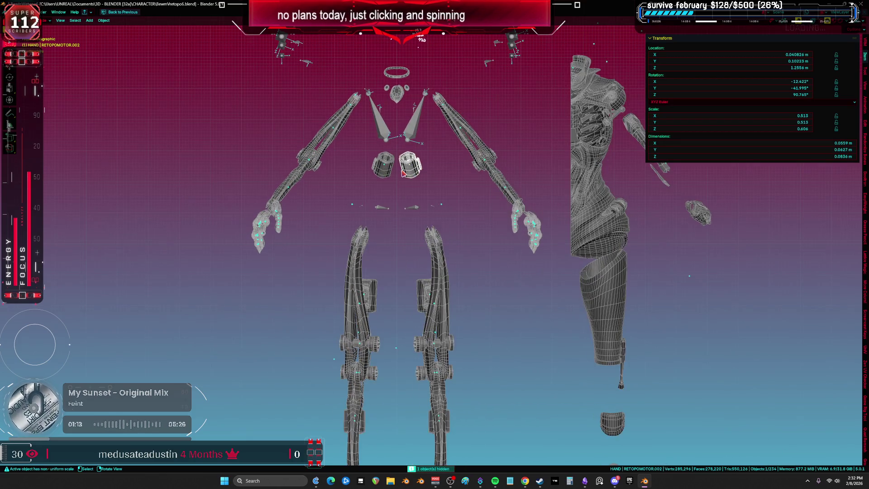
pyautogui.press('Delete')
pyautogui.moveTo(427, 270)
pyautogui.mouseDown(button='middle')
pyautogui.moveTo(411, 194)
pyautogui.moveTo(432, 197)
pyautogui.mouseUp(button='middle')
# - Delete the lower right-leg mesh, the right leg mesh replacee.006, and small leftover parts
pyautogui.click(443, 383)
pyautogui.press('Delete')
pyautogui.click(444, 357)
pyautogui.press('Delete')
pyautogui.click(443, 311)
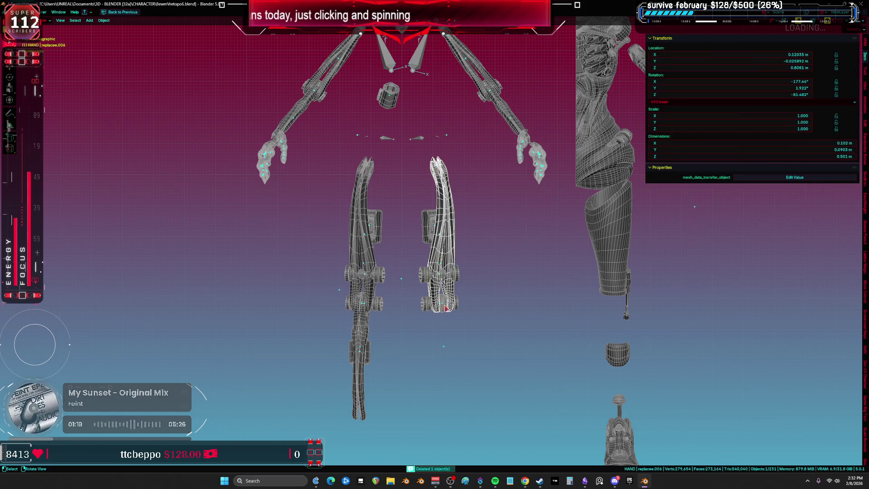
pyautogui.press('Delete')
pyautogui.click(449, 305)
pyautogui.press('Delete')
# - Delete the remaining right-leg pieces, the horizontal cylinder, and the upright box part
pyautogui.click(461, 288)
pyautogui.press('Delete')
pyautogui.click(456, 276)
pyautogui.press('Delete')
pyautogui.click(449, 303)
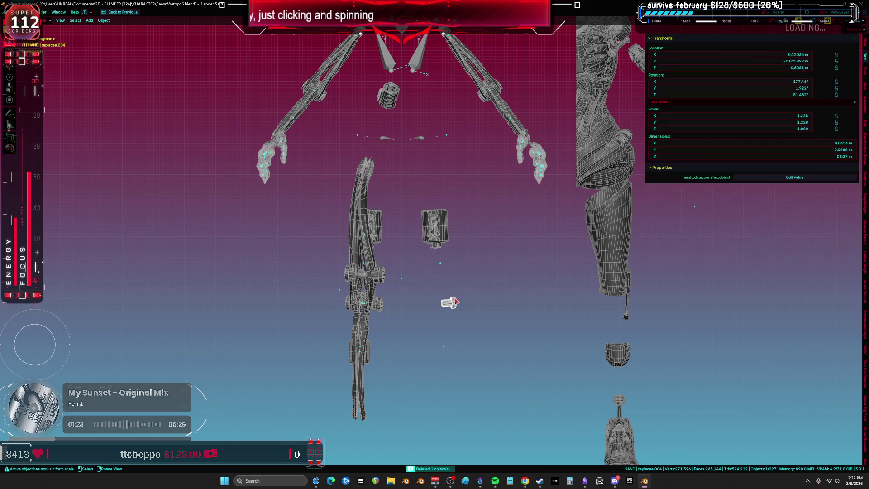
pyautogui.press('Delete')
pyautogui.click(445, 223)
pyautogui.press('Delete')
# - Select the box RETOPOMOTOR.006, then close in on the hand and hide one hand piece
pyautogui.moveTo(428, 110)
pyautogui.keyDown('shift'); pyautogui.mouseDown(button='middle')
pyautogui.moveTo(425, 167)
pyautogui.moveTo(408, 204)
pyautogui.mouseUp(button='middle'); pyautogui.keyUp('shift')
pyautogui.click(378, 278)
pyautogui.moveTo(378, 278)
pyautogui.mouseDown(button='middle')
pyautogui.moveTo(340, 271)
pyautogui.moveTo(405, 274)
pyautogui.mouseUp(button='middle')
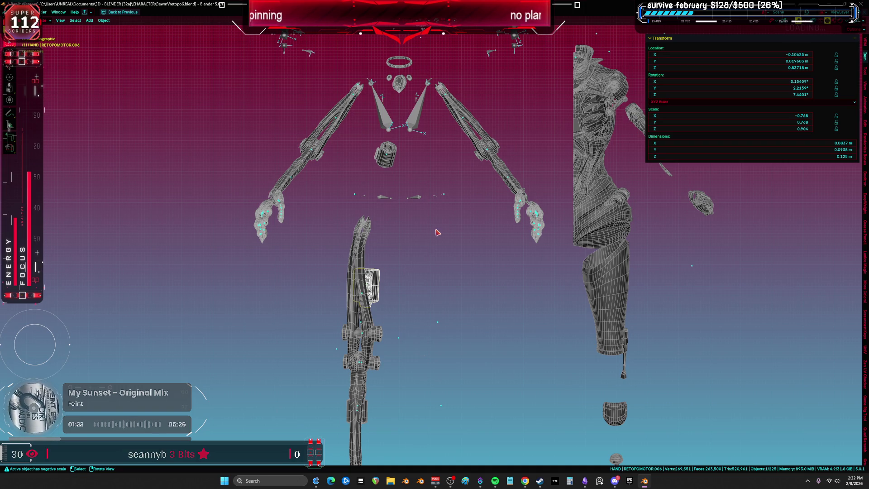
pyautogui.moveTo(298, 213)
pyautogui.mouseDown(button='middle')
pyautogui.moveTo(307, 287)
pyautogui.moveTo(342, 289)
pyautogui.moveTo(352, 310)
pyautogui.mouseUp(button='middle')
pyautogui.click(335, 288)
pyautogui.click(350, 305)
pyautogui.press('h')
# - Delete Cylinder.047 and the surrounding ring and frame pieces on the hand
pyautogui.click(332, 272)
pyautogui.press('Delete')
pyautogui.click(333, 265)
pyautogui.press('Delete')
pyautogui.click(334, 258)
pyautogui.press('Delete')
pyautogui.click(335, 251)
pyautogui.click(335, 246)
pyautogui.press('Delete')
pyautogui.click(326, 230)
pyautogui.press('Delete')
pyautogui.click(329, 226)
pyautogui.press('Delete')
pyautogui.click(326, 248)
pyautogui.press('Delete')
# - Delete ring piece aaaaaa.037 and several more hand, ring and finger pieces
pyautogui.click(300, 216)
pyautogui.press('Delete')
pyautogui.click(278, 186)
pyautogui.press('Delete')
pyautogui.click(290, 131)
pyautogui.press('Delete')
pyautogui.moveTo(291, 127); pyautogui.dragTo(298, 140, button='middle')
pyautogui.press('Delete')
pyautogui.click(337, 204)
pyautogui.press('Delete')
pyautogui.click(308, 208)
pyautogui.press('Delete')
pyautogui.click(278, 217)
pyautogui.press('Delete')
# - Delete more hand pieces, the hook pieces aaaaaa.010 and a leftover piece, then select Cylinder.005
pyautogui.click(297, 230)
pyautogui.press('Delete')
pyautogui.click(276, 227)
pyautogui.press('Delete')
pyautogui.click(300, 246)
pyautogui.press('Delete')
pyautogui.click(326, 232)
pyautogui.press('Delete')
pyautogui.click(294, 281)
pyautogui.press('Delete')
pyautogui.moveTo(294, 281)
pyautogui.mouseDown(button='middle')
pyautogui.moveTo(348, 211)
pyautogui.moveTo(359, 239)
pyautogui.mouseUp(button='middle')
pyautogui.click(369, 229)
# - Move Cylinder.005 aside and hide the 16 left hand pieces using wireframe view
pyautogui.press('g')
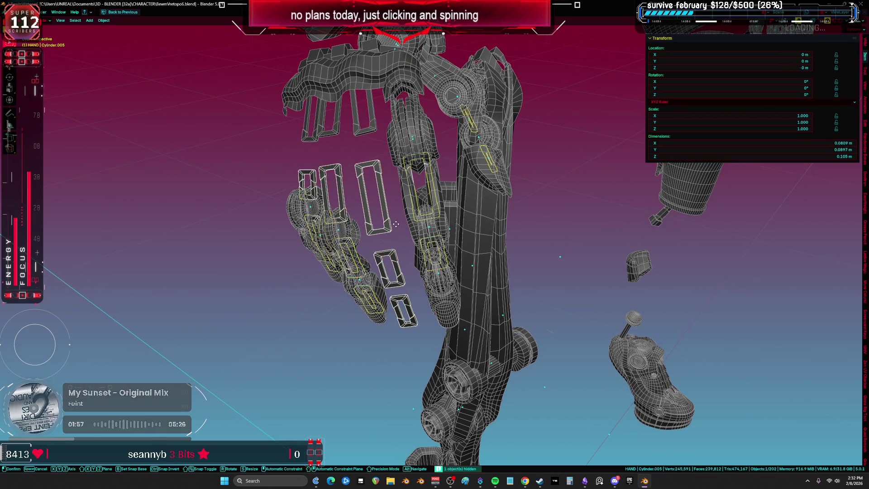
pyautogui.click(353, 290)
pyautogui.hotkey('shift', 'z')
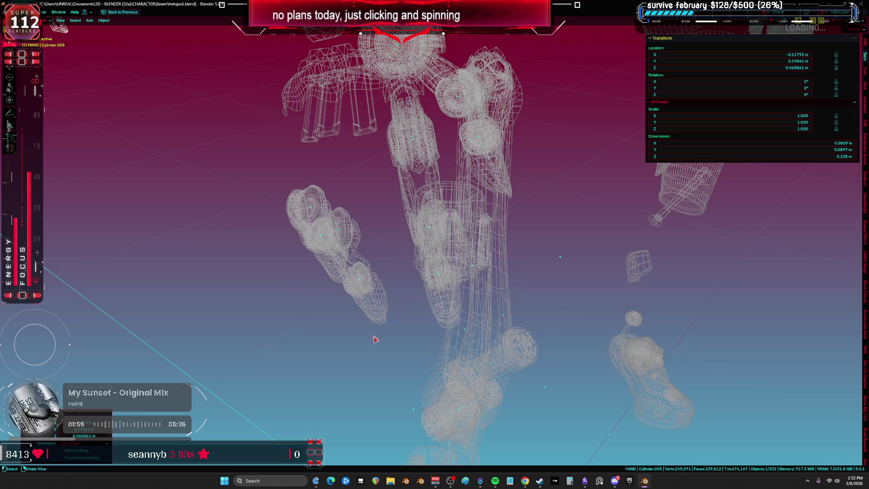
pyautogui.moveTo(375, 339); pyautogui.dragTo(285, 207)
pyautogui.press('h')
pyautogui.keyDown('shift'); pyautogui.moveTo(286, 207); pyautogui.dragTo(169, 164, button='middle'); pyautogui.keyUp('shift')
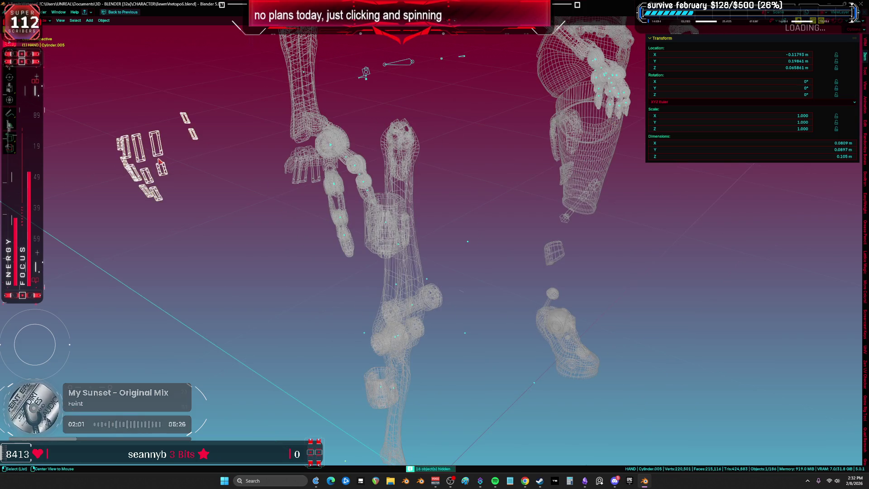
pyautogui.hotkey('alt', 'g')
pyautogui.hotkey('shift', 'z')
# - Hide the wrist-joint part aaaaaa.051, two hand pieces and the curved hand piece
pyautogui.moveTo(448, 149)
pyautogui.mouseDown(button='middle')
pyautogui.moveTo(335, 199)
pyautogui.moveTo(257, 168)
pyautogui.mouseUp(button='middle')
pyautogui.click(241, 157)
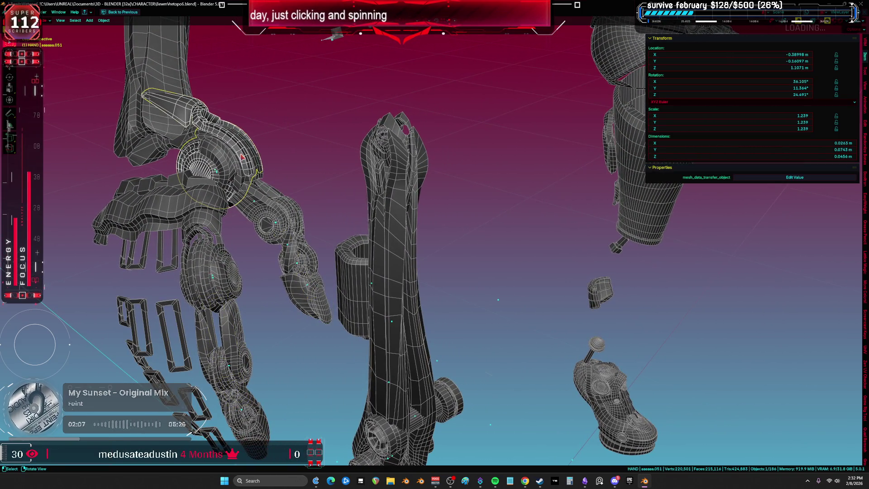
pyautogui.press('h')
pyautogui.click(240, 168)
pyautogui.press('h')
pyautogui.click(261, 197)
pyautogui.press('h')
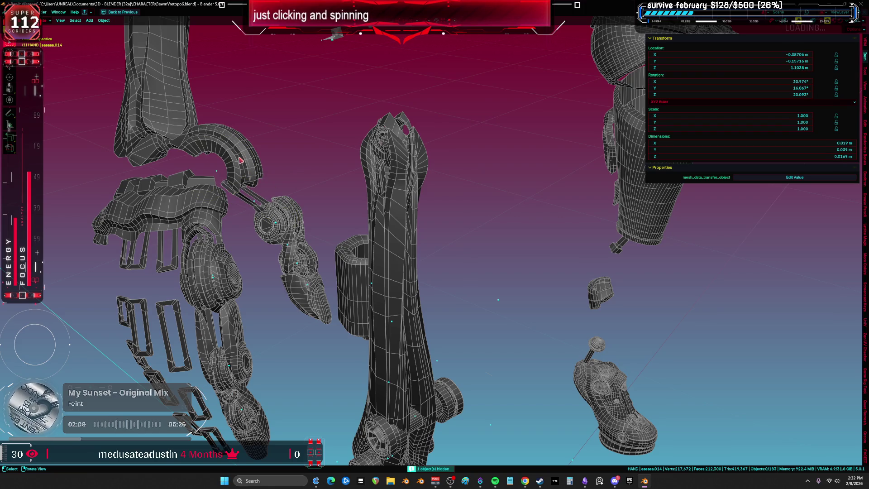
pyautogui.click(242, 160)
pyautogui.press('h')
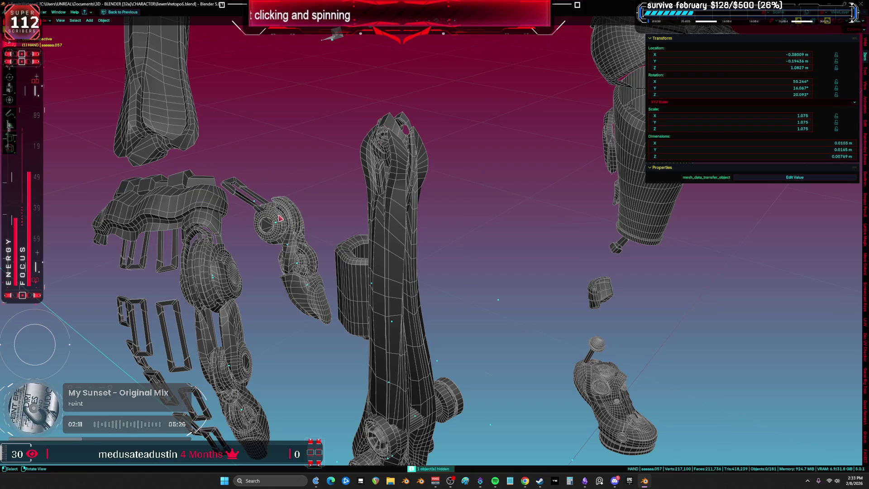
# - Hide the round disc, two small wrist pieces and the hand.006 piece
pyautogui.click(280, 219)
pyautogui.press('h')
pyautogui.press('h')
pyautogui.click(274, 221)
pyautogui.press('h')
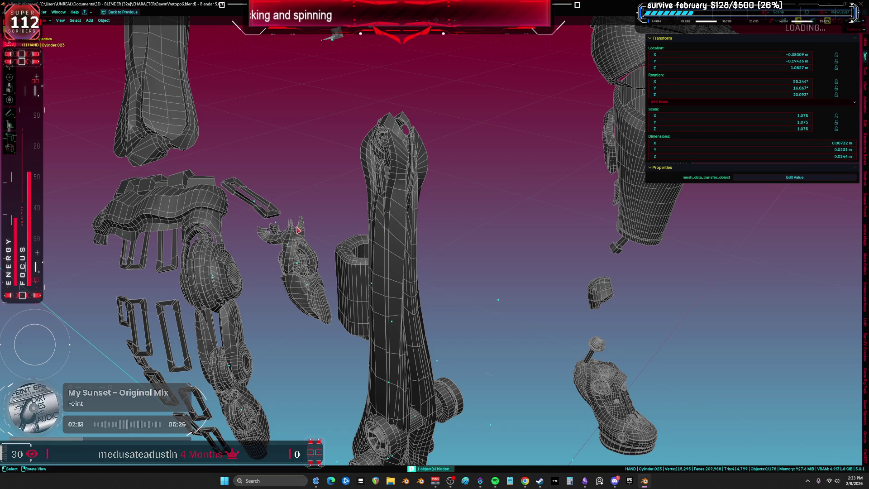
pyautogui.click(296, 255)
pyautogui.press('h')
pyautogui.click(303, 272)
pyautogui.press('h')
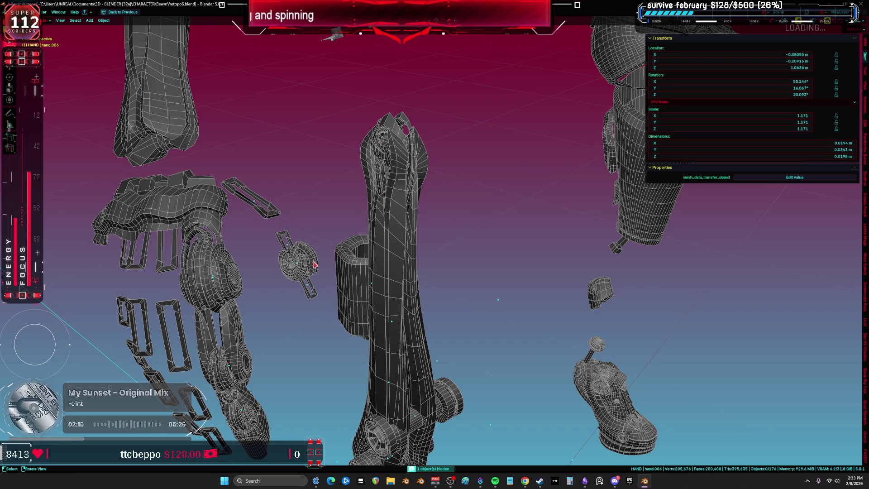
# - Look down on the arms and torso and select the lower-arm part Cube.007
pyautogui.scroll(-8, 308, 271)
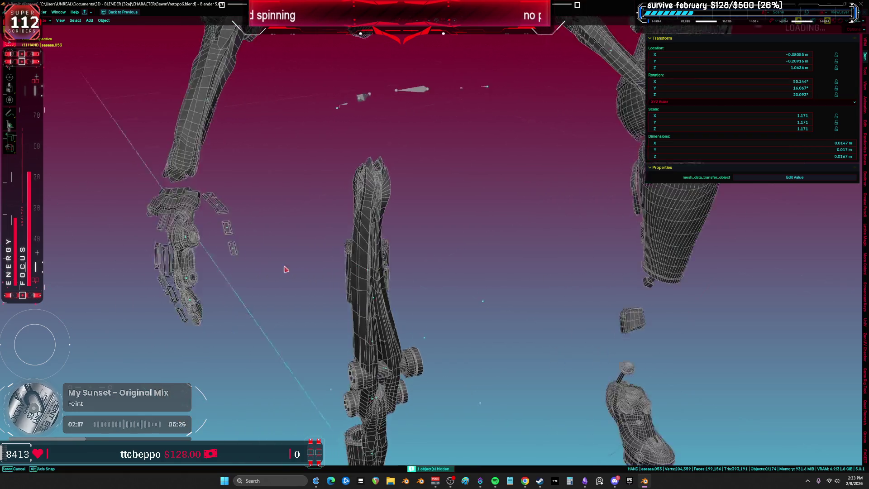
pyautogui.moveTo(281, 230)
pyautogui.mouseDown(button='middle')
pyautogui.moveTo(292, 161)
pyautogui.moveTo(311, 200)
pyautogui.moveTo(292, 191)
pyautogui.moveTo(322, 194)
pyautogui.moveTo(358, 248)
pyautogui.moveTo(386, 239)
pyautogui.moveTo(311, 264)
pyautogui.moveTo(258, 257)
pyautogui.moveTo(424, 271)
pyautogui.mouseUp(button='middle')
pyautogui.scroll(5, 407, 265)
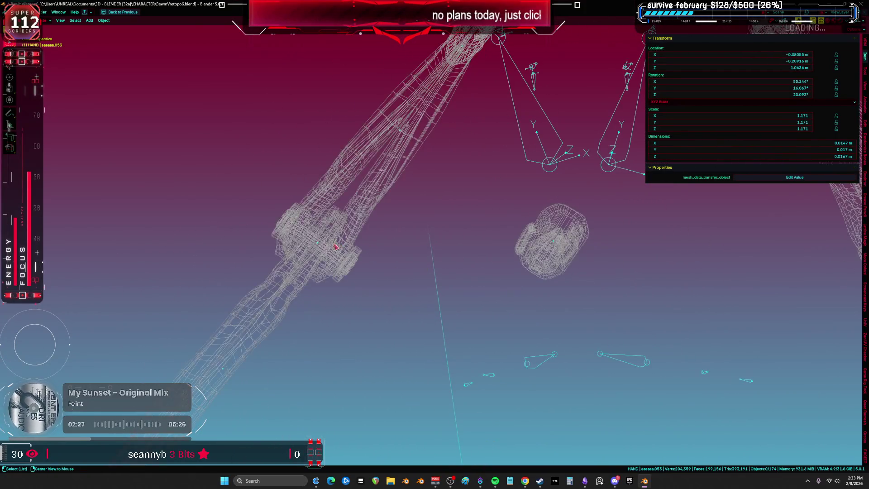
pyautogui.click(329, 237)
pyautogui.click(329, 236)
pyautogui.click(329, 237)
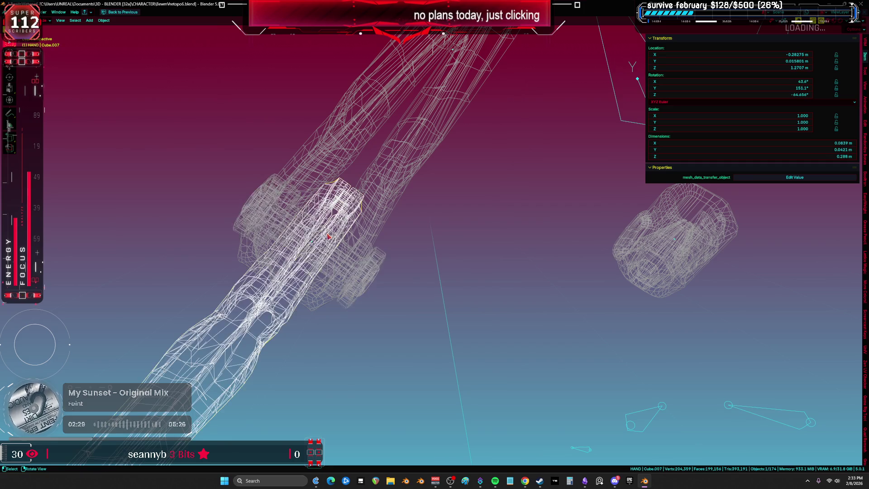
pyautogui.click(337, 231)
# - Box-select the left hand, lower arm, forearm and RETOPOMOTOR.001, move them, then select the torso
pyautogui.scroll(-5, 338, 232)
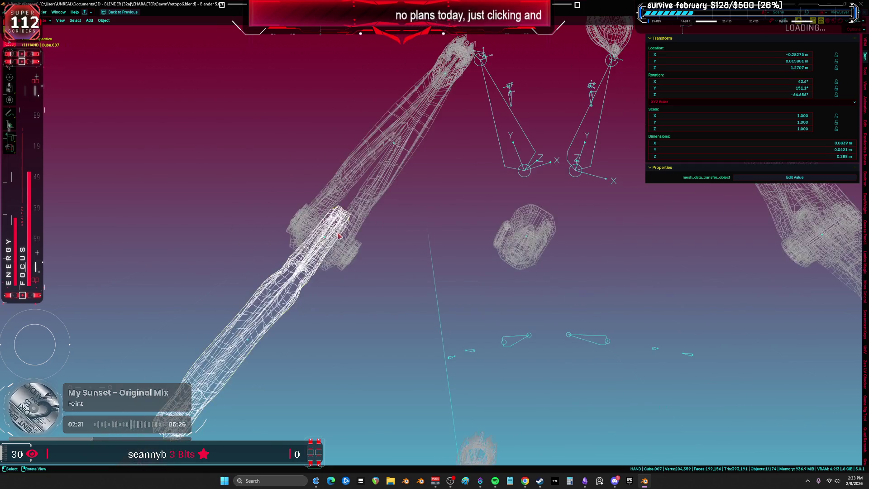
pyautogui.press('KP_1')
pyautogui.press('b')
pyautogui.moveTo(284, 321); pyautogui.dragTo(258, 195)
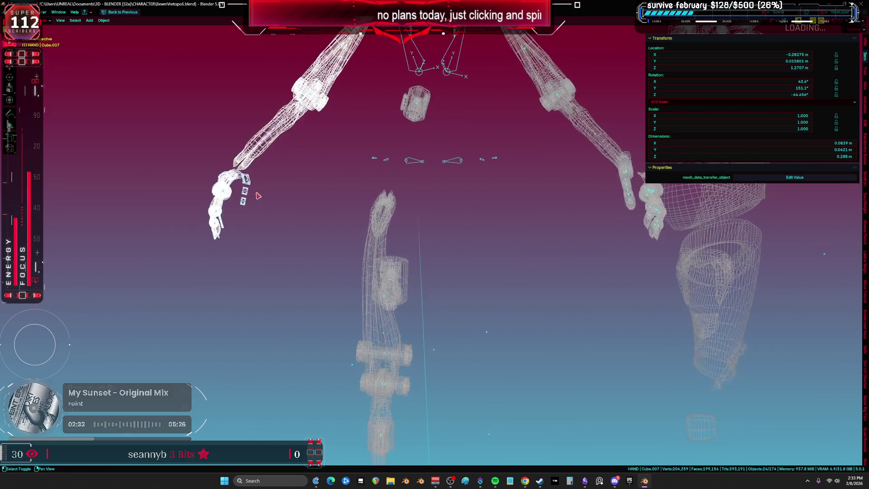
pyautogui.moveTo(369, 228); pyautogui.dragTo(390, 236)
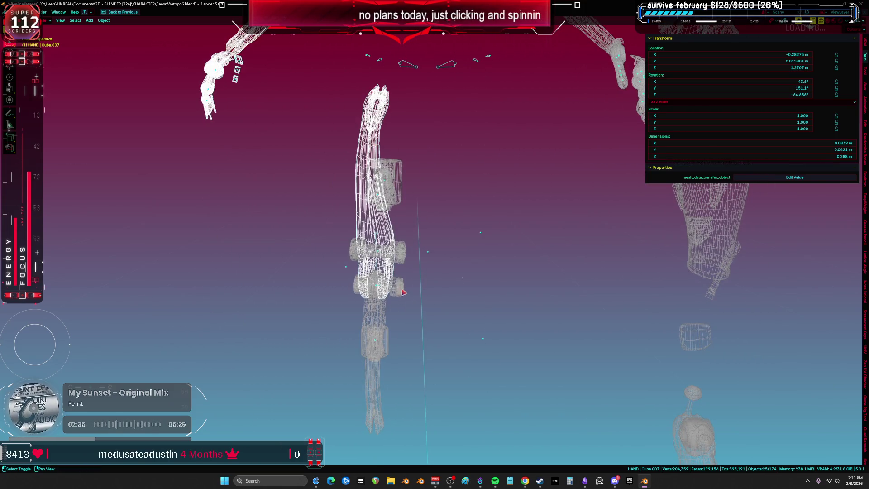
pyautogui.moveTo(401, 281)
pyautogui.mouseDown(button='middle')
pyautogui.moveTo(375, 308)
pyautogui.moveTo(376, 221)
pyautogui.moveTo(384, 236)
pyautogui.moveTo(465, 243)
pyautogui.moveTo(436, 241)
pyautogui.moveTo(525, 228)
pyautogui.moveTo(530, 209)
pyautogui.mouseUp(button='middle')
pyautogui.keyDown('shift'); pyautogui.click(369, 290); pyautogui.keyUp('shift')
pyautogui.press('g')
pyautogui.keyDown('shift'); pyautogui.click(378, 226); pyautogui.keyUp('shift')
pyautogui.click(472, 245)
pyautogui.click(529, 208)
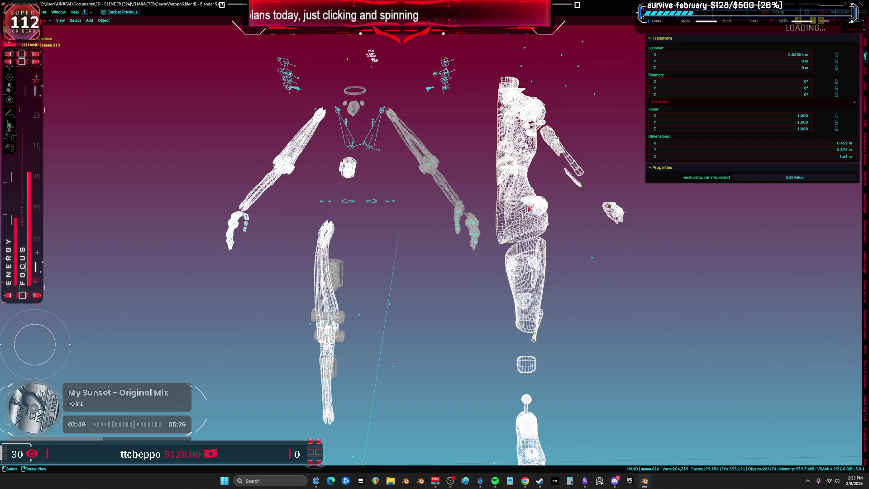
# - Enter Edit Mode on the selected meshes and inspect their UV layout full-screen
pyautogui.press('Tab')
pyautogui.hotkey('ctrl', 'pagedown')
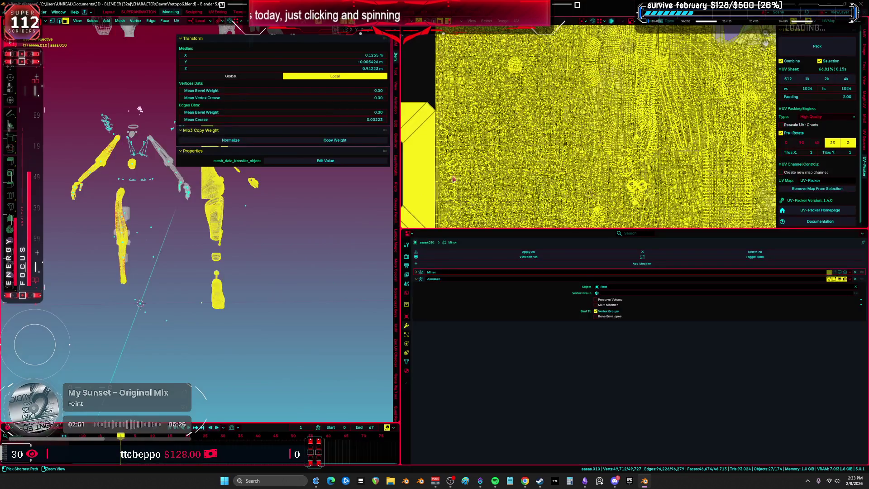
pyautogui.hotkey('ctrl', 'space')
pyautogui.scroll(-3, 642, 175)
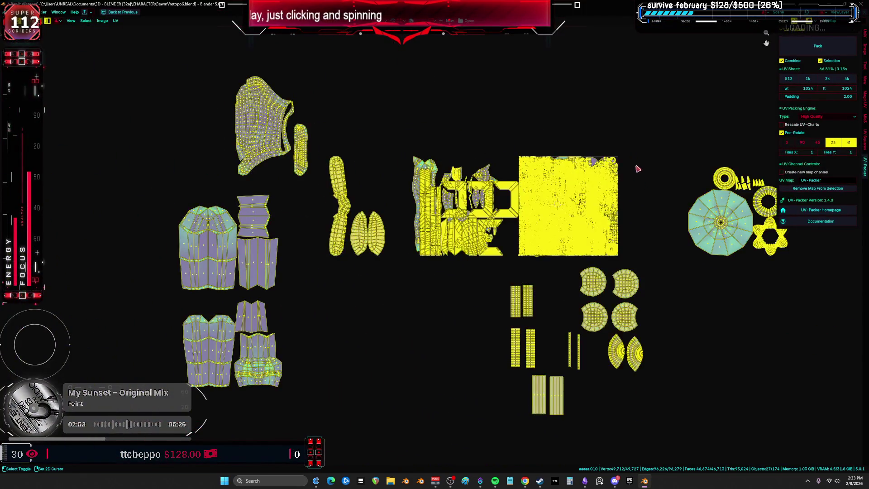
pyautogui.keyDown('ctrl'); pyautogui.hscroll(3, 652, 149); pyautogui.keyUp('ctrl')
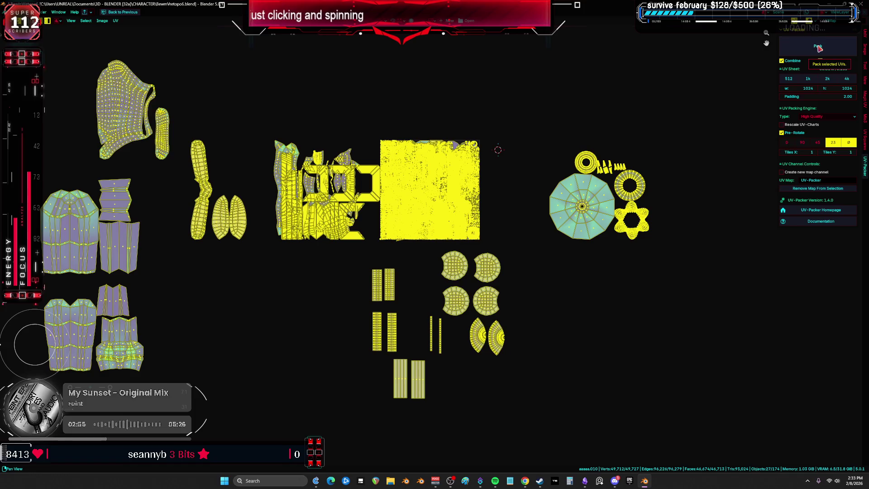
pyautogui.moveTo(500, 160); pyautogui.dragTo(505, 180, button='middle')
pyautogui.hotkey('ctrl', 'space')
pyautogui.hotkey('ctrl', 'space')
pyautogui.press('KP_1')
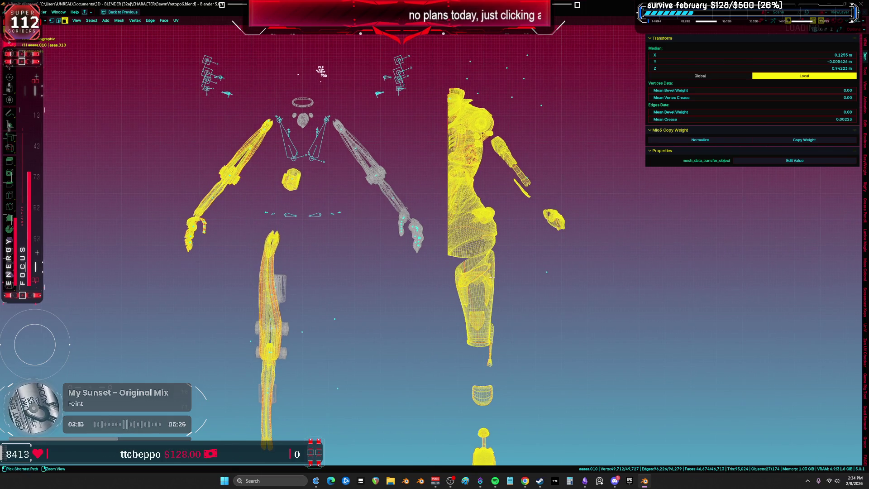
# - Select all UV islands in the UV editor and pack them into the tile
pyautogui.hotkey('shift', 'F10')
pyautogui.click(488, 215)
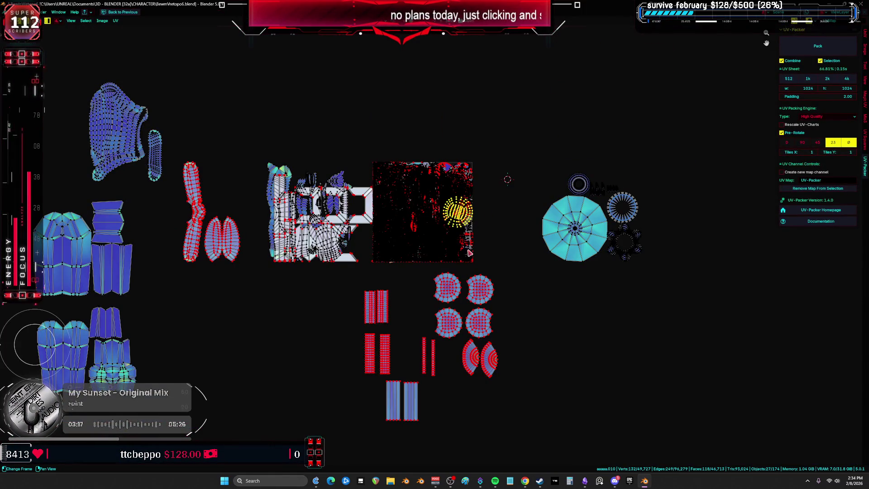
pyautogui.press('a')
pyautogui.scroll(3, 474, 267)
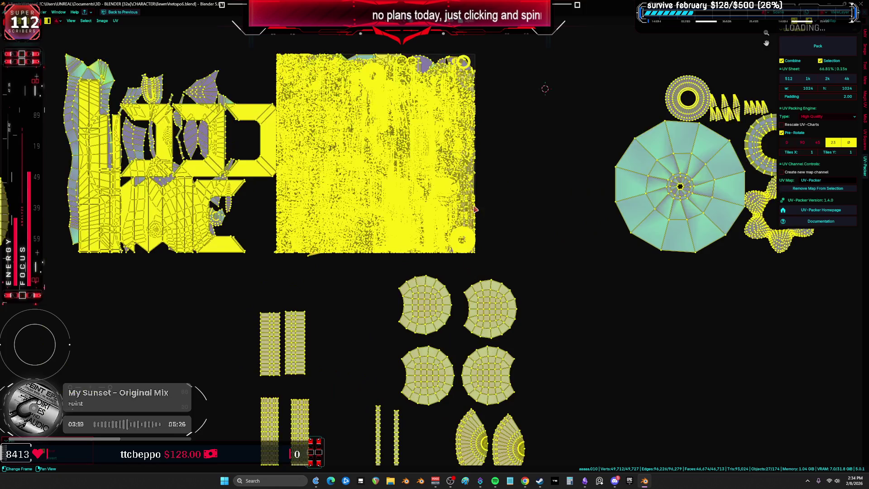
pyautogui.scroll(-3, 475, 216)
pyautogui.click(825, 39)
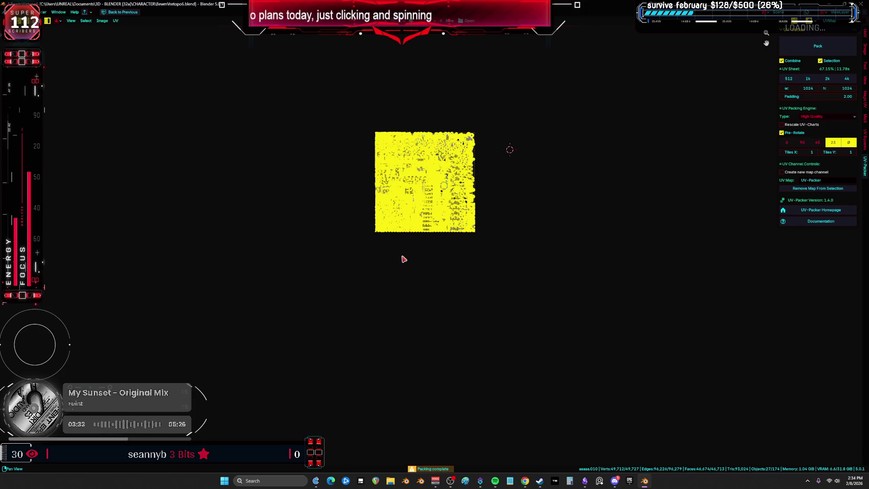
# - Review the packed UVs full-screen, then swap to the 3D view with all mesh selected
pyautogui.hotkey('ctrl', 'space')
pyautogui.hotkey('ctrl', 'space')
pyautogui.scroll(6, 454, 237)
pyautogui.scroll(3, 461, 228)
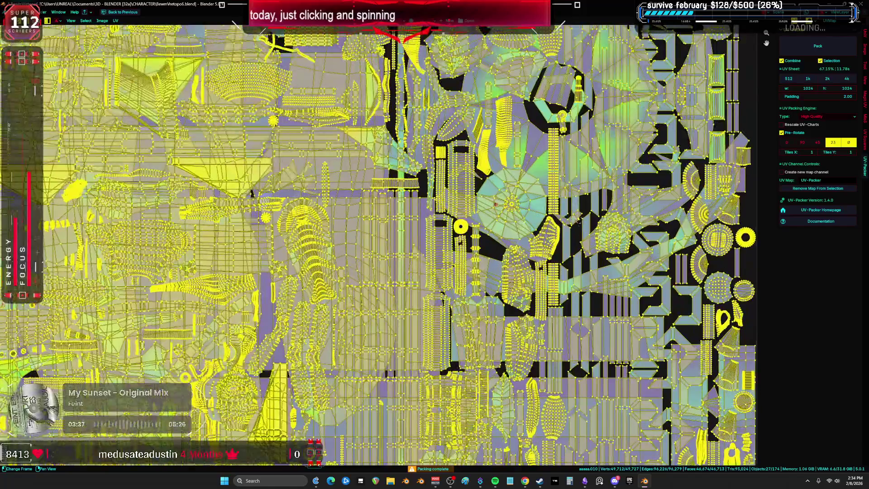
pyautogui.scroll(-3, 509, 203)
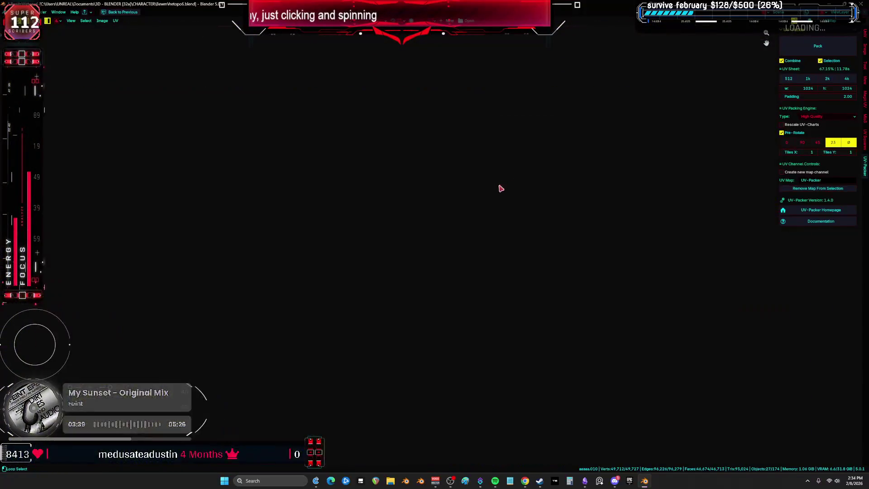
pyautogui.scroll(-5, 475, 186)
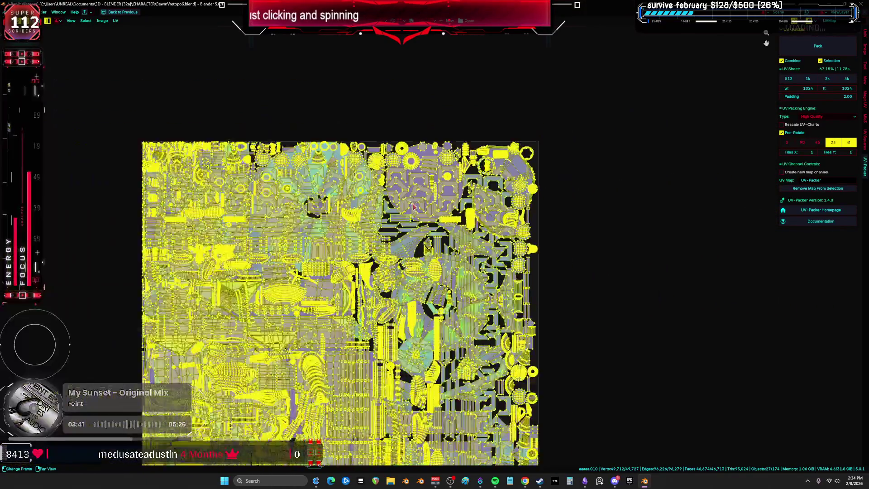
pyautogui.hotkey('ctrl', 'z')
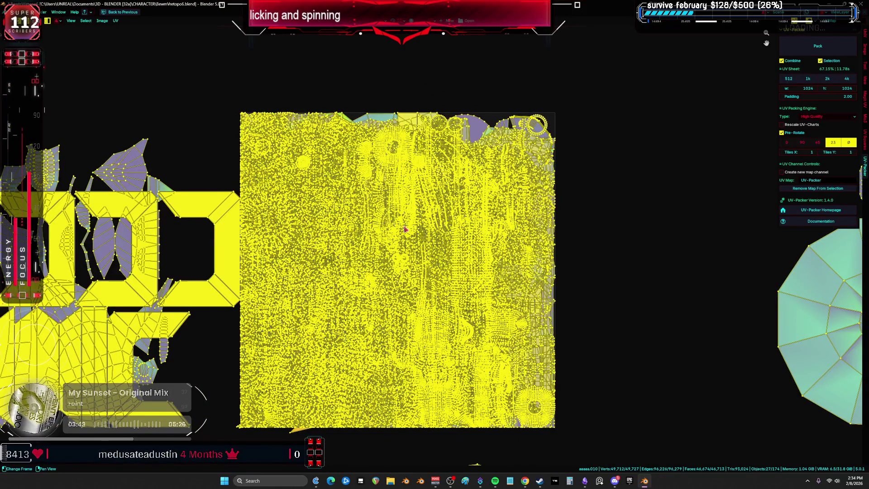
pyautogui.hotkey('ctrl', 'space')
pyautogui.hotkey('ctrl', 'space')
pyautogui.press('a')
pyautogui.moveTo(437, 174)
pyautogui.mouseDown(button='middle')
pyautogui.moveTo(329, 208)
pyautogui.moveTo(421, 221)
pyautogui.moveTo(254, 238)
pyautogui.moveTo(373, 145)
pyautogui.moveTo(433, 168)
pyautogui.moveTo(399, 154)
pyautogui.mouseUp(button='middle')
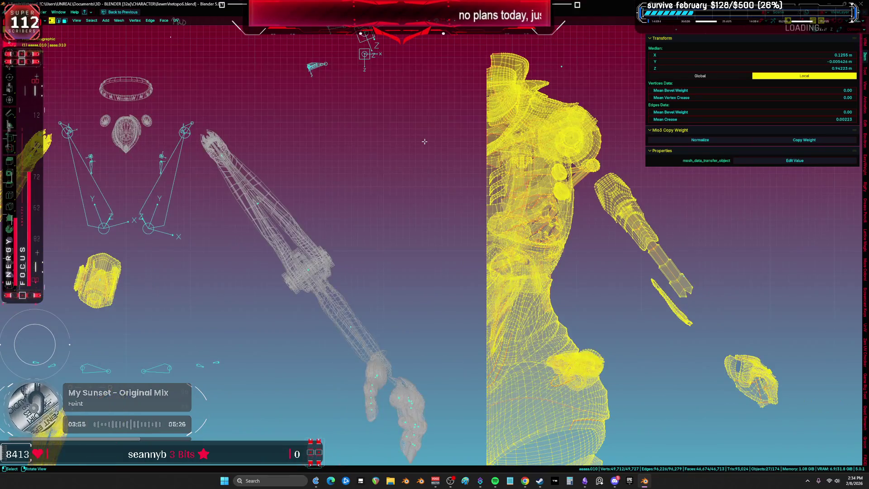
# - Zoom in on the character in front view and bring back the UV editor and properties layout
pyautogui.press('KP_1')
pyautogui.scroll(2, 364, 165)
pyautogui.scroll(1, 364, 166)
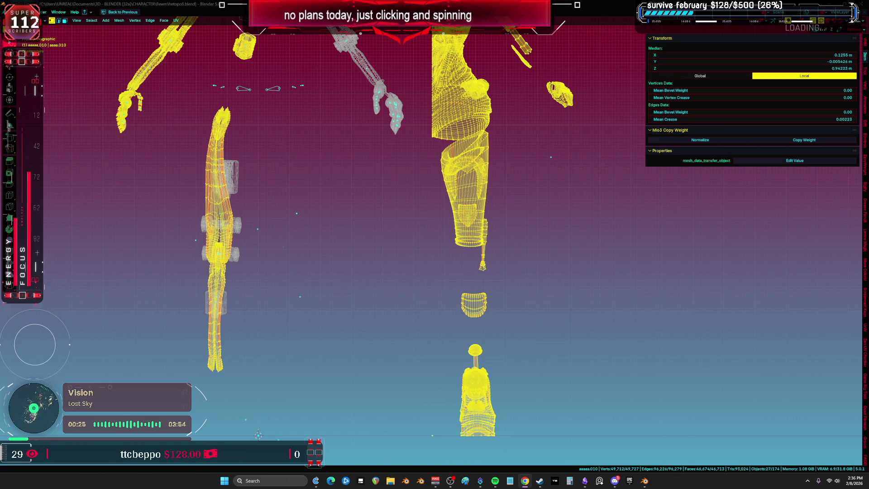
pyautogui.hotkey('ctrl', 'alt', 'space')
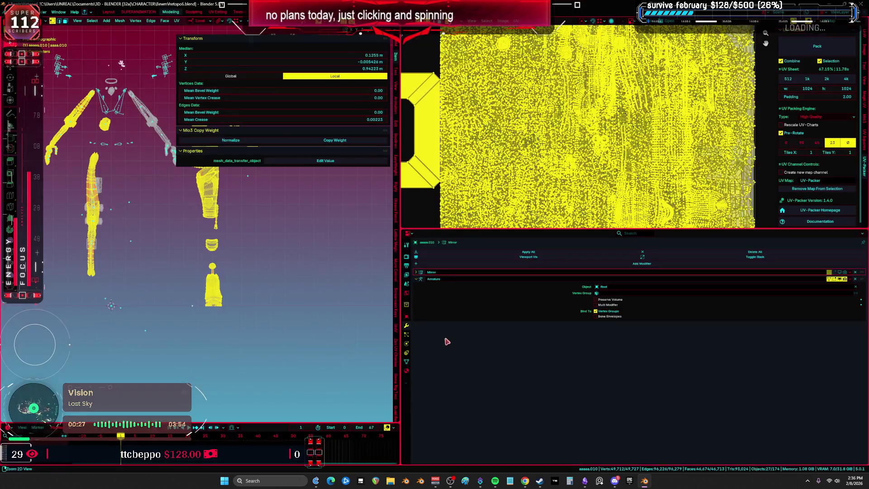
# - Deselect the mesh and make automap the active UV map to check its layout
pyautogui.scroll(-3, 527, 397)
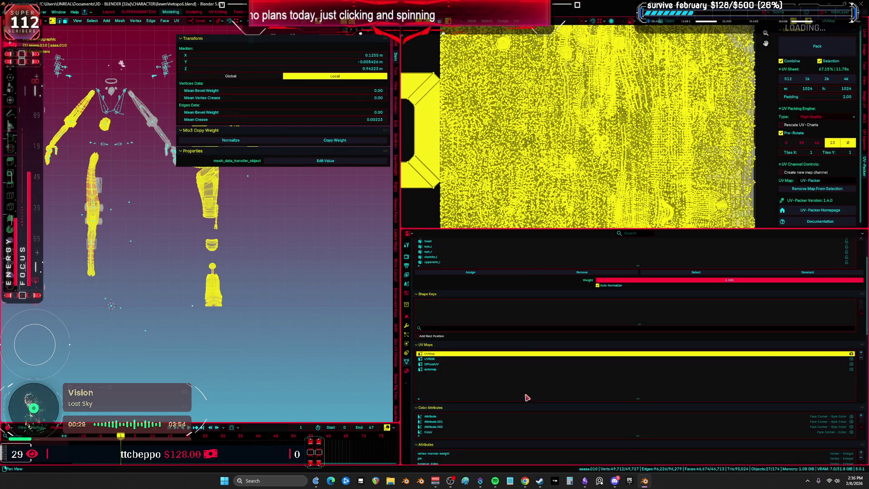
pyautogui.scroll(3, 498, 380)
pyautogui.scroll(-3, 463, 372)
pyautogui.hotkey('alt', 'a')
pyautogui.click(587, 364)
pyautogui.click(587, 370)
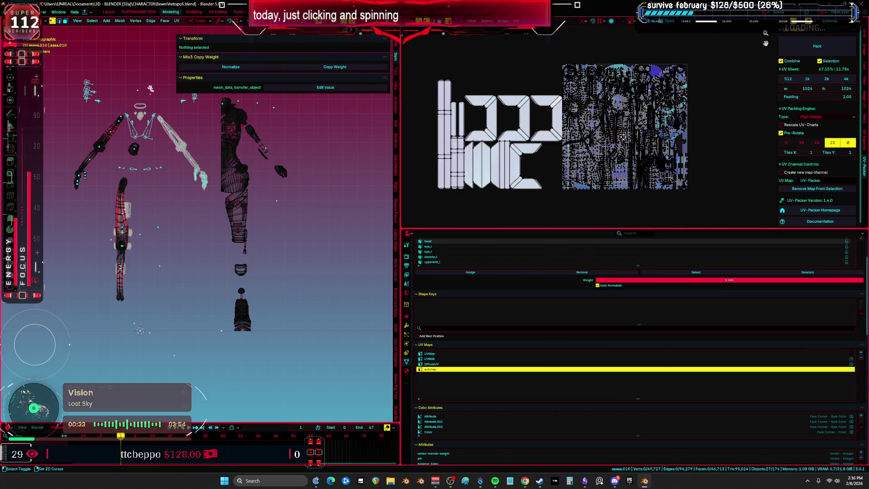
pyautogui.click(471, 364)
# - Delete the automap and DiffuseUV maps, make UVMap active, and maximize the 3D view
pyautogui.click(442, 369)
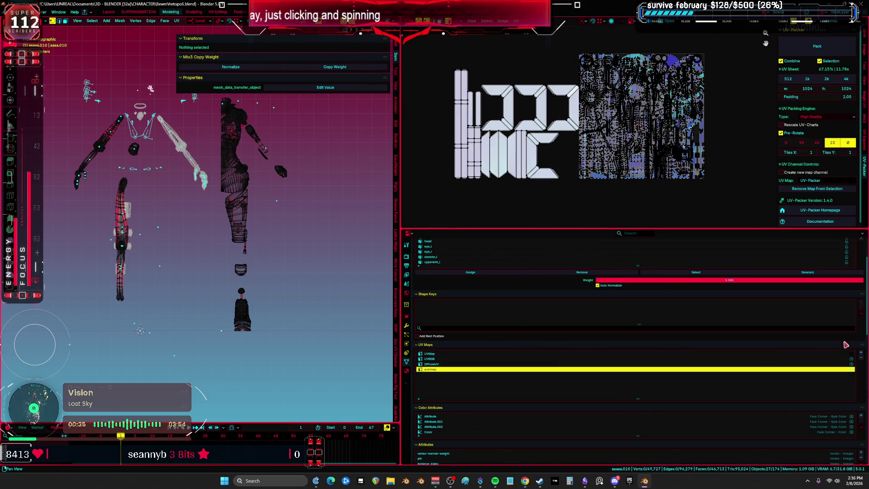
pyautogui.click(861, 359)
pyautogui.click(862, 359)
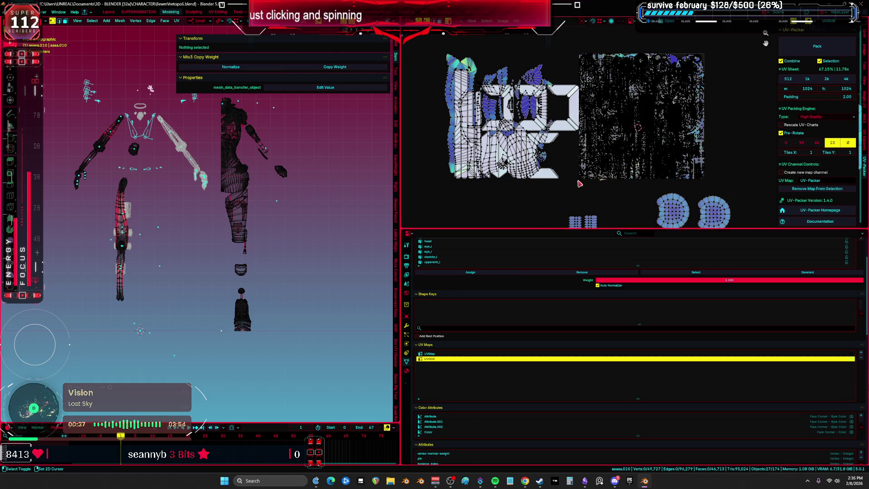
pyautogui.click(434, 353)
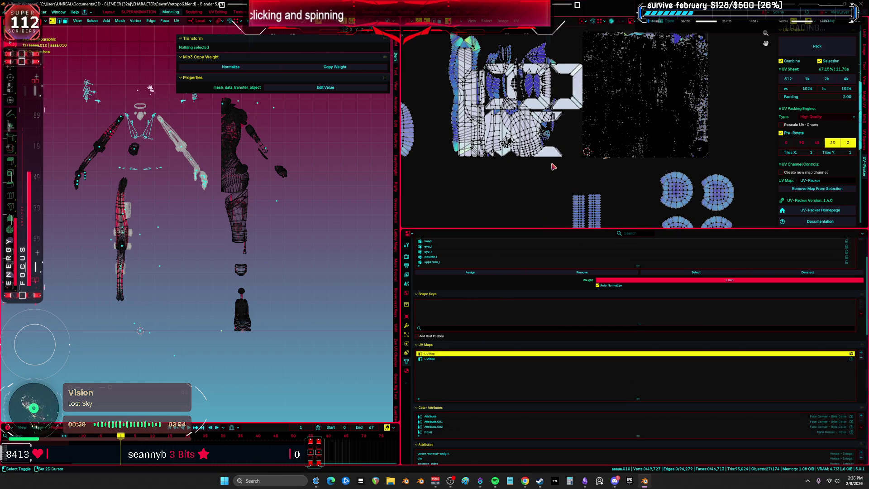
pyautogui.hotkey('ctrl', 'space')
pyautogui.keyDown('shift'); pyautogui.moveTo(588, 263); pyautogui.dragTo(602, 301, button='middle'); pyautogui.keyUp('shift')
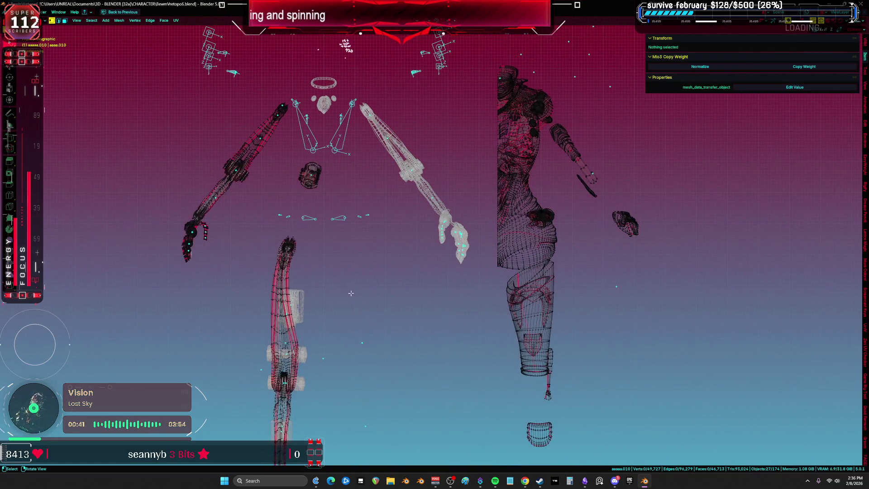
# - Return to Object Mode in solid shading and select the Cylinder.043 piece
pyautogui.press('a')
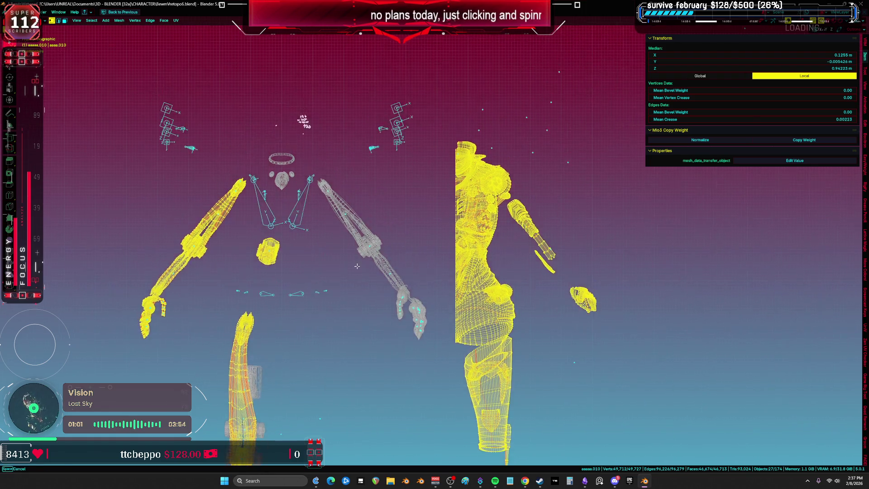
pyautogui.scroll(3, 388, 231)
pyautogui.press('Tab')
pyautogui.click(336, 231)
pyautogui.press('z')
pyautogui.click(362, 249)
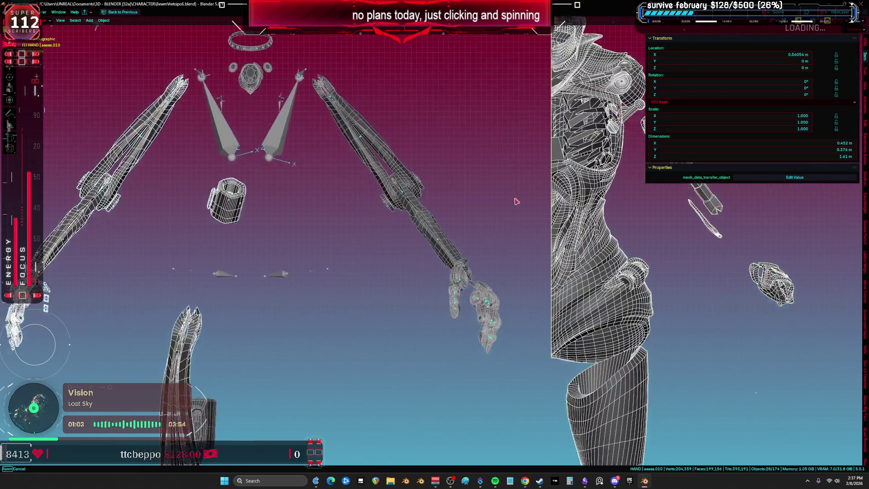
pyautogui.scroll(-3, 367, 181)
pyautogui.click(370, 133)
pyautogui.press('Tab')
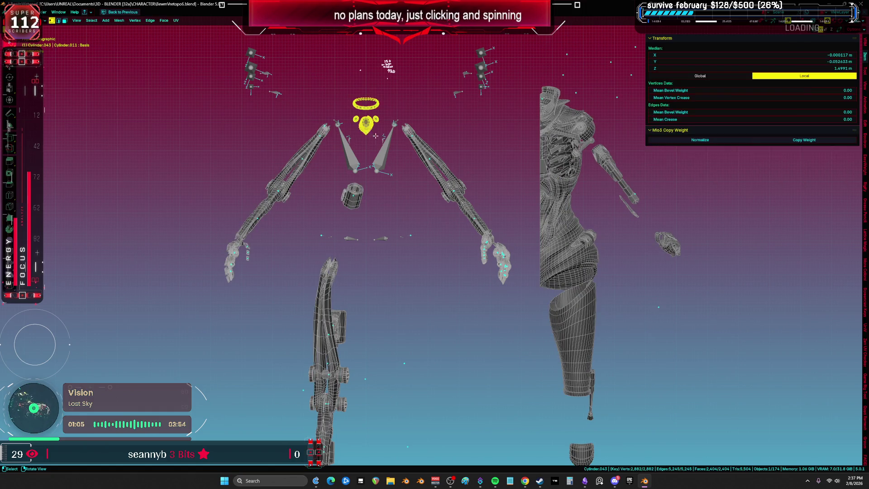
pyautogui.press('Tab')
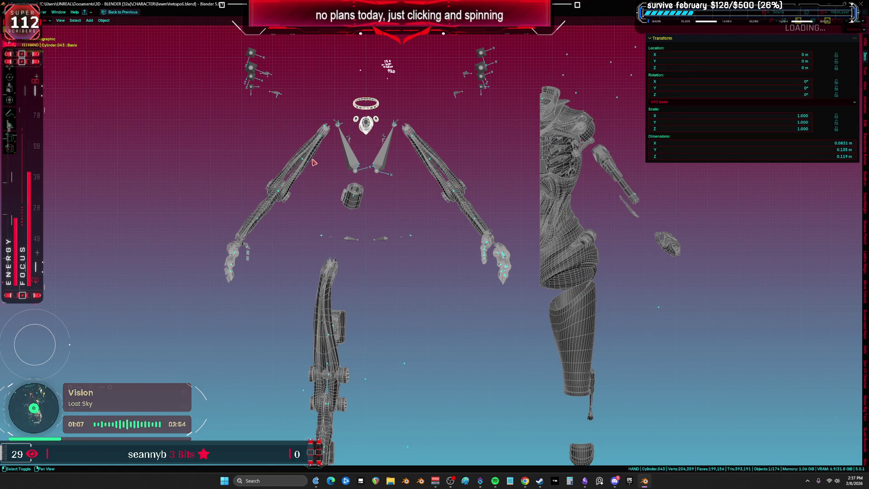
# - Select the left hand parts with RETOPOMOTOR.001, then the body object aaaaa.010
pyautogui.click(316, 162)
pyautogui.keyDown('shift'); pyautogui.moveTo(316, 162); pyautogui.dragTo(324, 173, button='middle'); pyautogui.keyUp('shift')
pyautogui.scroll(3, 307, 194)
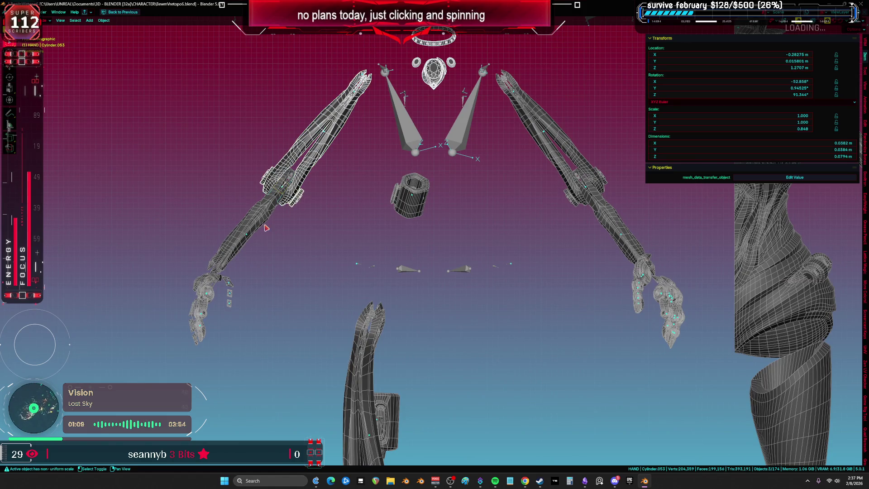
pyautogui.click(260, 242)
pyautogui.moveTo(262, 246); pyautogui.dragTo(147, 357)
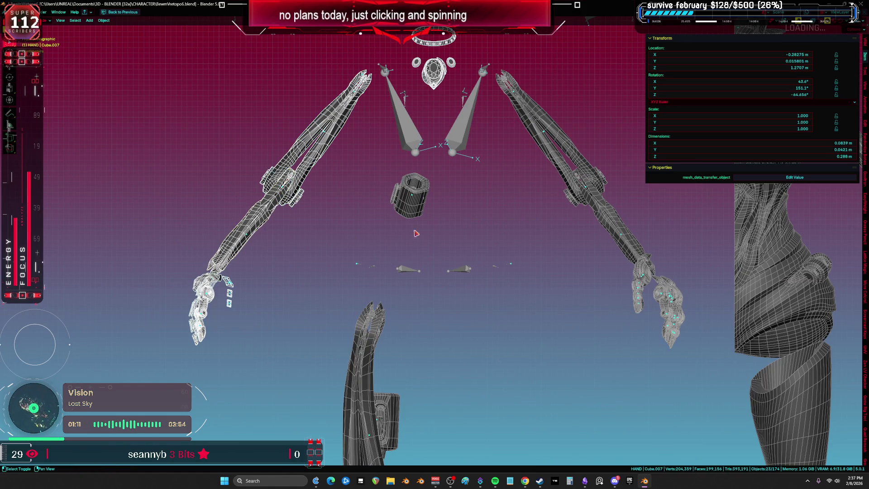
pyautogui.keyDown('shift'); pyautogui.click(421, 212); pyautogui.keyUp('shift')
pyautogui.scroll(-4, 410, 213)
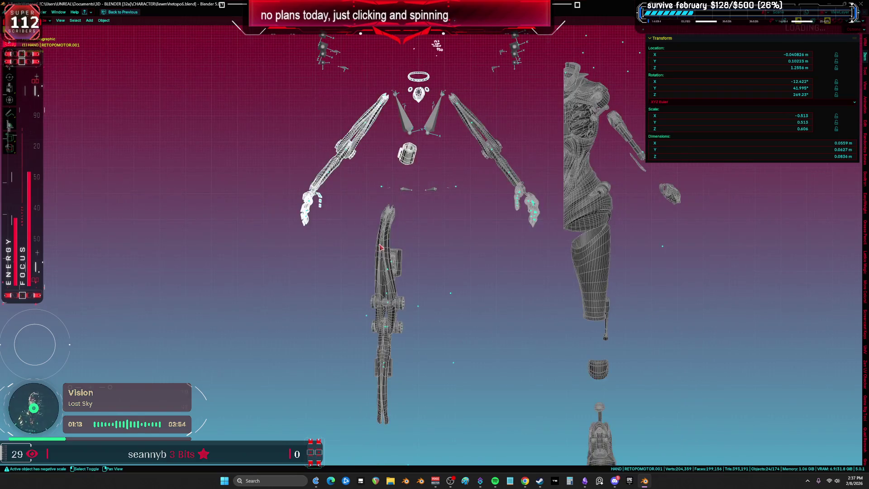
pyautogui.keyDown('shift'); pyautogui.moveTo(385, 235); pyautogui.dragTo(313, 276, button='middle'); pyautogui.keyUp('shift')
pyautogui.click(534, 308)
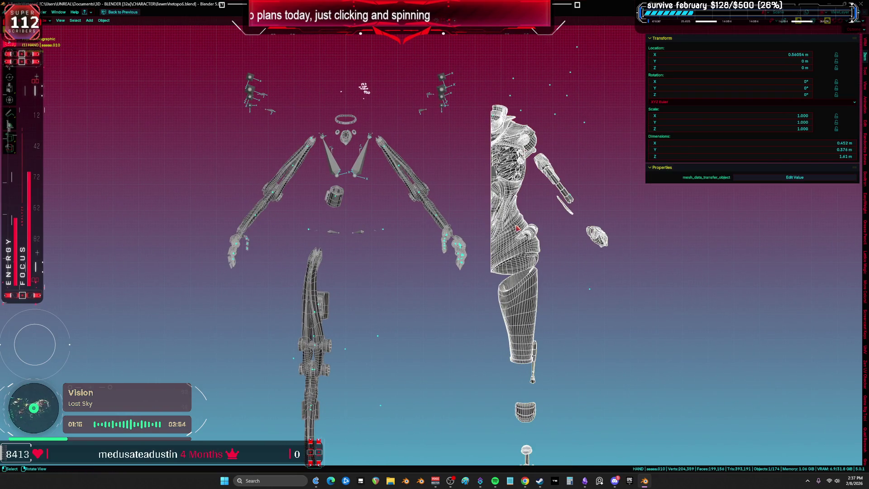
# - Isolate the body's lower leg piece in X-ray local view, hide it, and select the ring part
pyautogui.press('Tab')
pyautogui.scroll(3, 533, 309)
pyautogui.hotkey('alt', 'a')
pyautogui.press('l')
pyautogui.moveTo(534, 308)
pyautogui.mouseDown(button='middle')
pyautogui.moveTo(459, 302)
pyautogui.moveTo(442, 275)
pyautogui.mouseUp(button='middle')
pyautogui.hotkey('alt', 'z')
pyautogui.press('KP_Divide')
pyautogui.moveTo(353, 203)
pyautogui.mouseDown(button='middle')
pyautogui.moveTo(322, 175)
pyautogui.moveTo(440, 245)
pyautogui.moveTo(386, 251)
pyautogui.moveTo(323, 146)
pyautogui.moveTo(340, 169)
pyautogui.moveTo(362, 156)
pyautogui.mouseUp(button='middle')
pyautogui.press('h')
pyautogui.press('l')
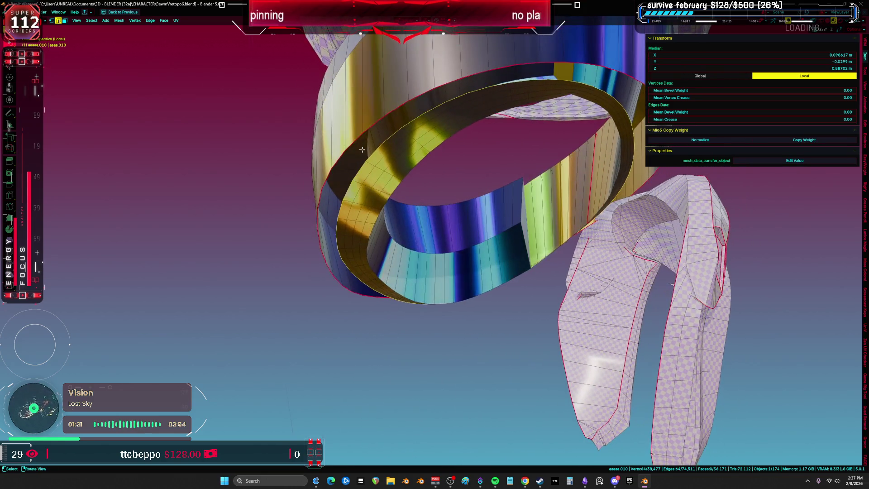
# - Separate the connected tube piece into its own object and hide it
pyautogui.press('1')
pyautogui.click(362, 155)
pyautogui.keyDown('ctrl'); pyautogui.click(389, 161); pyautogui.keyUp('ctrl')
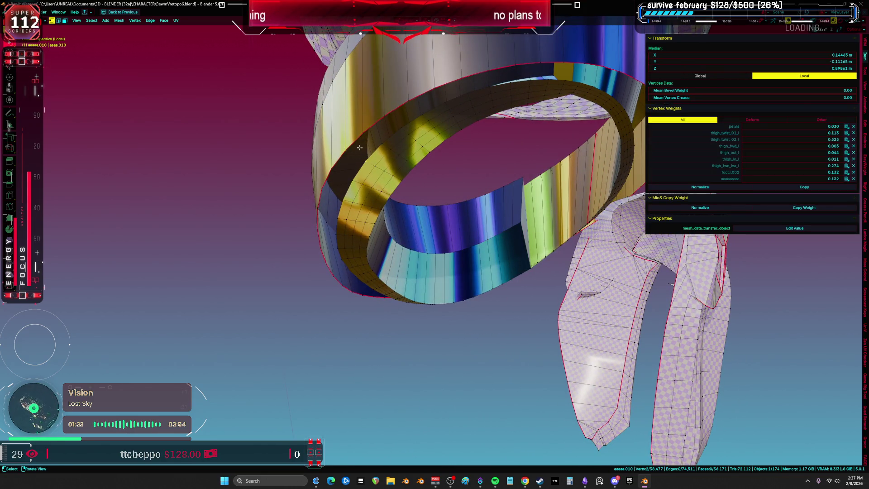
pyautogui.hotkey('alt', 'a')
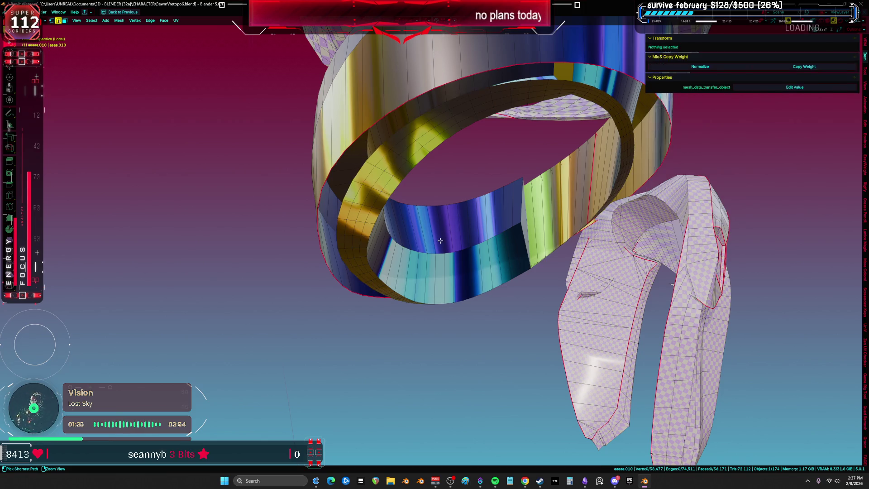
pyautogui.press('3')
pyautogui.press('l')
pyautogui.moveTo(440, 240); pyautogui.dragTo(410, 280, button='middle')
pyautogui.press('p')
pyautogui.click(410, 281)
pyautogui.press('Tab')
pyautogui.click(396, 309)
pyautogui.press('h')
# - Fill the gap in ring object aaaaa.010 with new faces
pyautogui.click(355, 231)
pyautogui.press('Tab')
pyautogui.press('KP_Decimal')
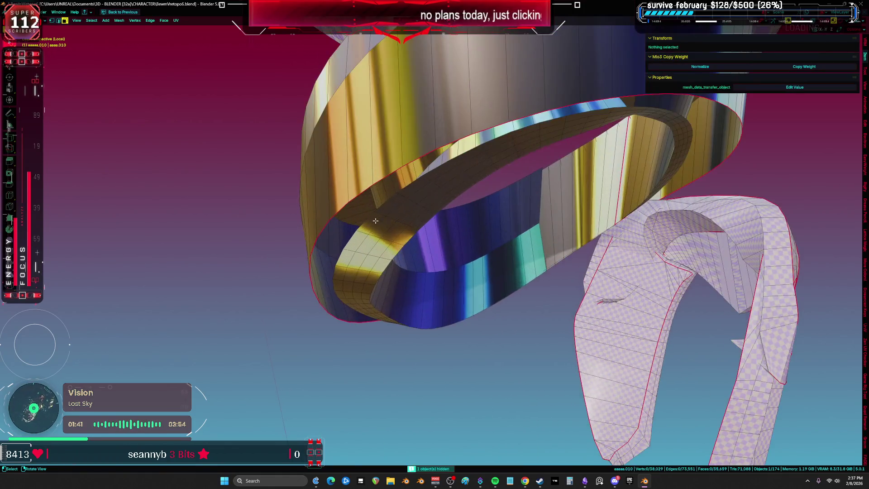
pyautogui.click(356, 231)
pyautogui.moveTo(355, 231); pyautogui.dragTo(424, 177, button='middle')
pyautogui.press('2')
pyautogui.click(469, 150)
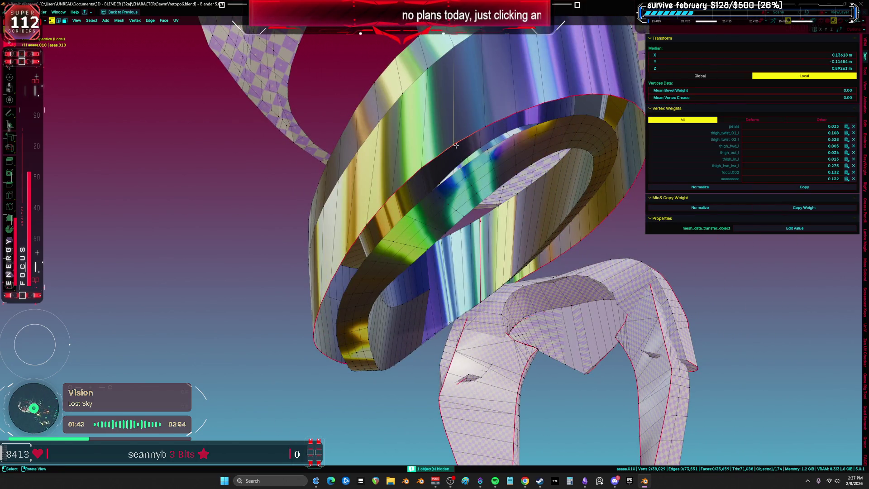
pyautogui.press('f')
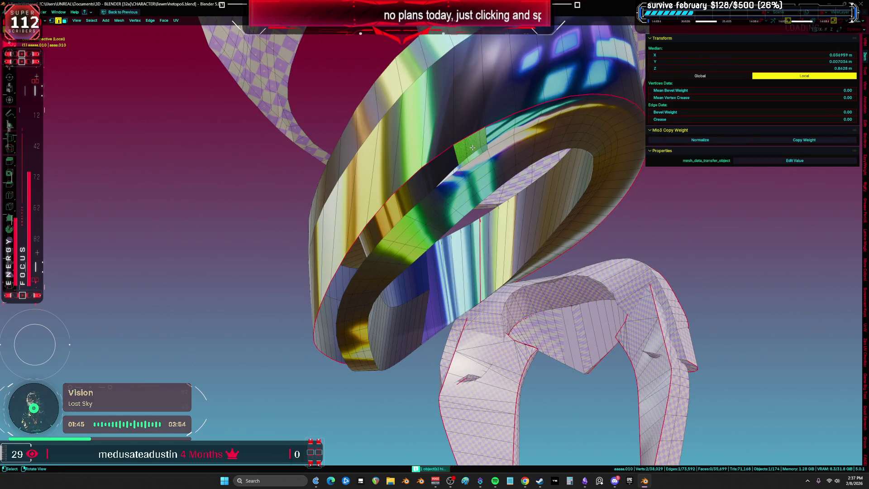
pyautogui.press('f')
# - Dissolve an edge loop on the ring with Ctrl+X
pyautogui.moveTo(472, 147)
pyautogui.mouseDown(button='middle')
pyautogui.moveTo(471, 117)
pyautogui.moveTo(481, 144)
pyautogui.mouseUp(button='middle')
pyautogui.keyDown('alt'); pyautogui.click(471, 118); pyautogui.keyUp('alt')
pyautogui.hotkey('ctrl', 'x')
pyautogui.scroll(5, 478, 149)
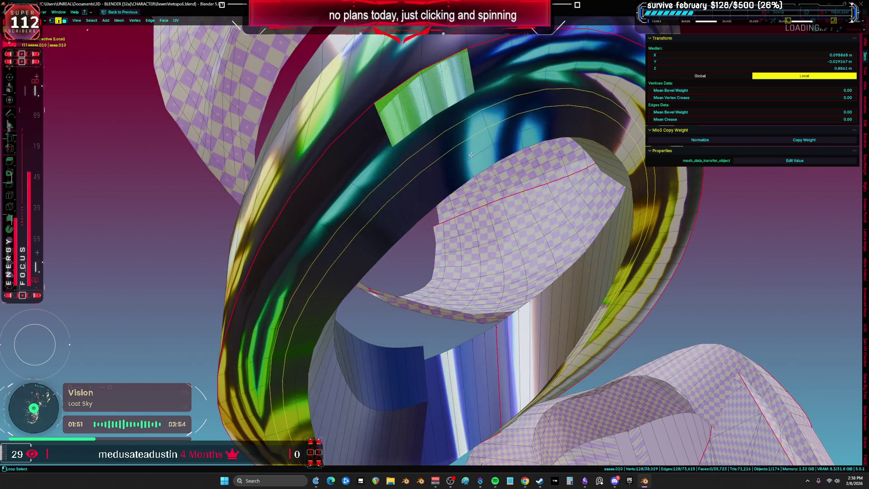
pyautogui.keyDown('alt'); pyautogui.click(475, 154); pyautogui.keyUp('alt')
pyautogui.moveTo(475, 153)
pyautogui.mouseDown(button='middle')
pyautogui.moveTo(444, 150)
pyautogui.moveTo(417, 177)
pyautogui.mouseUp(button='middle')
pyautogui.press('3')
pyautogui.click(399, 195)
# - With two ring faces selected, make M_METALACCENT the active material slot, then return to Object Mode
pyautogui.keyDown('shift'); pyautogui.click(411, 182); pyautogui.keyUp('shift')
pyautogui.hotkey('ctrl', 'space')
pyautogui.scroll(4, 457, 280)
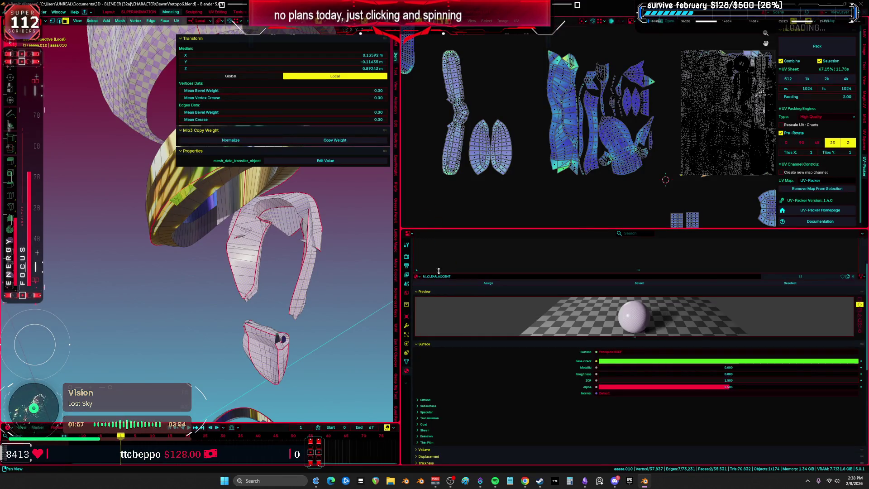
pyautogui.click(461, 265)
pyautogui.click(461, 274)
pyautogui.click(461, 268)
pyautogui.click(461, 258)
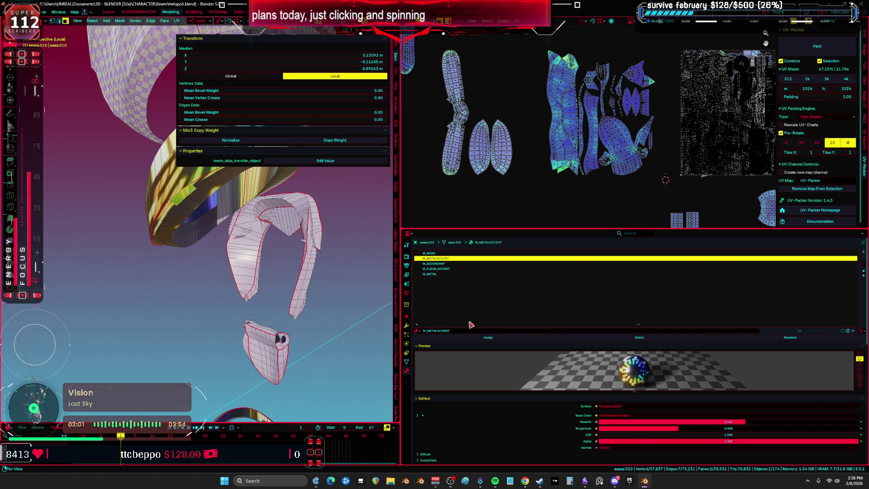
pyautogui.moveTo(272, 218); pyautogui.dragTo(308, 208, button='middle')
pyautogui.hotkey('ctrl', 'space')
pyautogui.moveTo(544, 254); pyautogui.dragTo(580, 259, button='middle')
pyautogui.click(580, 259)
pyautogui.hotkey('ctrl', 'Tab')
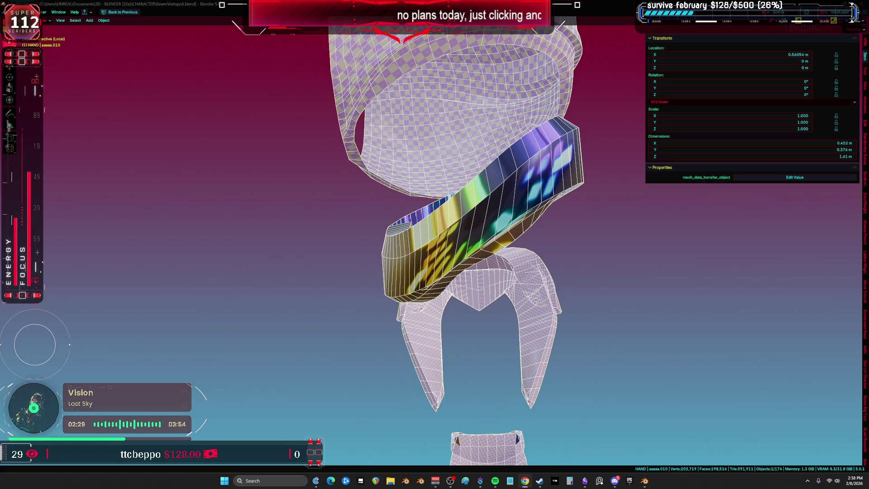
# - Zoom in on the exploded character and select the lower leg piece
pyautogui.scroll(-6, 507, 260)
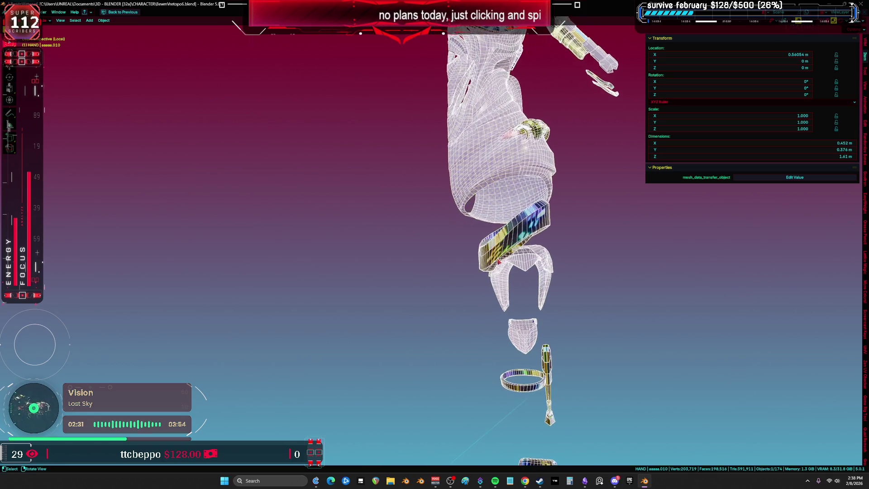
pyautogui.scroll(-4, 547, 262)
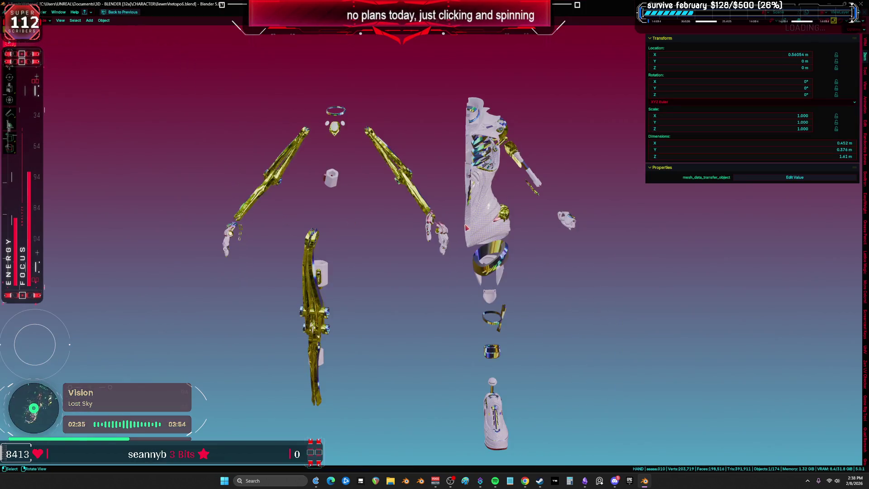
pyautogui.scroll(-3, 466, 228)
pyautogui.moveTo(466, 227)
pyautogui.keyDown('shift'); pyautogui.mouseDown(button='middle')
pyautogui.moveTo(439, 276)
pyautogui.moveTo(497, 138)
pyautogui.mouseUp(button='middle'); pyautogui.keyUp('shift')
pyautogui.moveTo(454, 217)
pyautogui.keyDown('shift'); pyautogui.mouseDown(button='middle')
pyautogui.moveTo(438, 239)
pyautogui.moveTo(446, 226)
pyautogui.moveTo(434, 286)
pyautogui.moveTo(419, 242)
pyautogui.moveTo(387, 238)
pyautogui.mouseUp(button='middle'); pyautogui.keyUp('shift')
pyautogui.hotkey('shift', 'z')
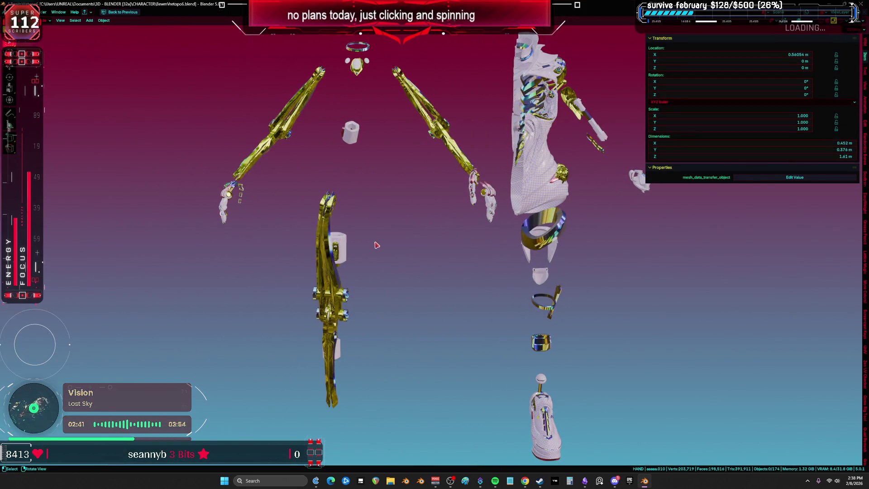
pyautogui.click(544, 267)
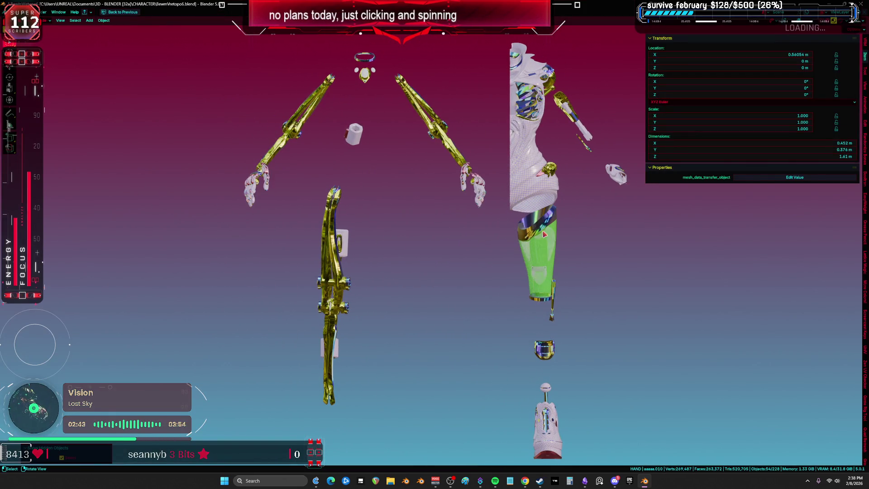
# - Toggle the leg piece into Weight Paint and back to Object Mode, cancelling a stray move
pyautogui.hotkey('ctrl', 'Tab')
pyautogui.click(522, 272)
pyautogui.hotkey('ctrl', 'Tab')
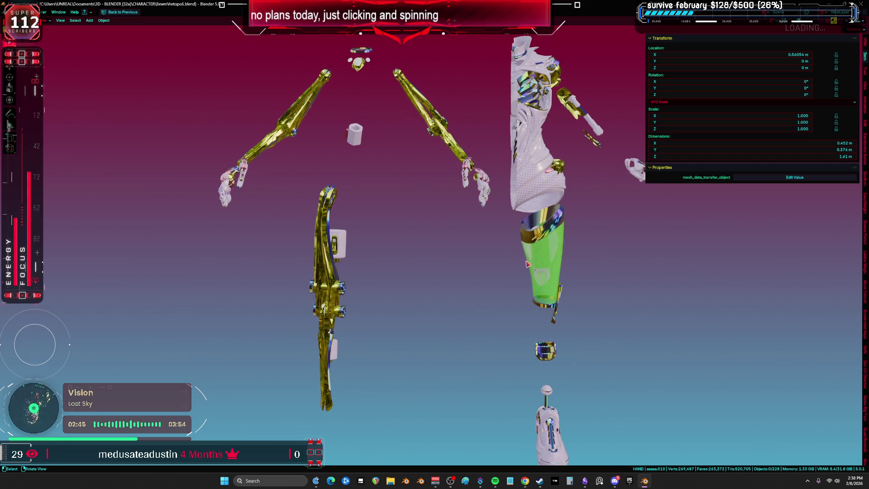
pyautogui.keyDown('shift'); pyautogui.moveTo(537, 258); pyautogui.dragTo(490, 286, button='middle'); pyautogui.keyUp('shift')
pyautogui.press('g')
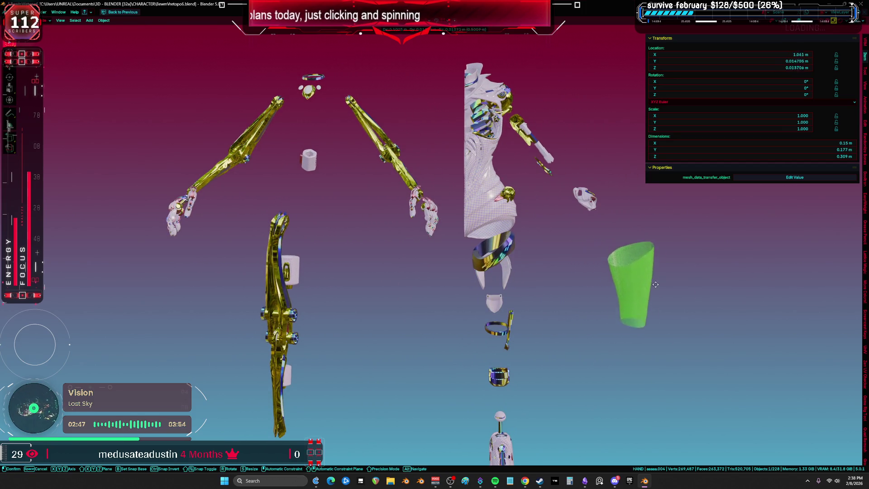
pyautogui.rightClick(665, 296)
pyautogui.scroll(-4, 666, 296)
pyautogui.keyDown('shift'); pyautogui.moveTo(543, 336); pyautogui.dragTo(525, 306, button='middle'); pyautogui.keyUp('shift')
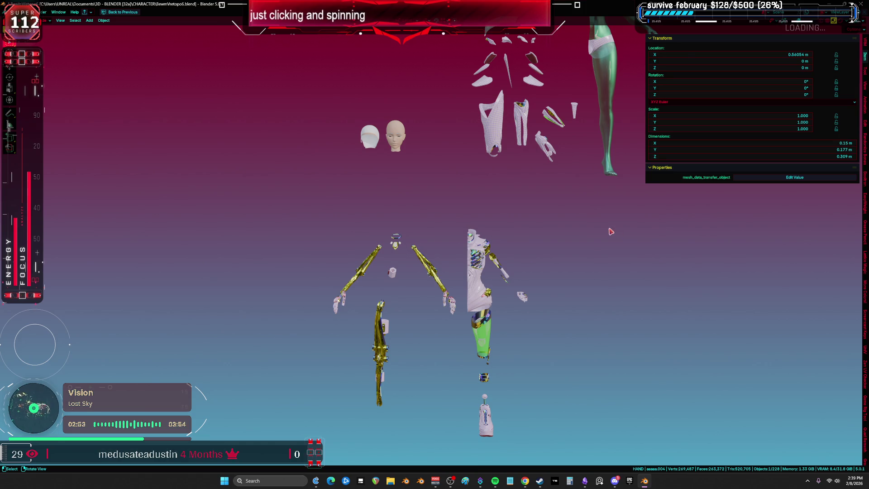
# - Enter Edit Mode on the lower leg piece, then back out to Object Mode
pyautogui.press('Tab')
pyautogui.press('KP_Decimal')
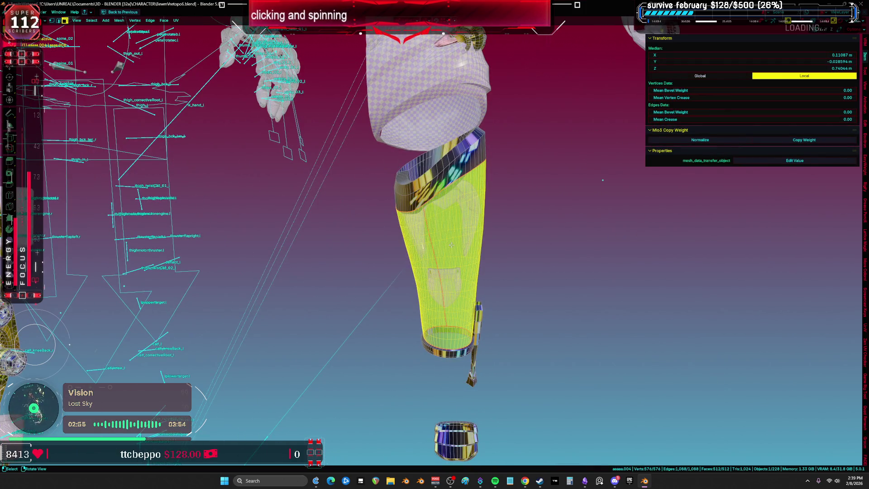
pyautogui.press('u')
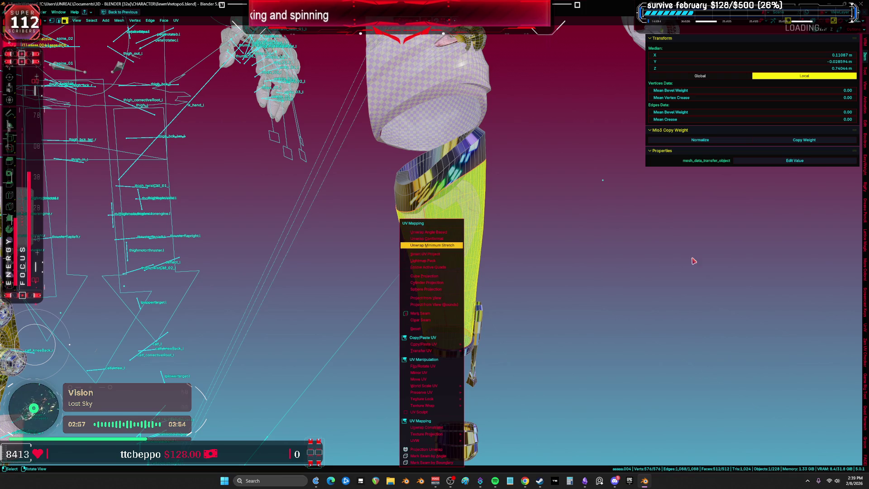
pyautogui.rightClick(524, 257)
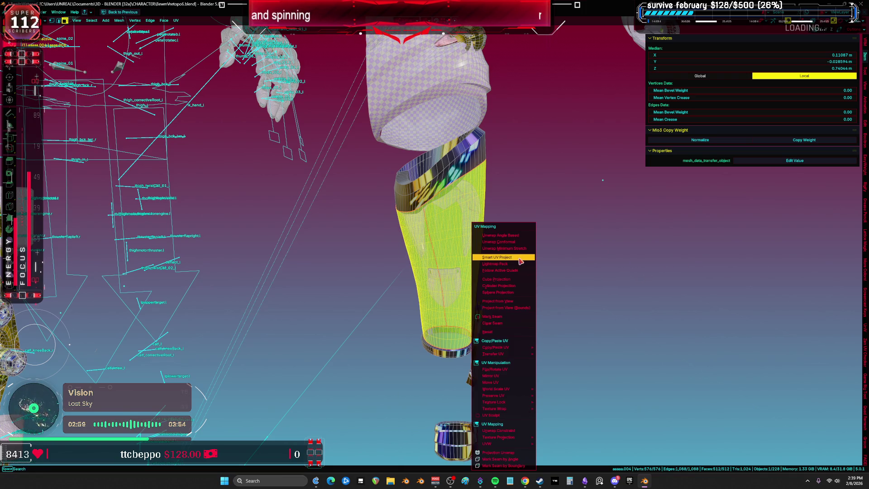
pyautogui.hotkey('ctrl', 'Tab')
pyautogui.click(430, 248)
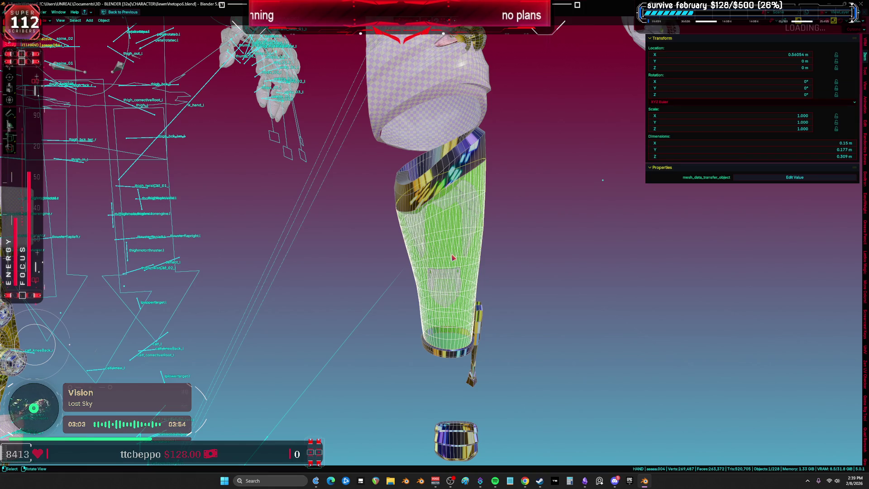
pyautogui.moveTo(454, 254); pyautogui.dragTo(454, 258, button='middle')
# - Unwrap the whole leg piece with Minimum Stretch and maximize the UV editor
pyautogui.press('Tab')
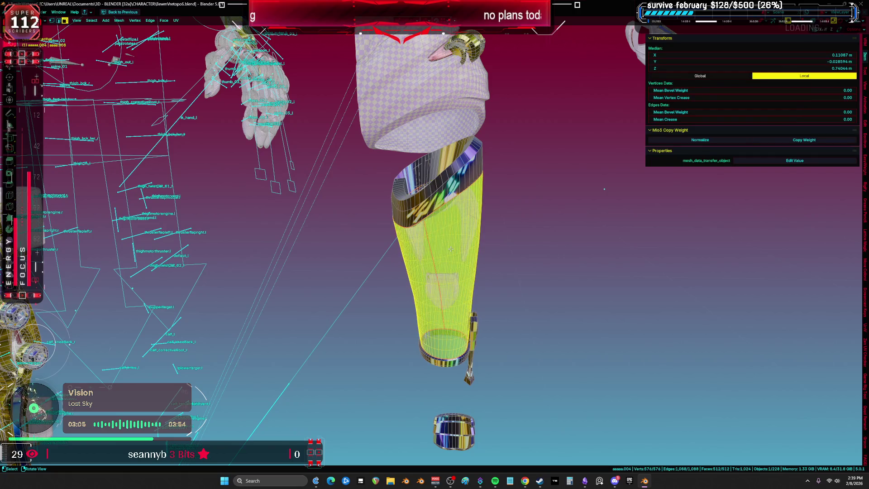
pyautogui.press('u')
pyautogui.click(453, 247)
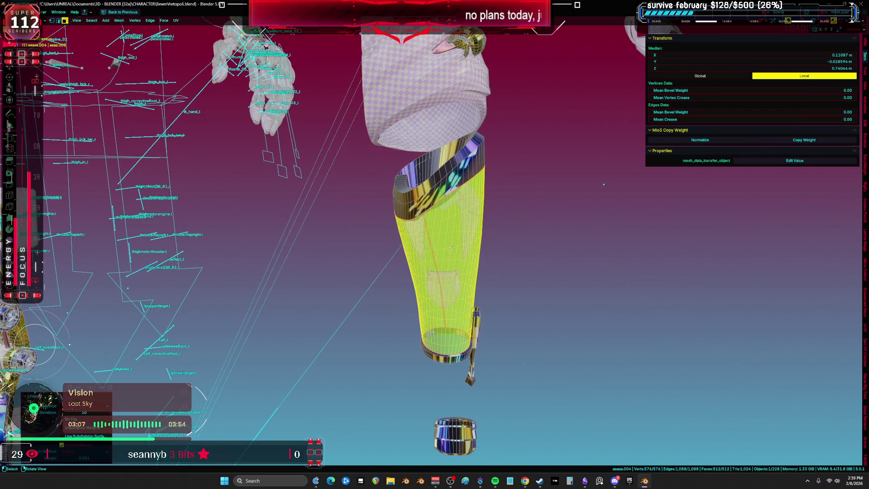
pyautogui.hotkey('ctrl', 'space')
pyautogui.hotkey('ctrl', 'space')
pyautogui.scroll(-3, 627, 177)
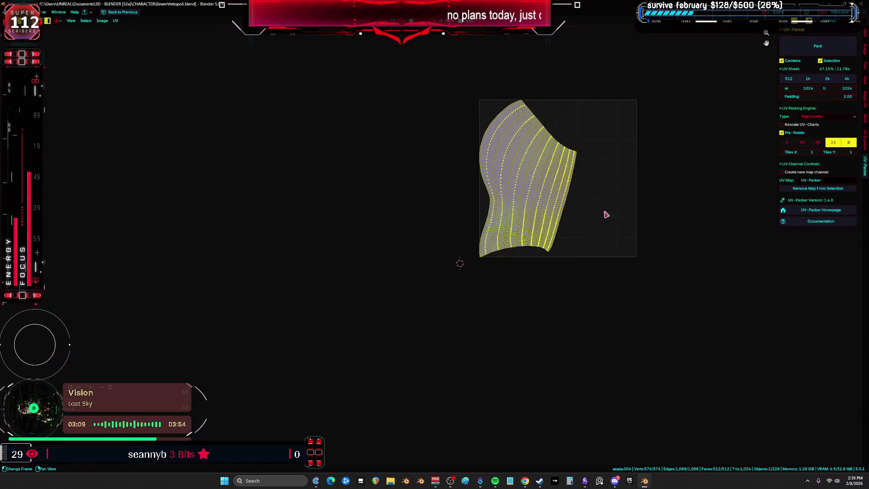
# - Scale the leg's UV island down and move it to the bottom-left corner
pyautogui.press('s')
pyautogui.scroll(4, 534, 213)
pyautogui.scroll(4, 498, 280)
pyautogui.click(414, 237)
pyautogui.press('g')
pyautogui.click(329, 287)
# - Move the island to the right edge of the UV square and restore the layout
pyautogui.scroll(-3, 330, 287)
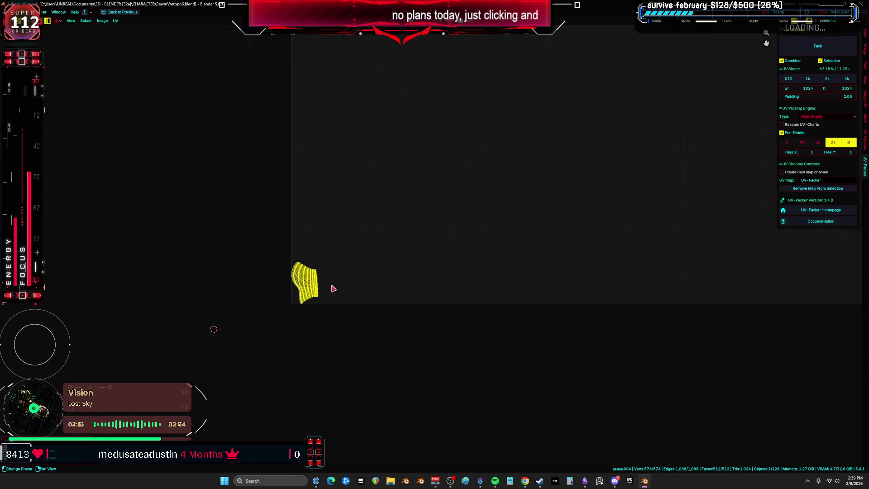
pyautogui.press('g')
pyautogui.click(685, 318)
pyautogui.scroll(2, 637, 314)
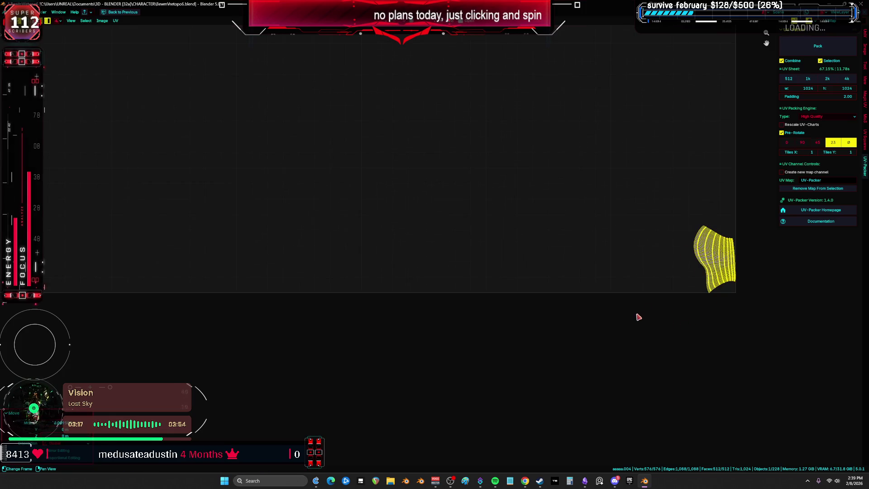
pyautogui.scroll(3, 466, 301)
pyautogui.scroll(-2, 464, 297)
pyautogui.hotkey('ctrl', 'space')
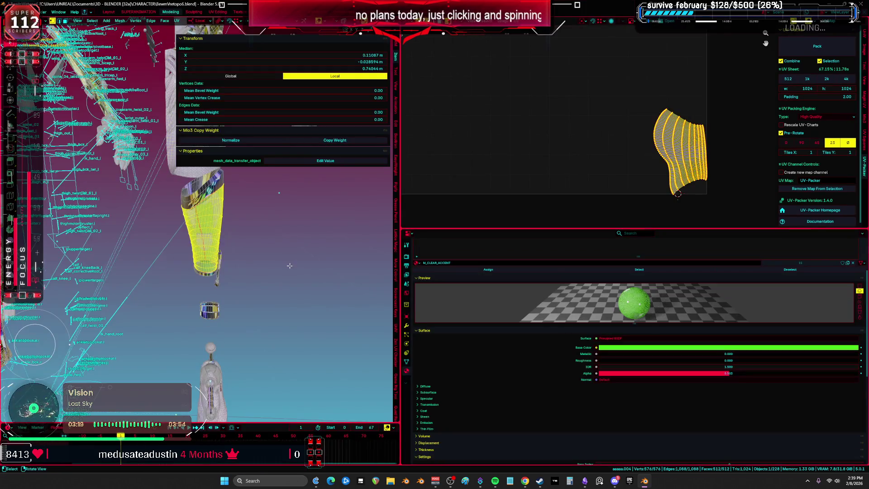
pyautogui.hotkey('ctrl', 'space')
pyautogui.moveTo(466, 253); pyautogui.dragTo(485, 229, button='middle')
pyautogui.press('KP_1')
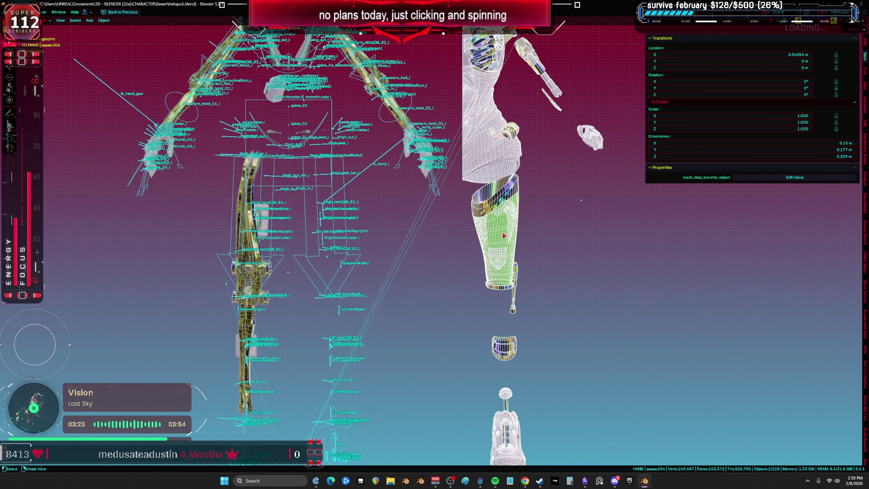
# - Enter Edit Mode with the lower leg, ankle ring and foot meshes together
pyautogui.scroll(-3, 533, 318)
pyautogui.scroll(3, 450, 275)
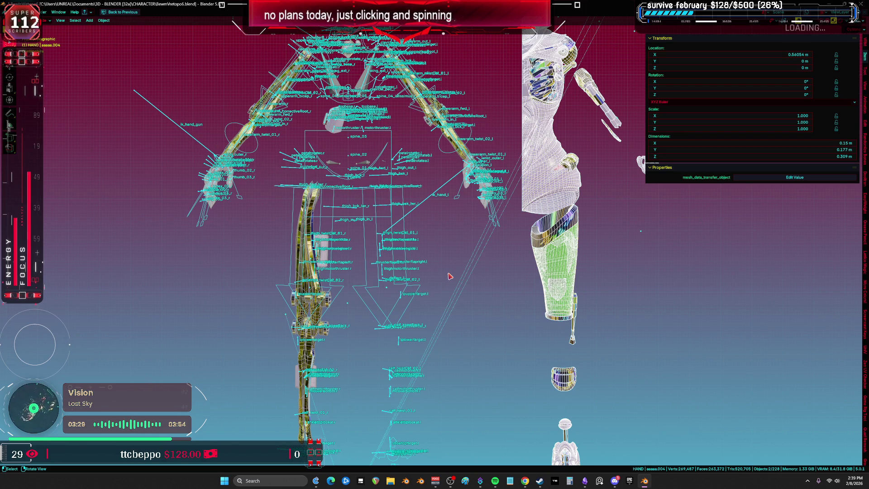
pyautogui.scroll(-3, 464, 261)
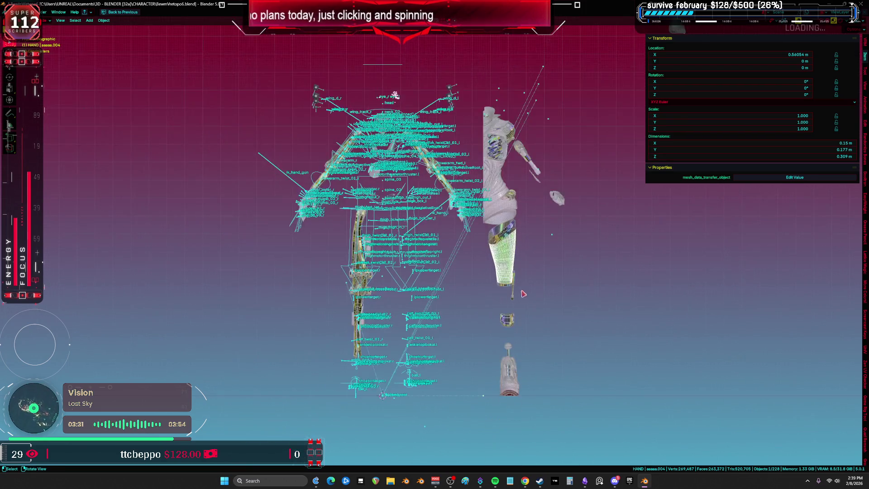
pyautogui.press('Tab')
pyautogui.scroll(3, 487, 380)
pyautogui.press('Tab')
pyautogui.click(500, 360)
pyautogui.keyDown('shift'); pyautogui.click(491, 362); pyautogui.keyUp('shift')
pyautogui.press('Tab')
# - Select all of the leg and foot geometry with Ctrl+L
pyautogui.hotkey('ctrl', 'l')
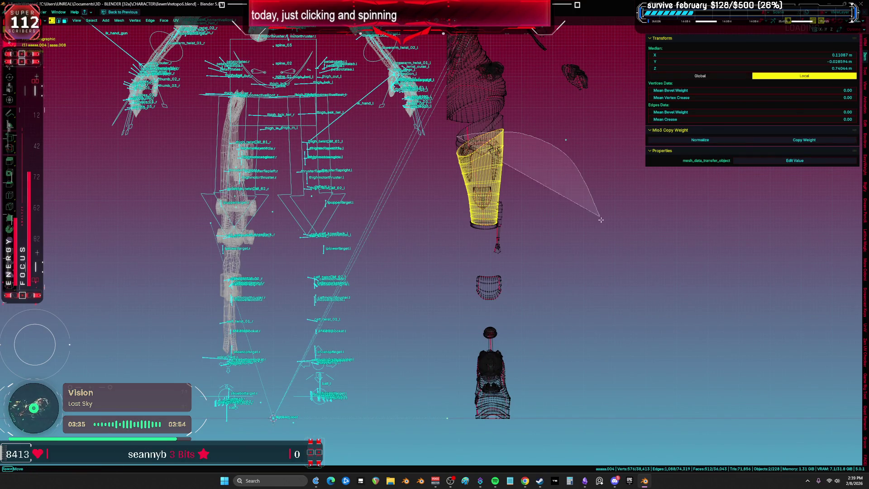
pyautogui.moveTo(427, 411); pyautogui.dragTo(421, 412, button='middle')
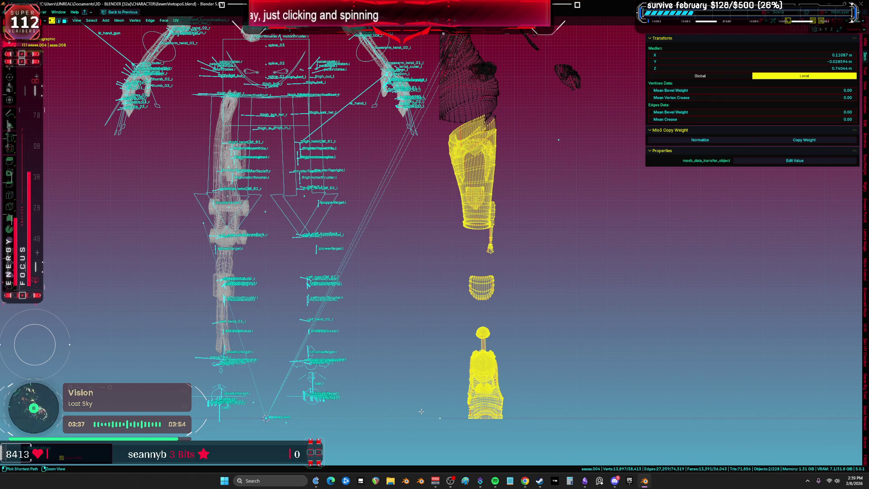
pyautogui.keyDown('shift'); pyautogui.moveTo(414, 346); pyautogui.dragTo(402, 393, button='middle'); pyautogui.keyUp('shift')
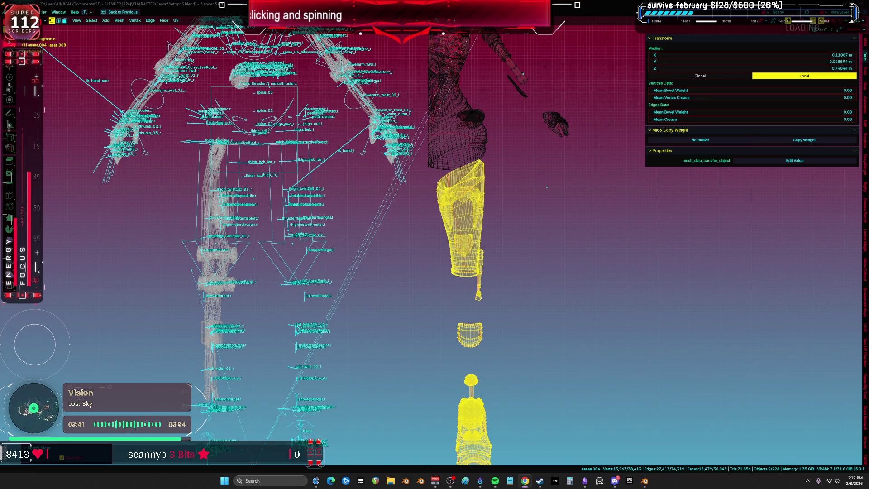
pyautogui.keyDown('shift'); pyautogui.moveTo(561, 331); pyautogui.dragTo(573, 295, button='middle'); pyautogui.keyUp('shift')
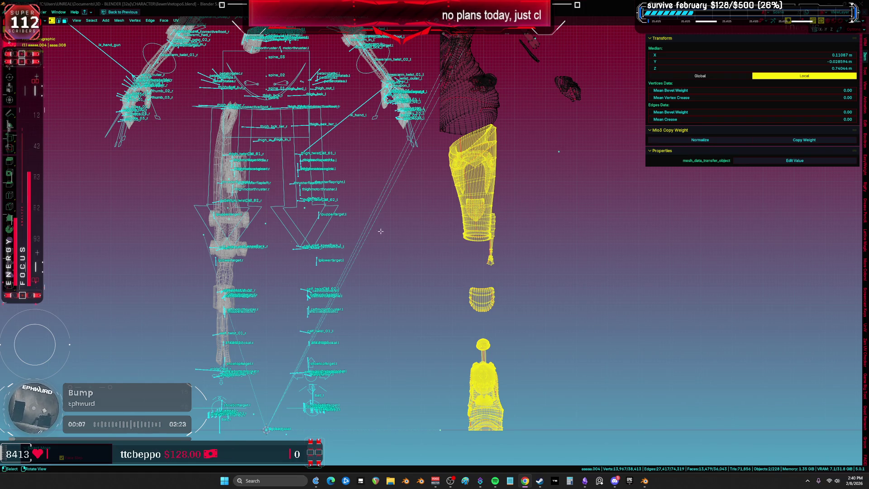
pyautogui.scroll(-2, 380, 231)
# - Deselect the leg geometry and return to Object Mode
pyautogui.scroll(-1, 430, 224)
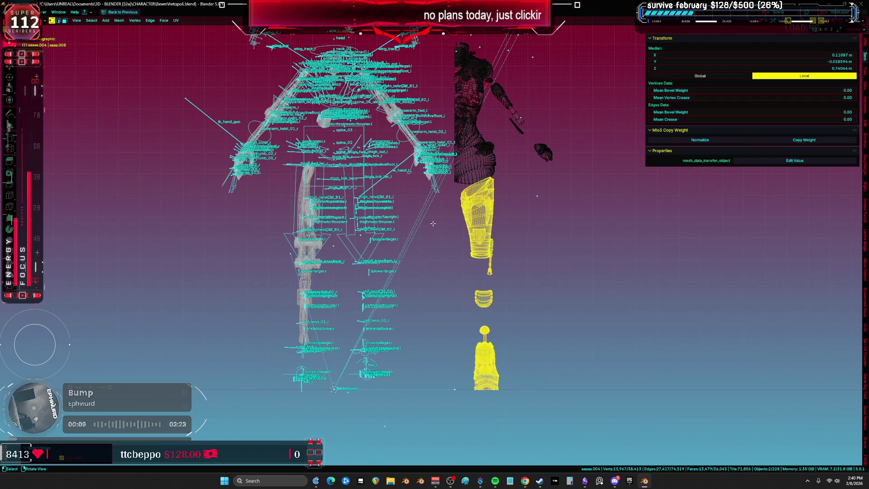
pyautogui.rightClick(433, 224)
pyautogui.click(432, 223)
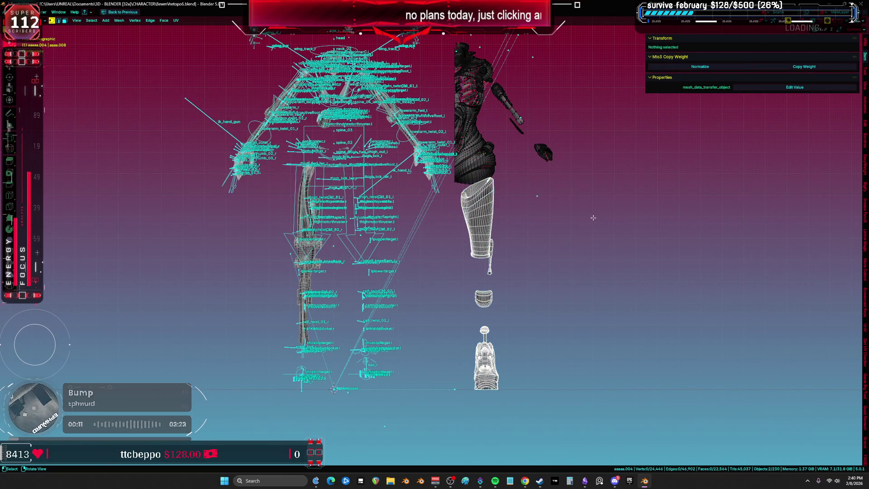
pyautogui.press('Tab')
pyautogui.click(426, 227)
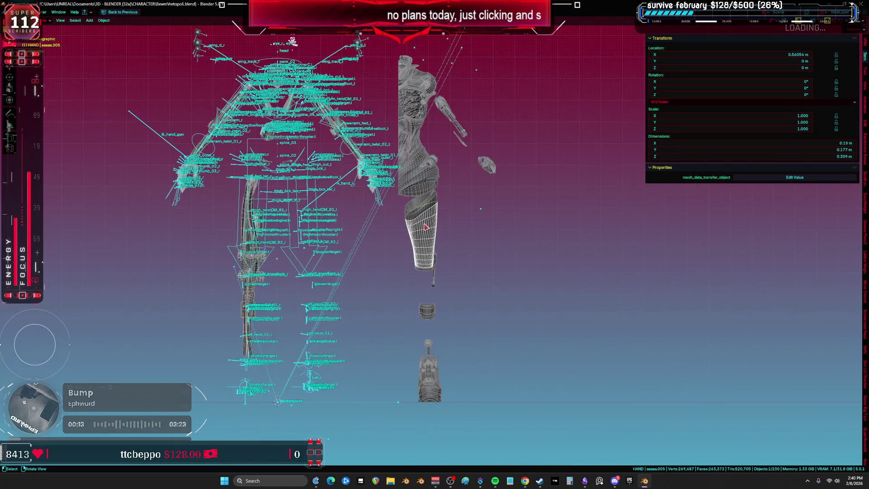
pyautogui.keyDown('shift'); pyautogui.moveTo(425, 228); pyautogui.dragTo(393, 221, button='middle'); pyautogui.keyUp('shift')
# - Make the lower leg piece active and hide the rig bones
pyautogui.click(450, 210)
pyautogui.click(449, 210)
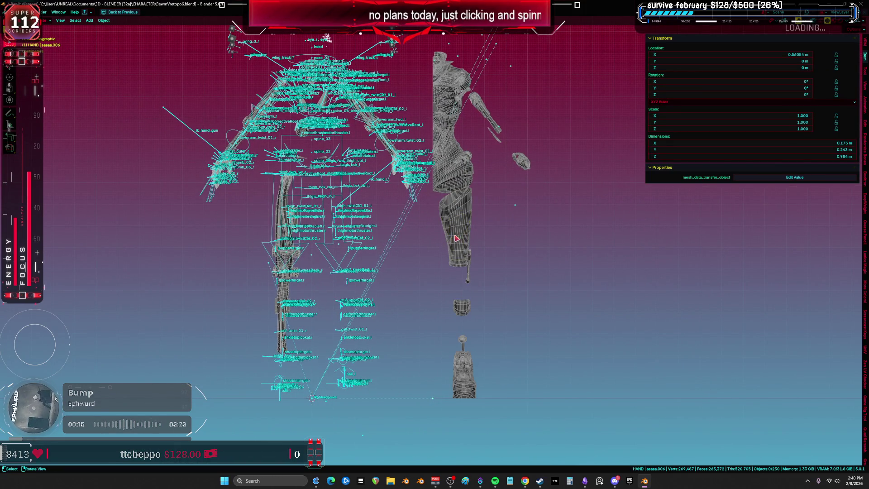
pyautogui.click(449, 211)
pyautogui.keyDown('shift'); pyautogui.click(449, 213); pyautogui.keyUp('shift')
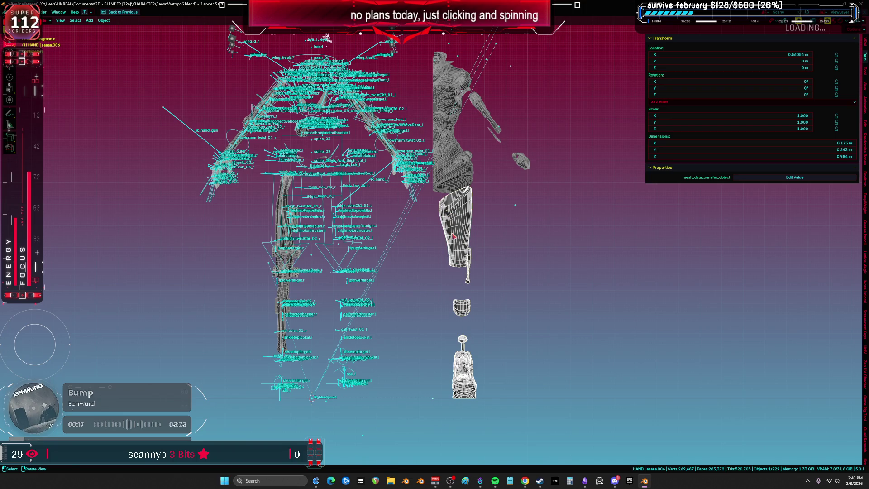
pyautogui.scroll(2, 287, 257)
pyautogui.press('h')
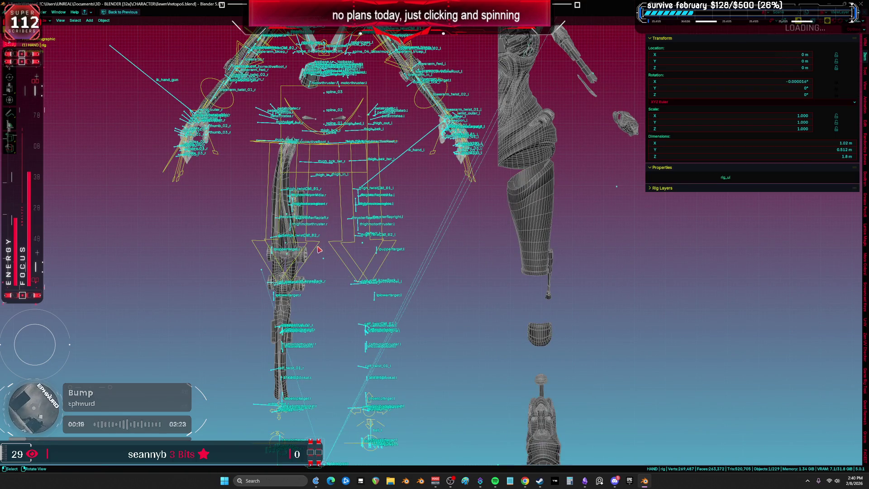
pyautogui.scroll(-1, 320, 250)
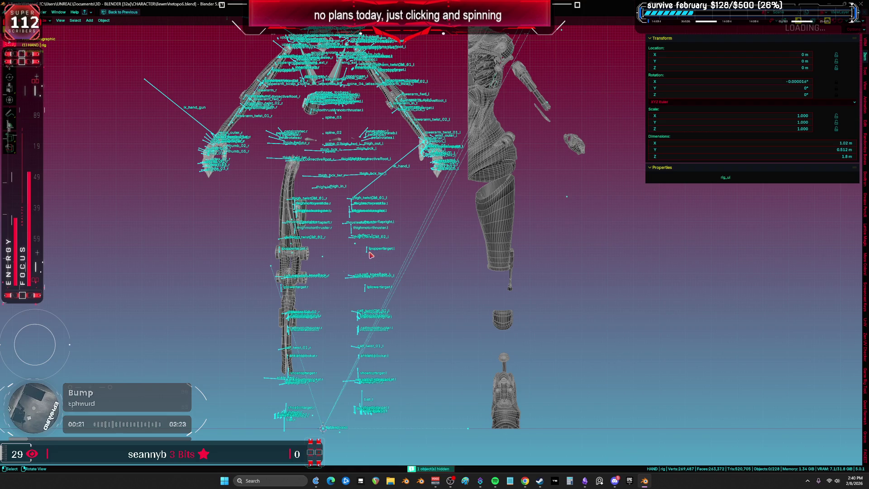
pyautogui.press('h')
# - Box-select the left leg parts, add the lower leg piece, and enter Edit Mode
pyautogui.moveTo(349, 185); pyautogui.dragTo(282, 362)
pyautogui.moveTo(281, 362)
pyautogui.mouseDown(button='middle')
pyautogui.moveTo(393, 277)
pyautogui.moveTo(308, 226)
pyautogui.moveTo(298, 237)
pyautogui.moveTo(564, 261)
pyautogui.moveTo(505, 272)
pyautogui.mouseUp(button='middle')
pyautogui.scroll(2, 333, 309)
pyautogui.scroll(-3, 297, 237)
pyautogui.keyDown('shift'); pyautogui.click(564, 260); pyautogui.keyUp('shift')
pyautogui.press('Tab')
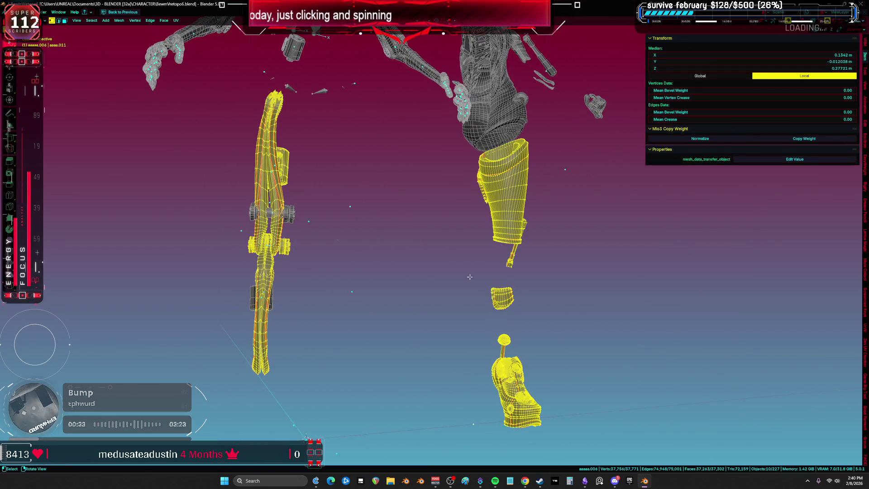
# - Switch to the UV Editing layout with the UV editor full-screen on the islands
pyautogui.hotkey('ctrl', 'pageup')
pyautogui.hotkey('ctrl', 'space')
pyautogui.press('Home')
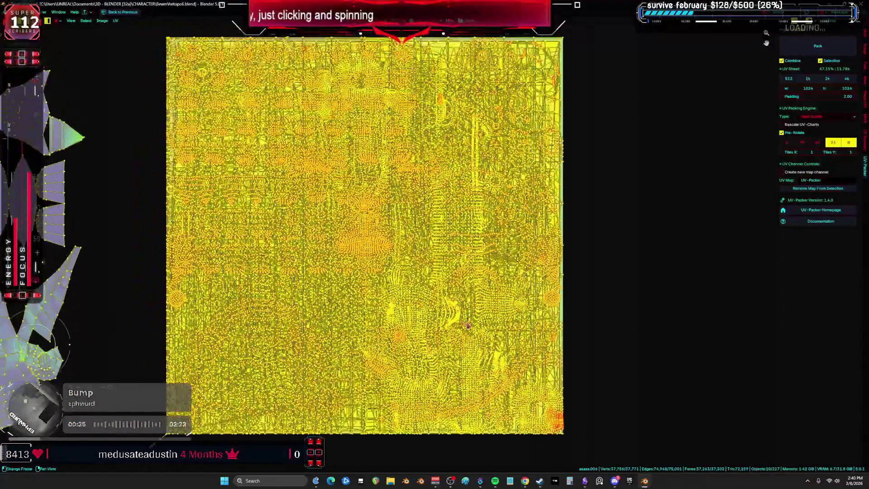
pyautogui.scroll(-2, 374, 246)
pyautogui.moveTo(374, 246); pyautogui.dragTo(479, 220, button='middle')
pyautogui.click(480, 220)
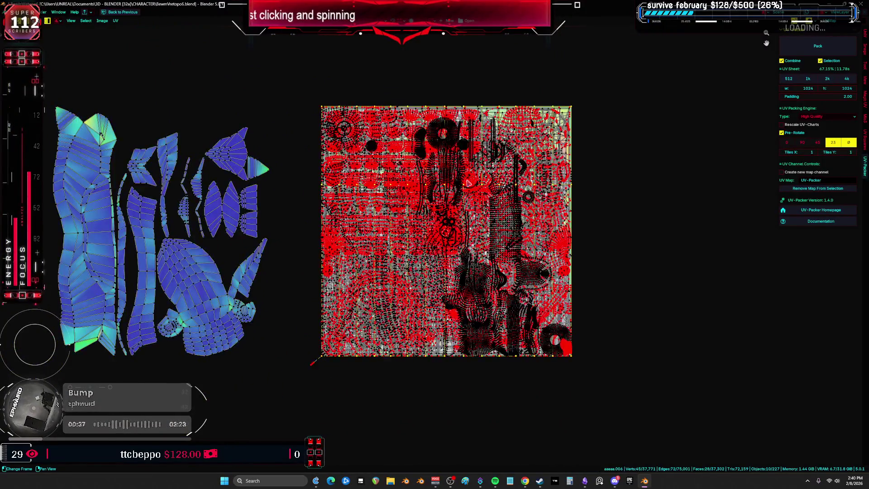
pyautogui.scroll(2, 479, 220)
pyautogui.scroll(-2, 311, 160)
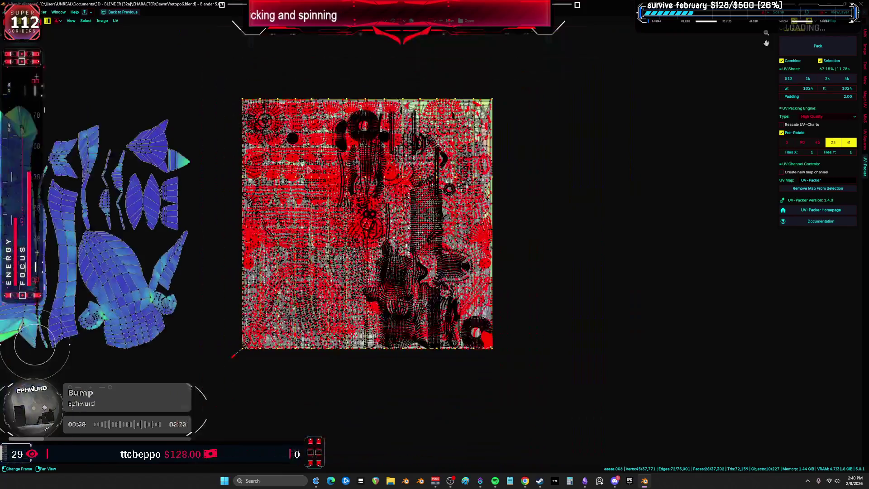
# - Select all UV islands and pack them into one square with UV-Packer
pyautogui.press('a')
pyautogui.scroll(-2, 317, 170)
pyautogui.moveTo(316, 169)
pyautogui.mouseDown(button='middle')
pyautogui.moveTo(417, 153)
pyautogui.moveTo(401, 167)
pyautogui.mouseUp(button='middle')
pyautogui.scroll(2, 402, 167)
pyautogui.click(811, 46)
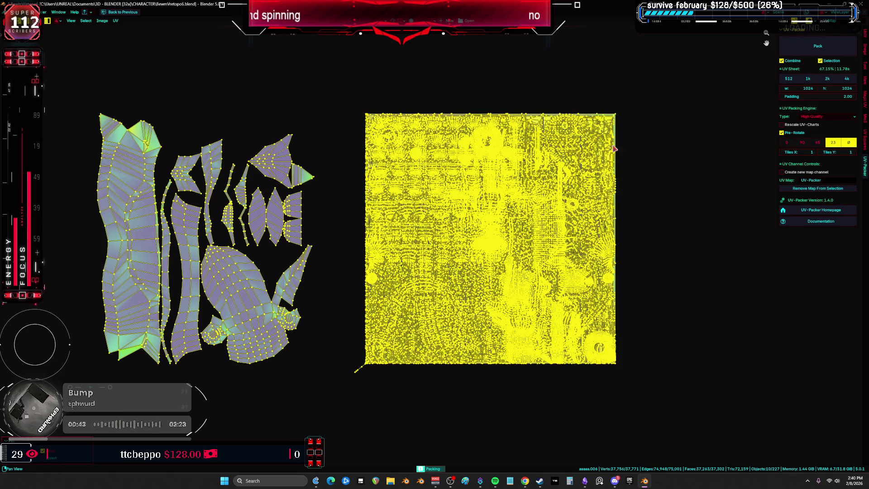
pyautogui.scroll(3, 438, 193)
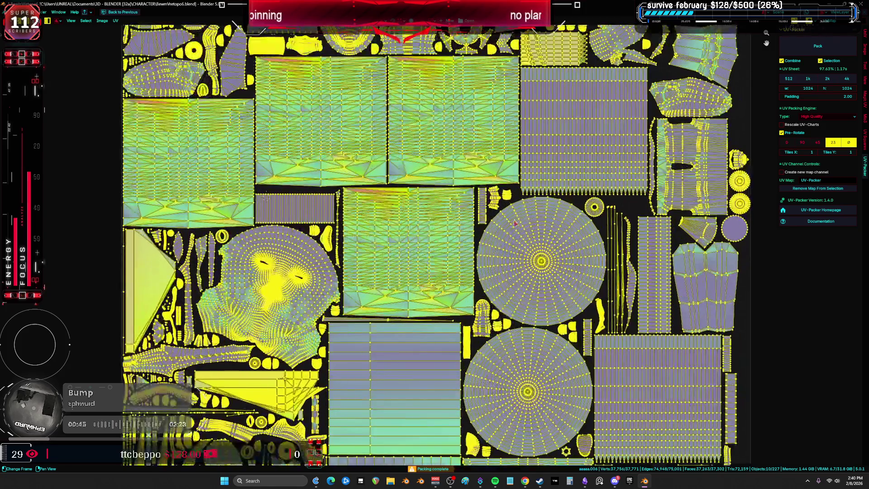
pyautogui.hotkey('ctrl', 'space')
pyautogui.hotkey('ctrl', 'space')
pyautogui.moveTo(397, 261)
pyautogui.mouseDown(button='middle')
pyautogui.moveTo(401, 378)
pyautogui.moveTo(381, 236)
pyautogui.mouseUp(button='middle')
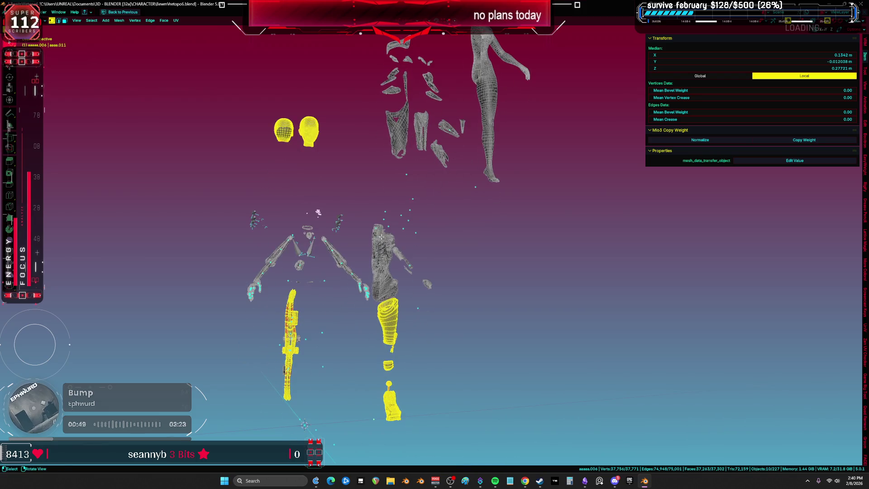
# - Select the leg meshes in Object Mode, enter Edit Mode and unwrap their UVs
pyautogui.press('Tab')
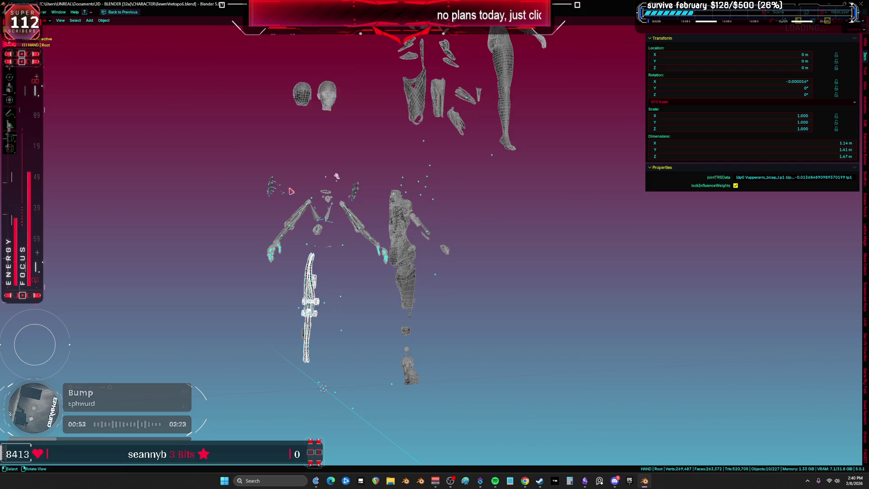
pyautogui.scroll(3, 407, 307)
pyautogui.keyDown('shift'); pyautogui.click(468, 325); pyautogui.keyUp('shift')
pyautogui.keyDown('shift'); pyautogui.moveTo(467, 325); pyautogui.dragTo(453, 245, button='middle'); pyautogui.keyUp('shift')
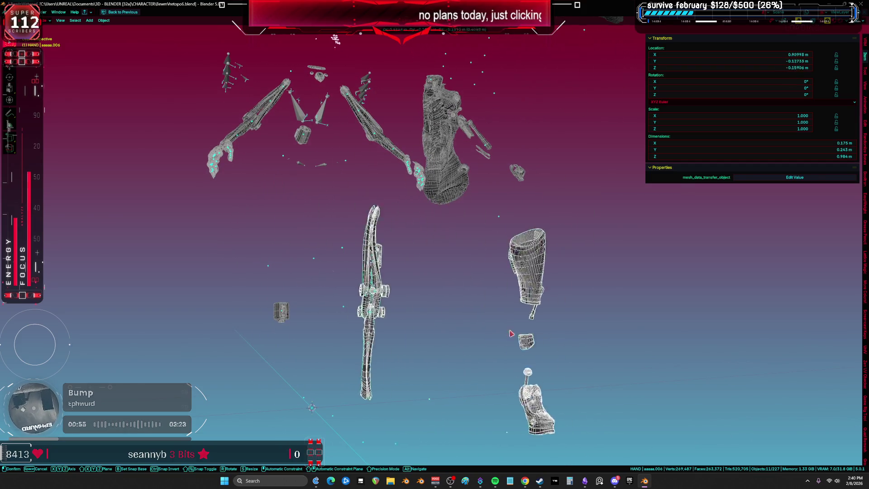
pyautogui.press('Tab')
pyautogui.rightClick(419, 292)
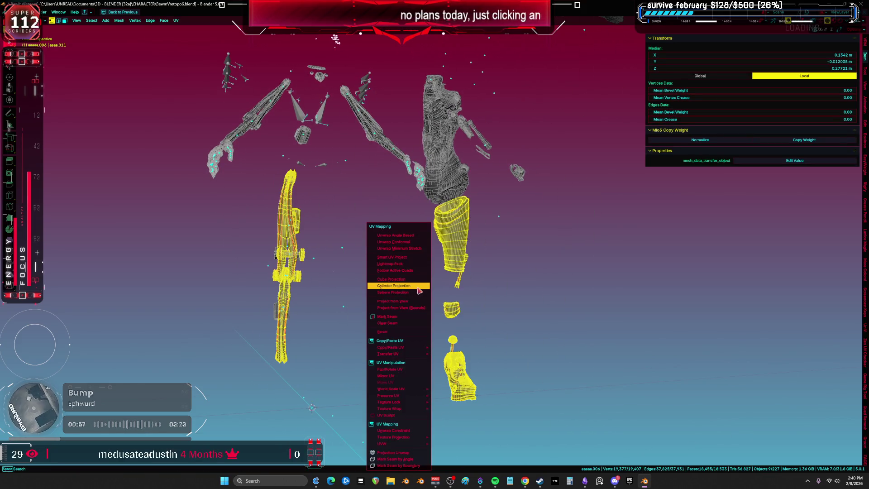
pyautogui.click(420, 292)
# - Check the leg meshes' UV maps and show the packed UV layout full screen
pyautogui.scroll(-8, 508, 180)
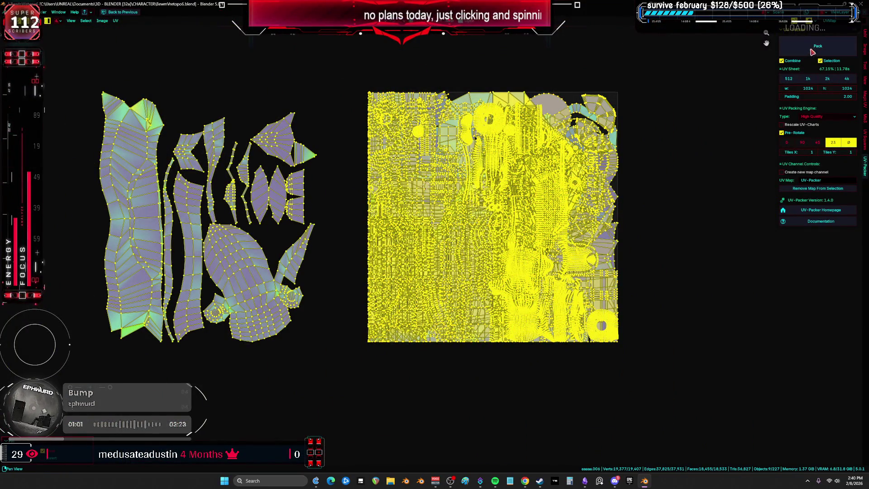
pyautogui.hotkey('ctrl', 'space')
pyautogui.click(406, 361)
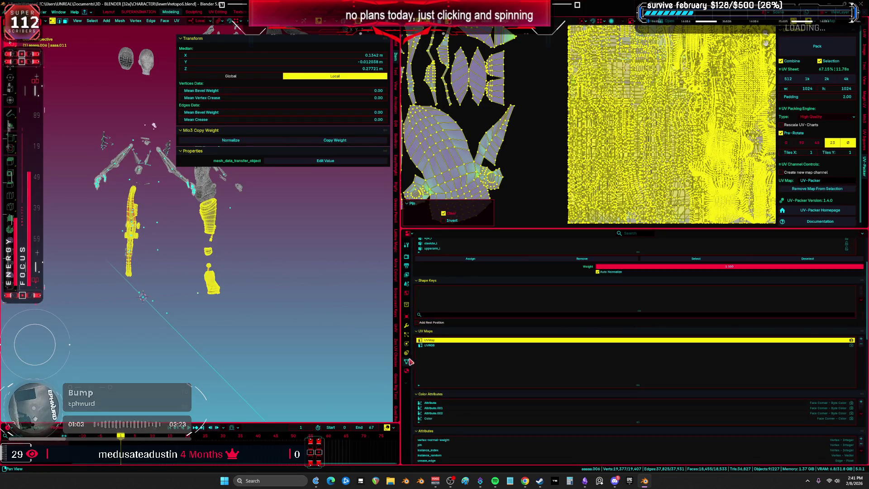
pyautogui.hotkey('ctrl', 'space')
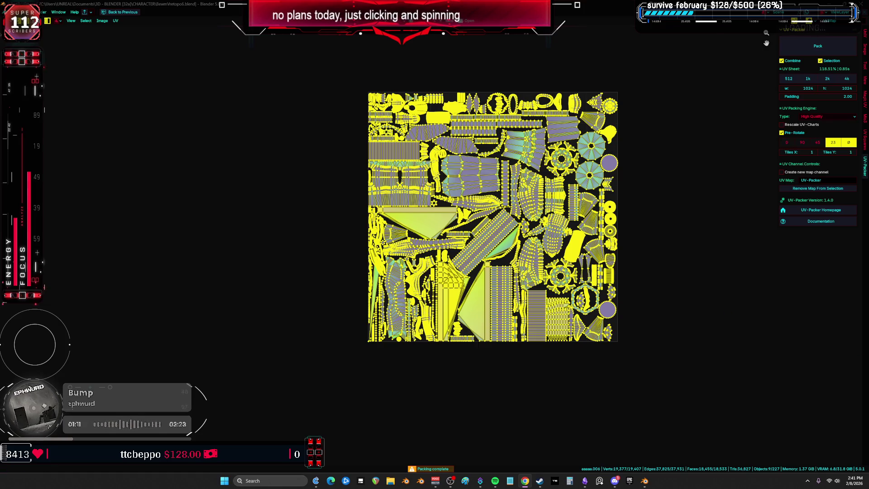
pyautogui.scroll(6, 469, 259)
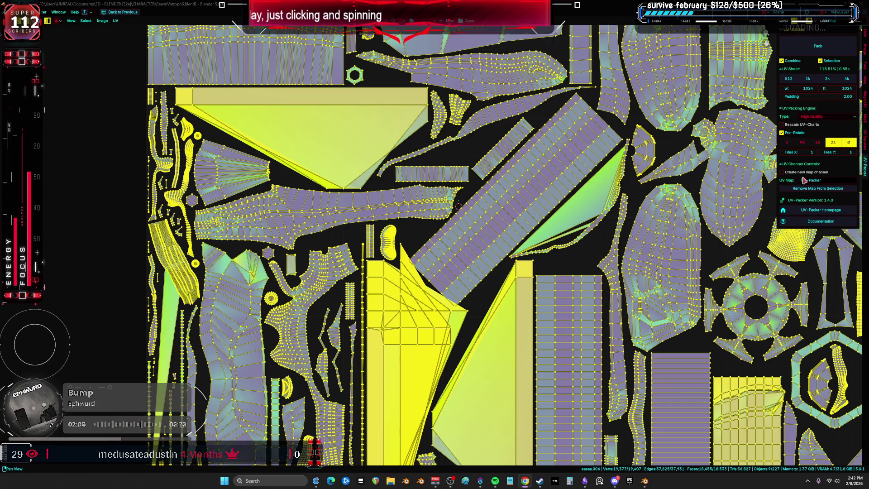
# - Frame, zoom and pan across the packed UV sheet to check the island layout
pyautogui.press('Home')
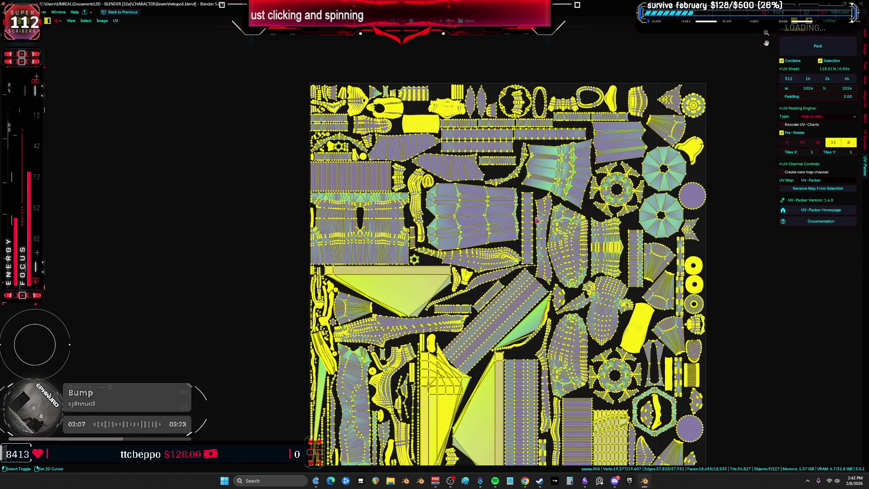
pyautogui.scroll(3, 490, 243)
pyautogui.moveTo(491, 243); pyautogui.dragTo(444, 194, button='middle')
pyautogui.scroll(-3, 444, 194)
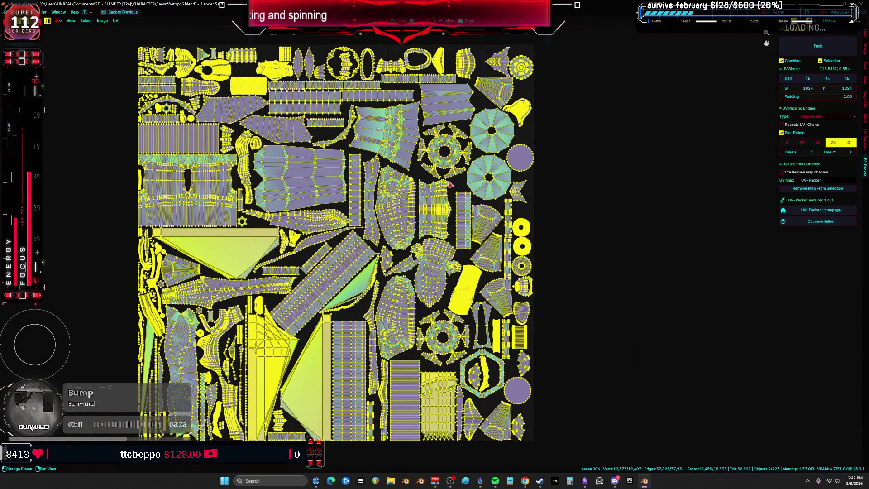
pyautogui.press('Home')
# - Return to the full-screen 3D view of the strut piece and clear the selection
pyautogui.hotkey('ctrl', 'space')
pyautogui.hotkey('ctrl', 'space')
pyautogui.moveTo(344, 253); pyautogui.dragTo(350, 257, button='middle')
pyautogui.hotkey('alt', 'a')
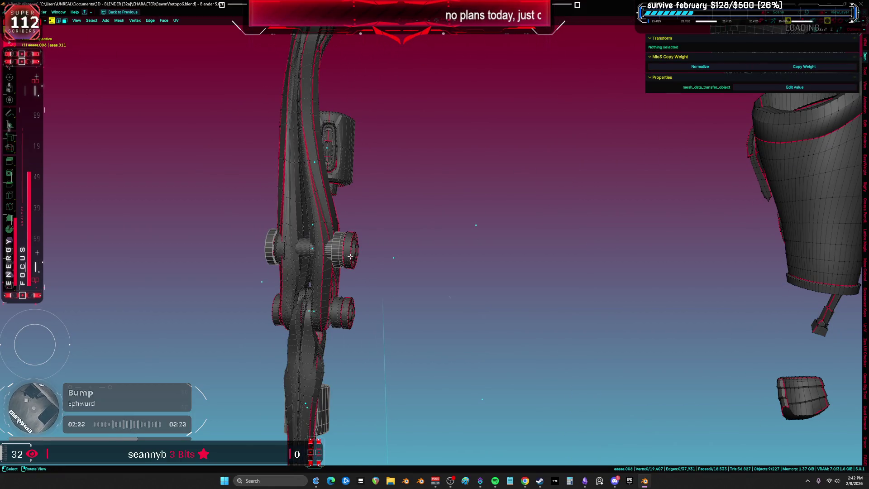
# - Select the strut's cylinder knob, frame it and switch to Object Mode
pyautogui.press('l')
pyautogui.hotkey('ctrl', 'space')
pyautogui.hotkey('ctrl', 'space')
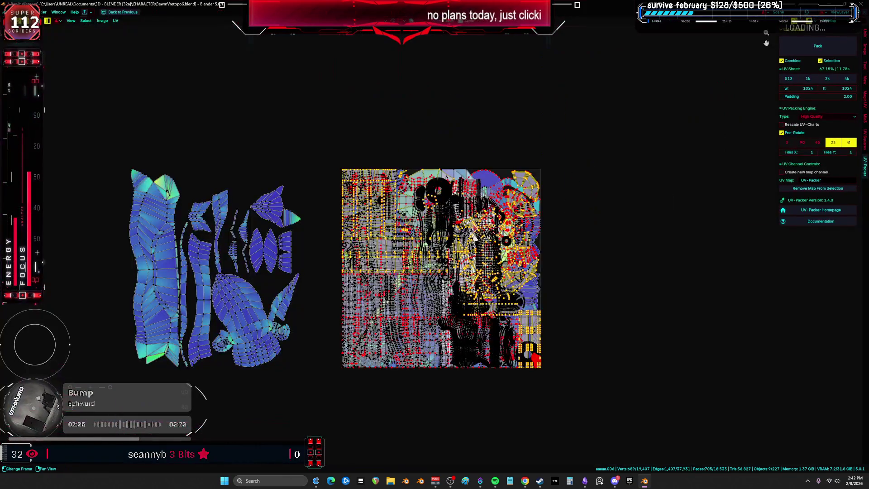
pyautogui.hotkey('ctrl', 'space')
pyautogui.hotkey('ctrl', 'space')
pyautogui.press('KP_Decimal')
pyautogui.press('Tab')
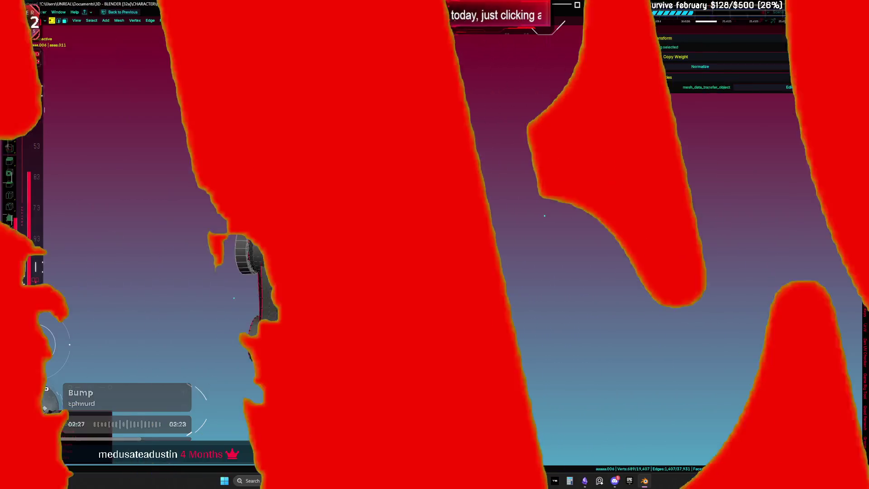
pyautogui.hotkey('ctrl', 'Tab')
pyautogui.click(358, 302)
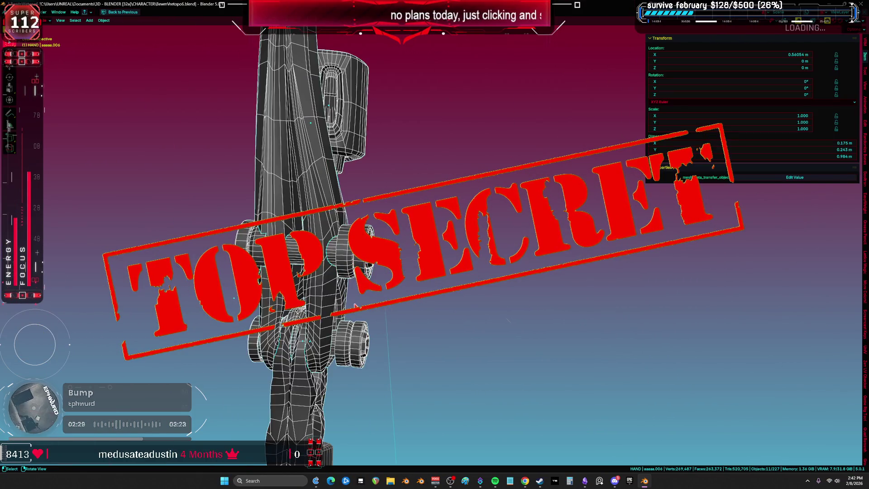
# - Re-enter Edit Mode on the strut and clear the mesh selection
pyautogui.press('Tab')
pyautogui.press('a')
pyautogui.hotkey('alt', 'a')
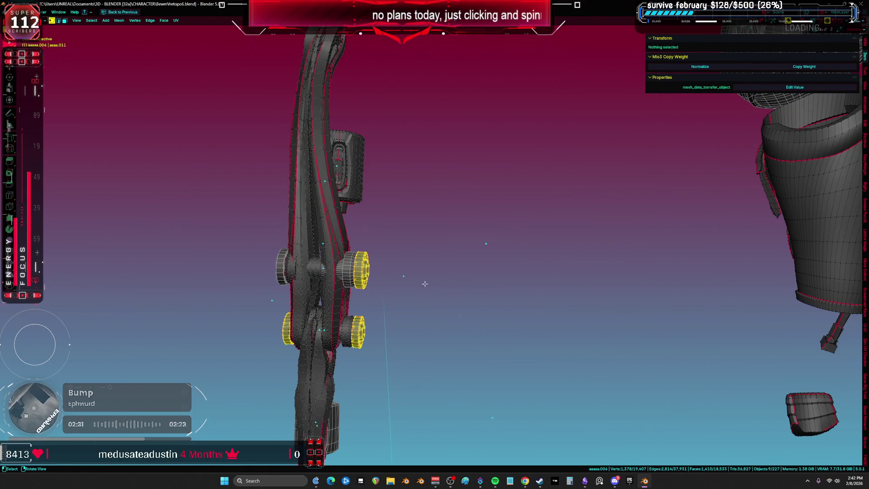
pyautogui.hotkey('ctrl', 'space')
pyautogui.hotkey('ctrl', 'space')
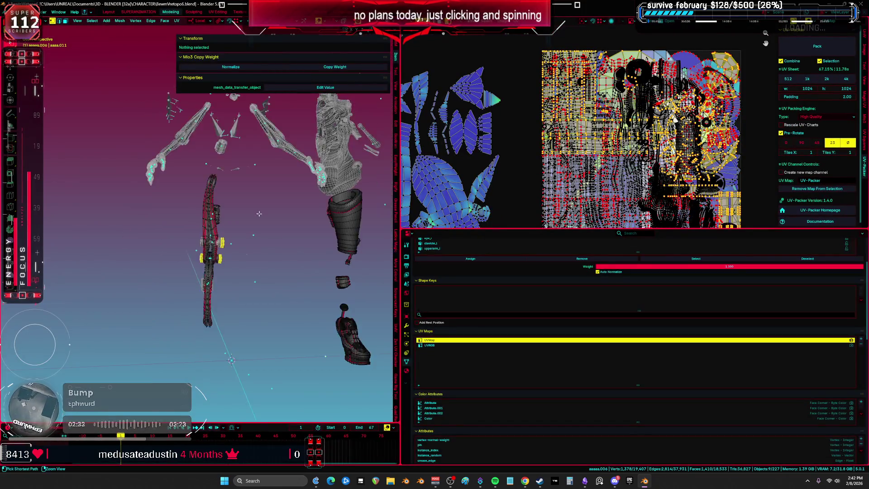
pyautogui.hotkey('ctrl', 'space')
pyautogui.press('a')
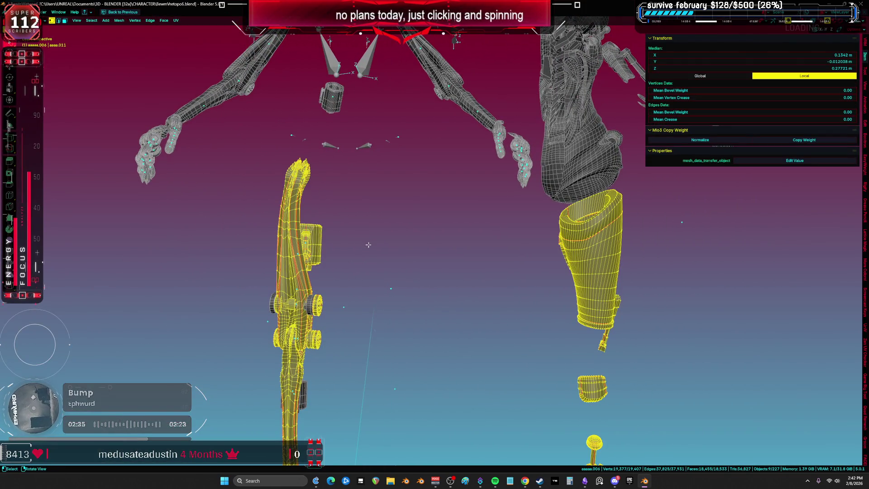
pyautogui.hotkey('alt', 'a')
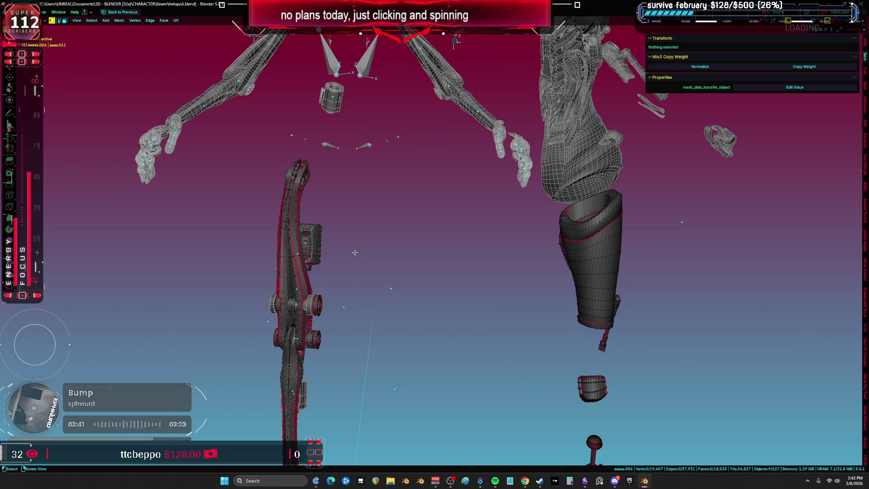
# - Select two wheel cylinders on the strut, toggling wireframe then solid shading
pyautogui.press('l')
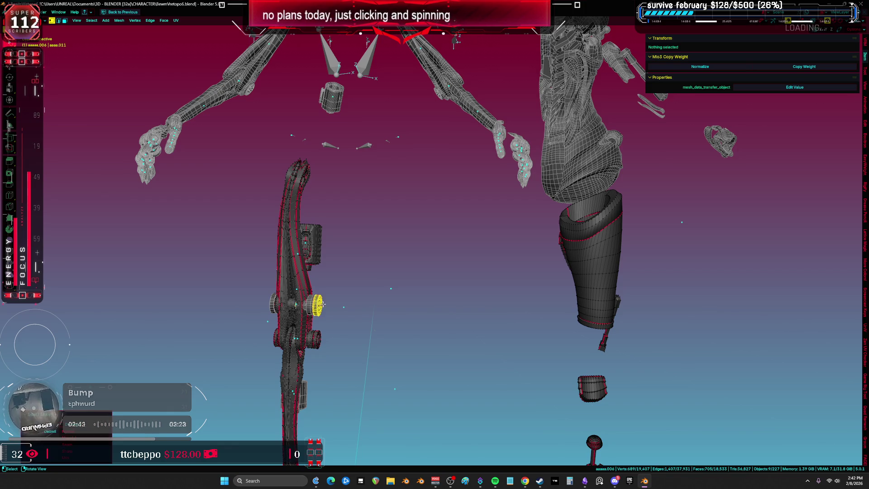
pyautogui.press('l')
pyautogui.press('l')
pyautogui.moveTo(319, 338); pyautogui.dragTo(365, 304, button='middle')
pyautogui.scroll(3, 365, 304)
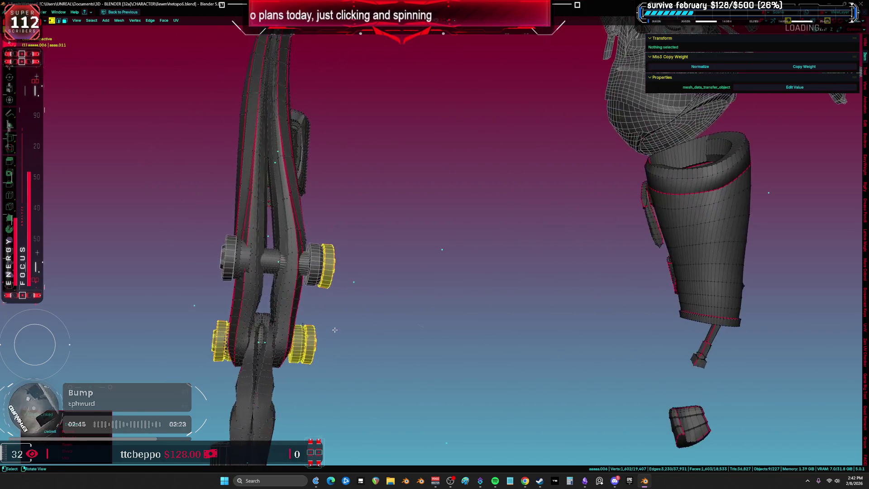
pyautogui.press('z')
pyautogui.click(184, 304)
pyautogui.press('z')
pyautogui.click(332, 306)
# - Show the wheel cylinders' UVs in the full-screen UV editor
pyautogui.hotkey('ctrl', 'space')
pyautogui.hotkey('ctrl', 'space')
pyautogui.hotkey('ctrl', 'space')
pyautogui.hotkey('ctrl', 'space')
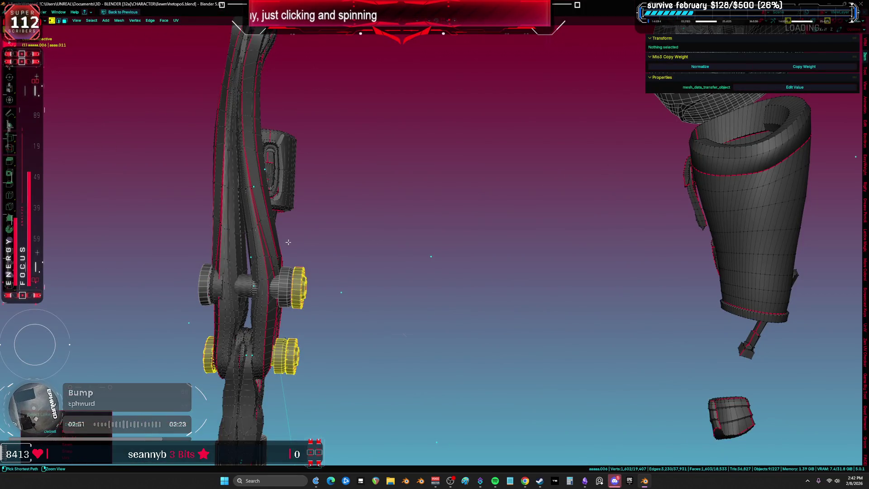
pyautogui.press('a')
pyautogui.hotkey('ctrl', 'space')
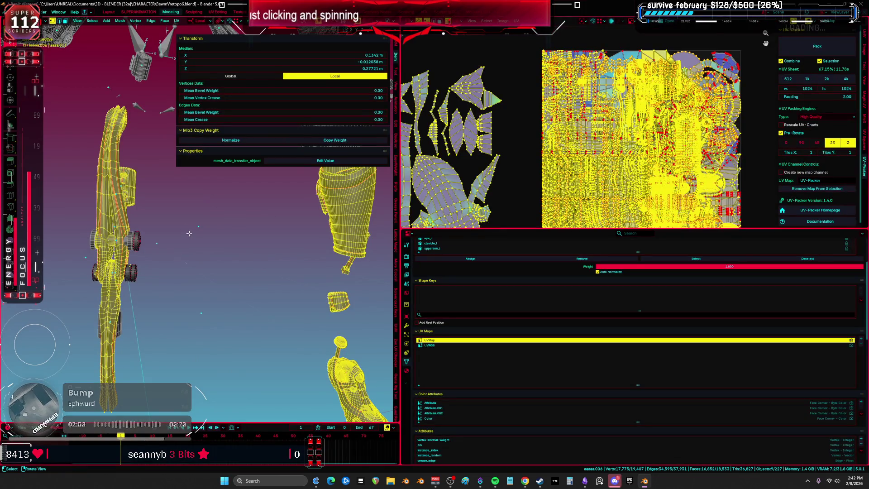
pyautogui.hotkey('ctrl', 'z')
pyautogui.hotkey('ctrl', 'space')
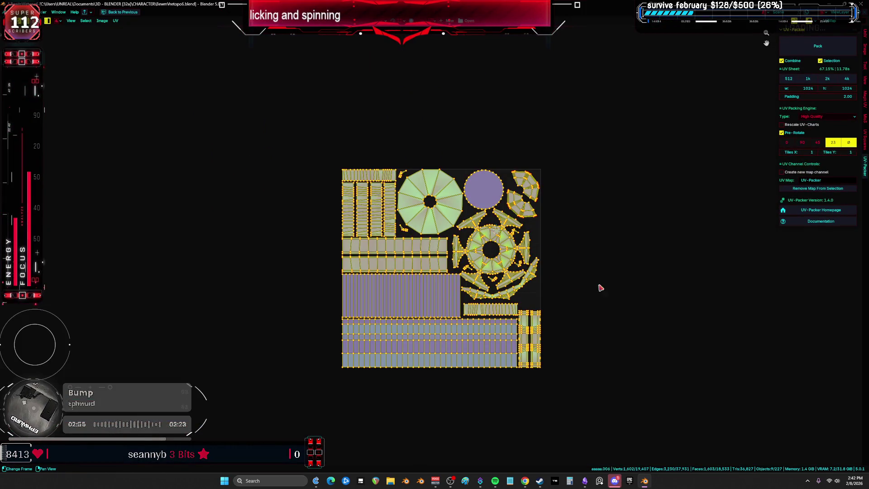
# - Inspect the strut UVs, then view the two selected parts from the front in local view
pyautogui.scroll(3, 580, 238)
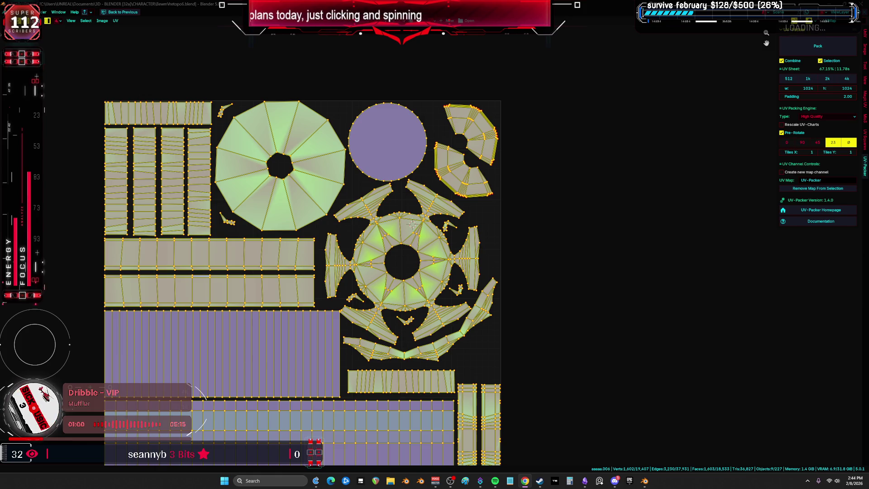
pyautogui.scroll(-2, 375, 229)
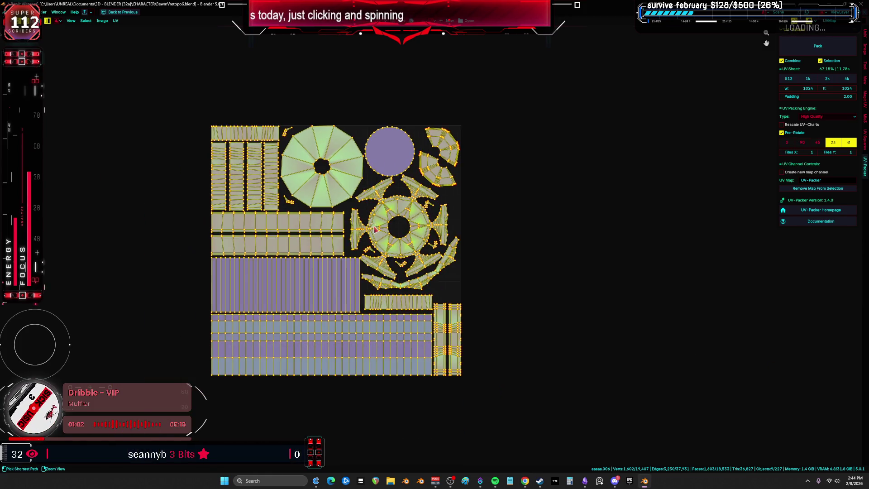
pyautogui.hotkey('ctrl', 'space')
pyautogui.moveTo(375, 229); pyautogui.dragTo(271, 217, button='middle')
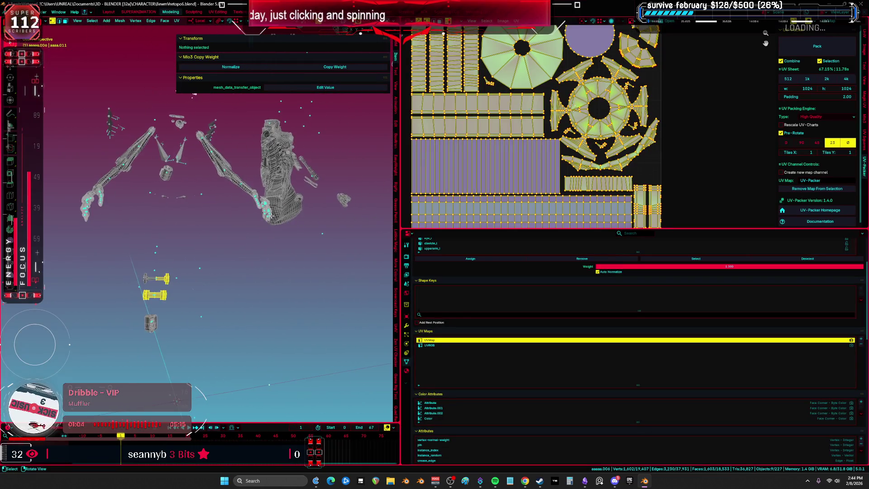
pyautogui.hotkey('ctrl', 'space')
pyautogui.press('KP_1')
pyautogui.press('KP_Divide')
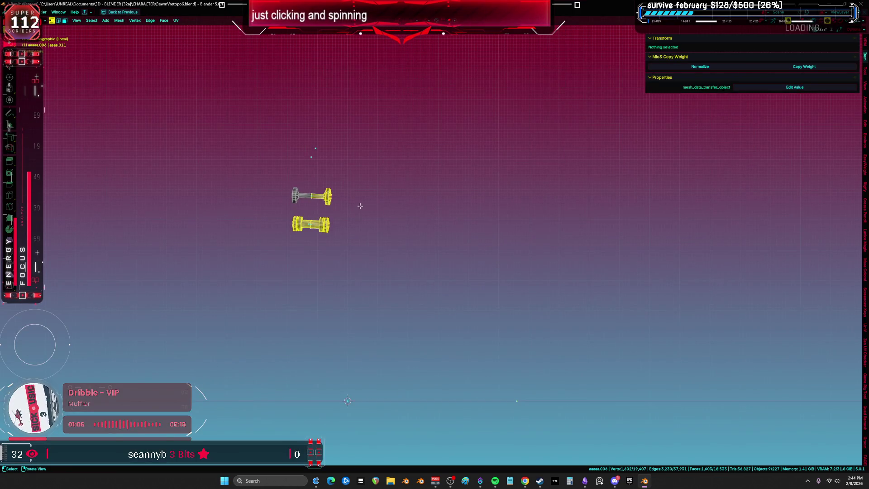
pyautogui.press('KP_Divide')
# - Switch to Object Mode, unhide everything with Alt+H, and select the leg meshes for editing
pyautogui.hotkey('ctrl', 'Tab')
pyautogui.click(269, 185)
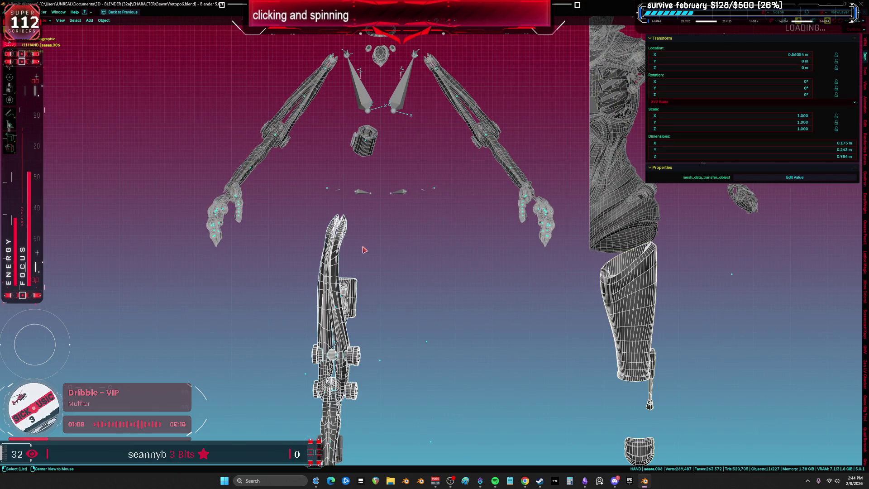
pyautogui.hotkey('alt', 'h')
pyautogui.click(400, 320)
pyautogui.click(402, 313)
pyautogui.press('Tab')
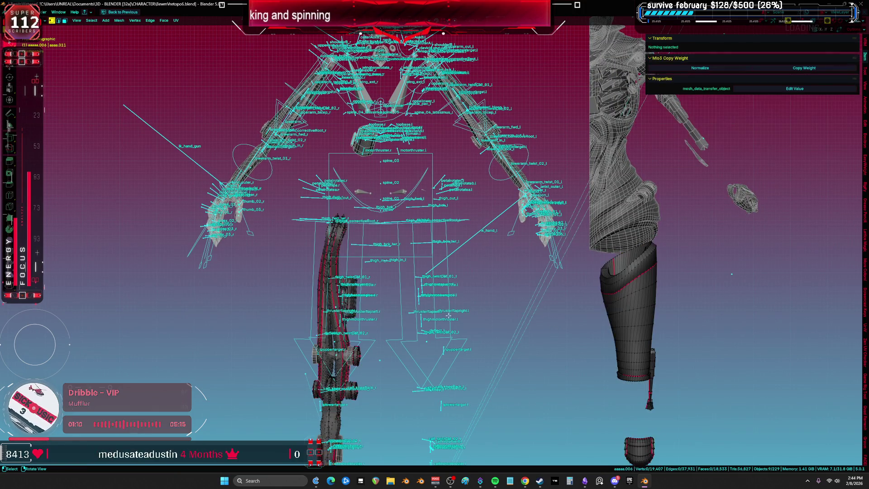
# - Return to Object Mode, select the armature rig and hide it
pyautogui.press('Tab')
pyautogui.keyDown('shift'); pyautogui.scroll(-5, 407, 217); pyautogui.keyUp('shift')
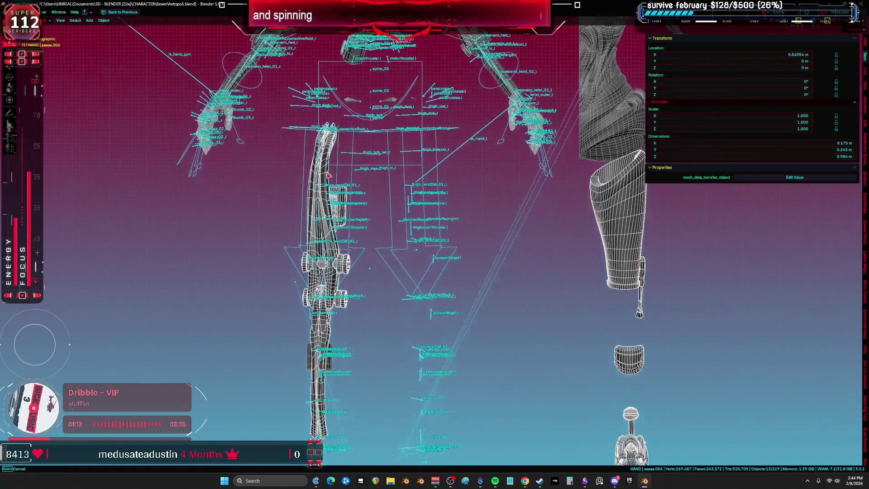
pyautogui.moveTo(328, 148); pyautogui.dragTo(333, 156, button='middle')
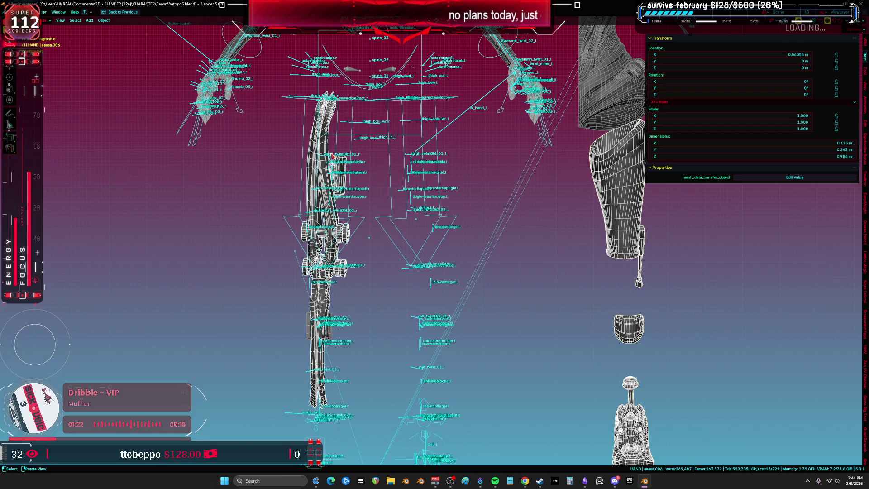
pyautogui.click(335, 131)
pyautogui.press('KP_Decimal')
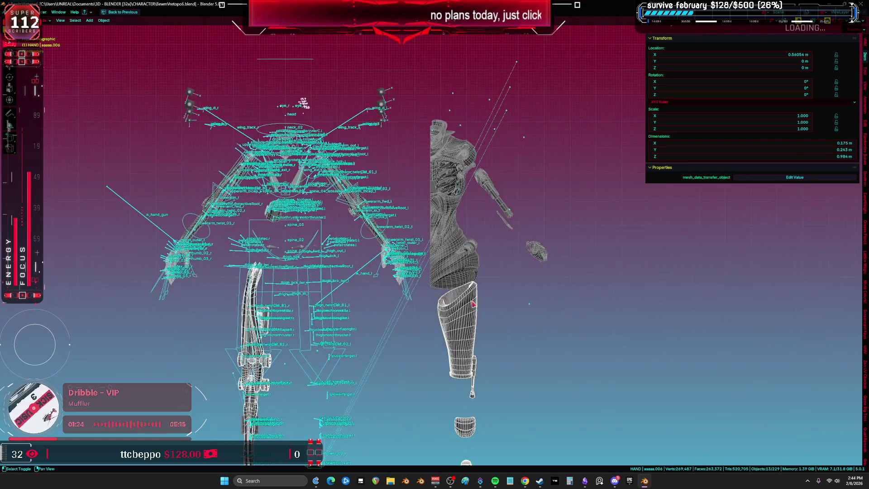
pyautogui.keyDown('shift'); pyautogui.moveTo(376, 278); pyautogui.dragTo(408, 224, button='middle'); pyautogui.keyUp('shift')
pyautogui.click(356, 217)
pyautogui.click(357, 216)
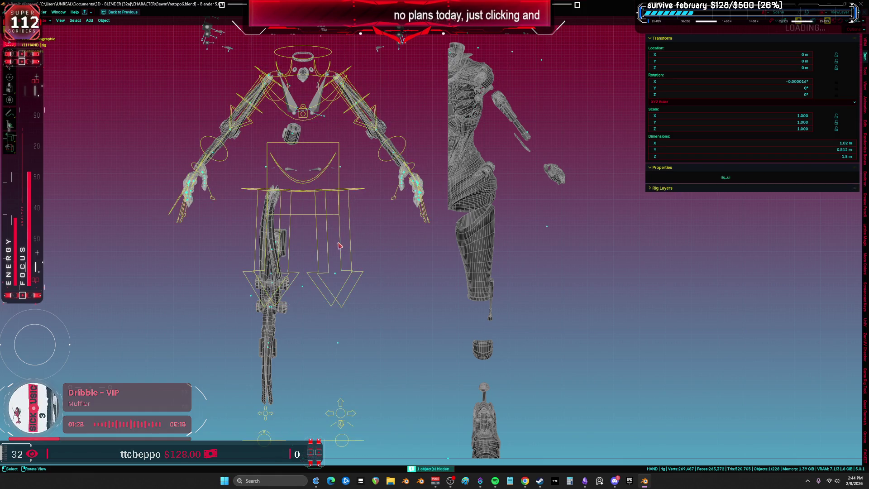
pyautogui.press('h')
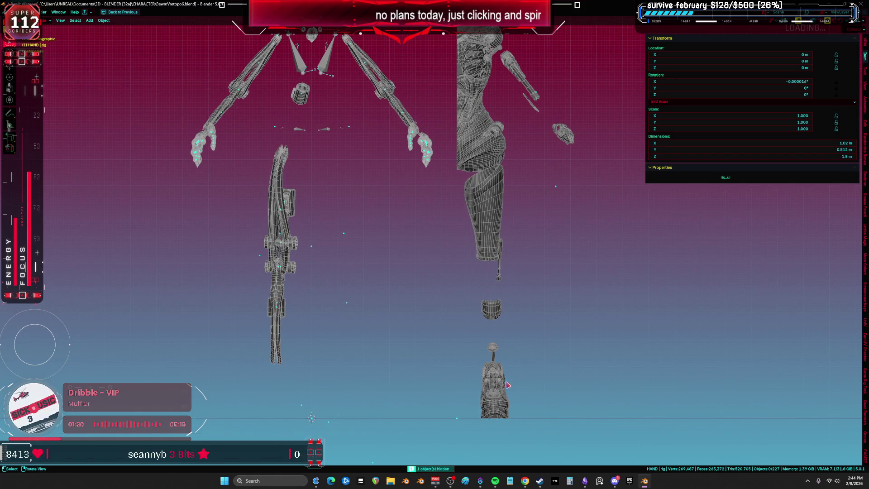
# - Select the leg and foot mesh, enter Edit Mode with all geometry selected, and frame its UVs
pyautogui.click(508, 384)
pyautogui.press('Tab')
pyautogui.press('a')
pyautogui.hotkey('ctrl', 'pagedown')
pyautogui.hotkey('ctrl', 'space')
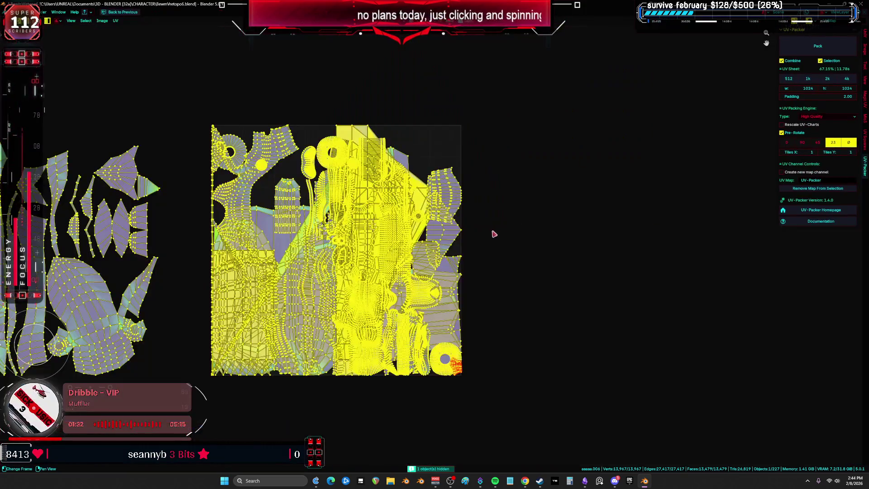
pyautogui.press('Home')
# - Pan around the UV islands, then show the 3D view full screen
pyautogui.scroll(3, 508, 248)
pyautogui.scroll(-3, 507, 248)
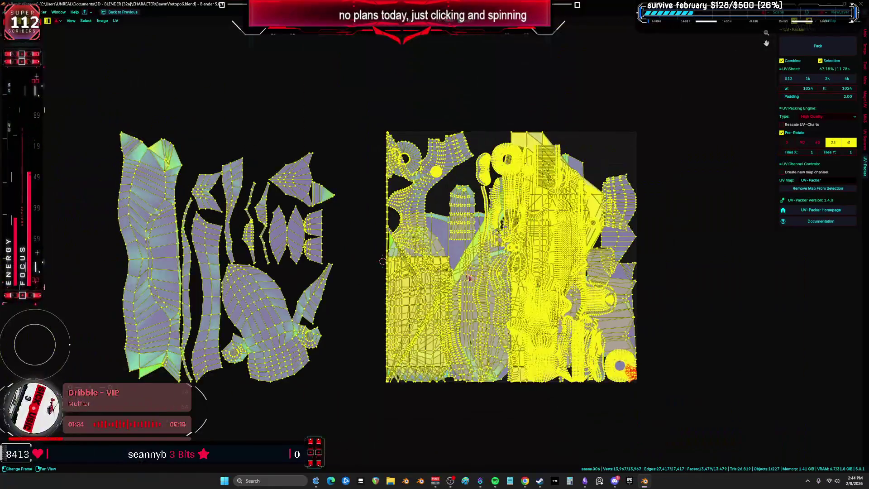
pyautogui.moveTo(507, 248); pyautogui.dragTo(430, 156, button='middle')
pyautogui.scroll(3, 429, 156)
pyautogui.scroll(-3, 429, 156)
pyautogui.moveTo(329, 195)
pyautogui.mouseDown(button='middle')
pyautogui.moveTo(438, 263)
pyautogui.moveTo(400, 259)
pyautogui.moveTo(465, 253)
pyautogui.moveTo(303, 261)
pyautogui.moveTo(430, 257)
pyautogui.mouseUp(button='middle')
pyautogui.hotkey('ctrl', 'space')
pyautogui.hotkey('ctrl', 'pageup')
# - Unwrap the selected leg parts, inspect the resulting islands, then undo the unwrap
pyautogui.press('u')
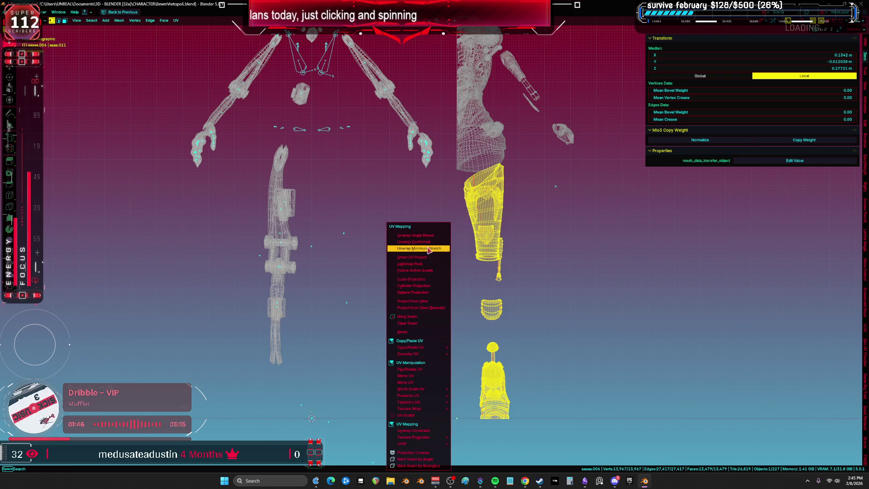
pyautogui.click(439, 257)
pyautogui.hotkey('shift', 'F10')
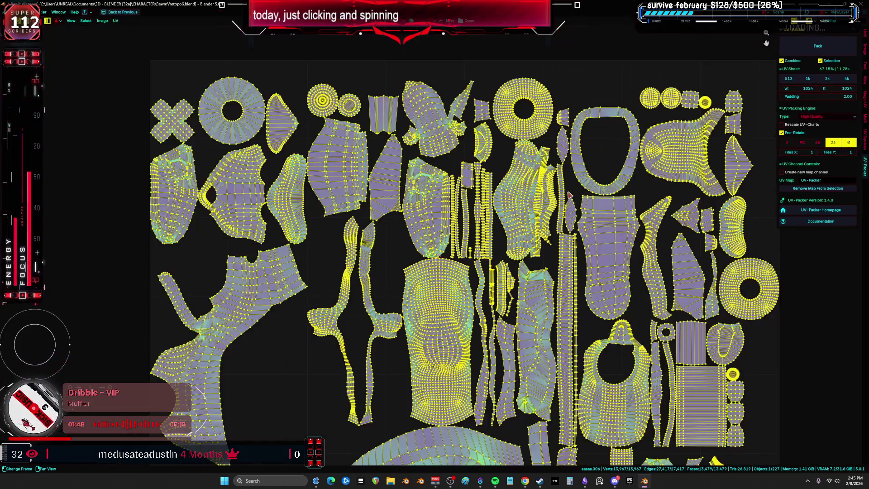
pyautogui.scroll(5, 474, 154)
pyautogui.scroll(-5, 474, 155)
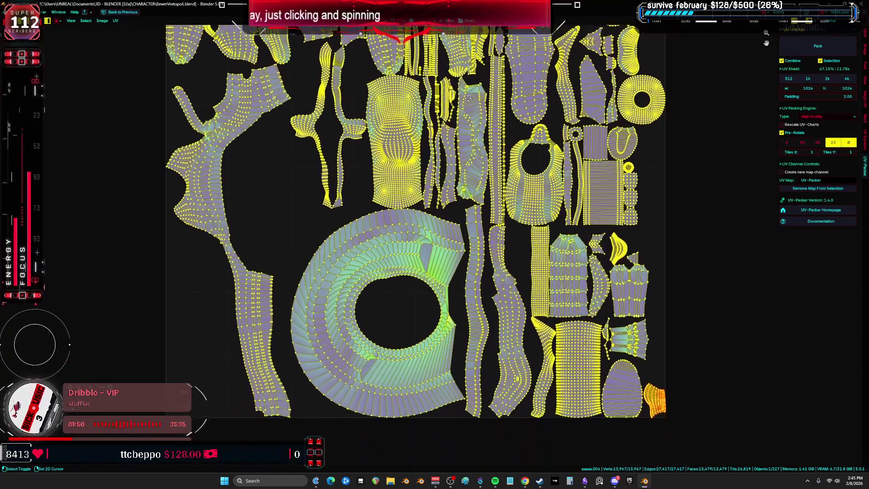
pyautogui.keyDown('shift'); pyautogui.scroll(1, 460, 265); pyautogui.keyUp('shift')
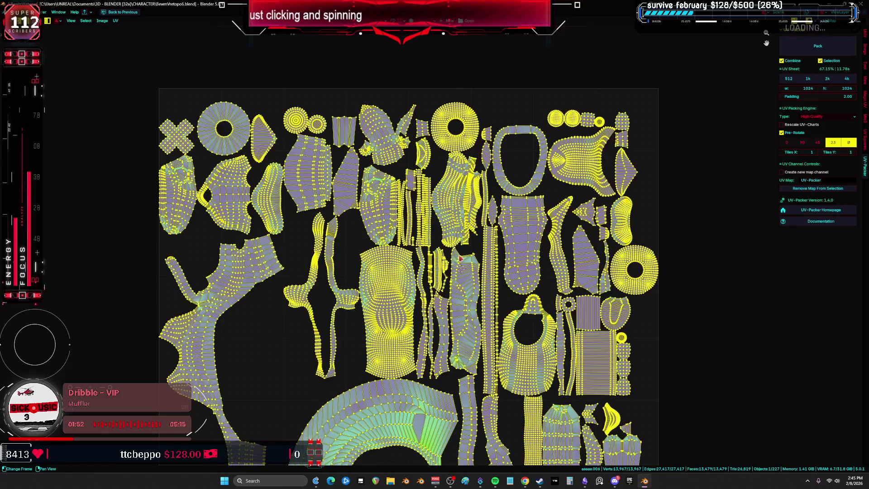
pyautogui.hotkey('ctrl', 'z')
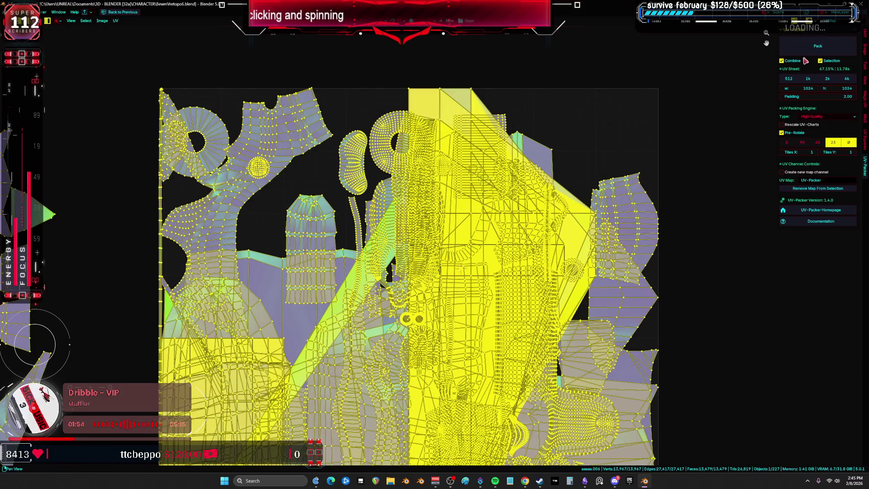
pyautogui.hotkey('ctrl', 'space')
# - Unwrap the leg and hand parts with Minimum Stretch and pack them with UV-Packer
pyautogui.press('u')
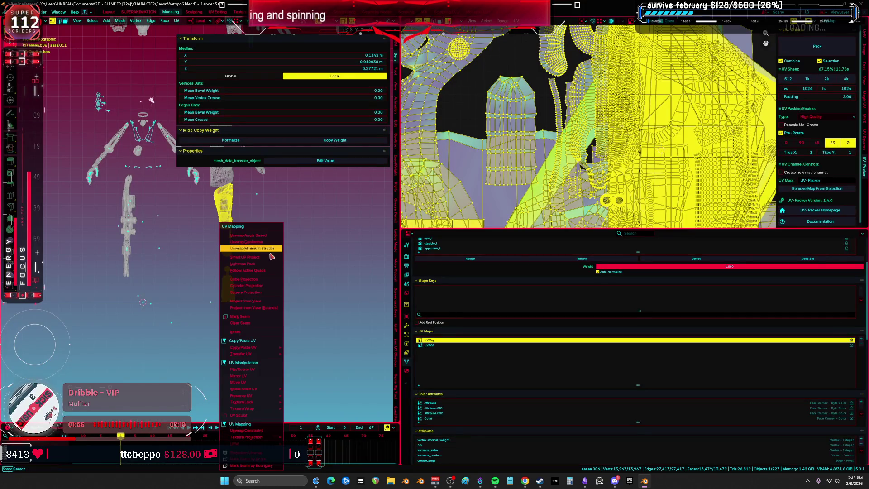
pyautogui.press('Escape')
pyautogui.hotkey('ctrl', 'space')
pyautogui.click(818, 46)
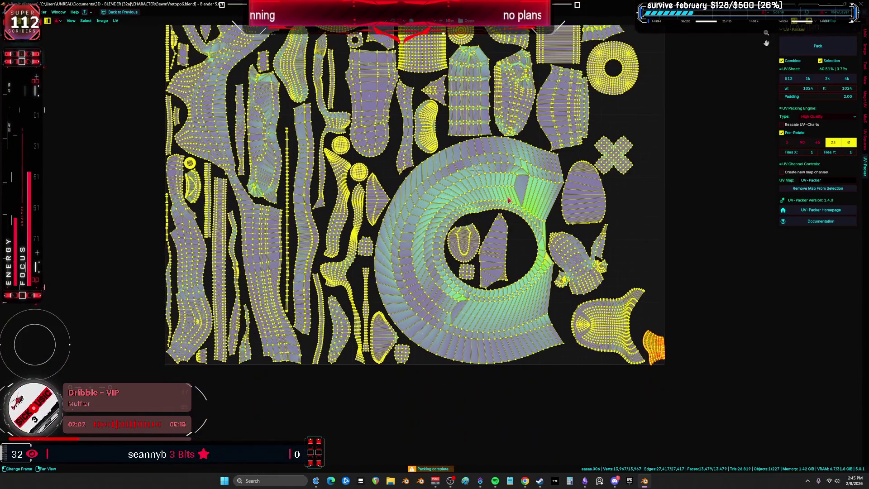
# - Select the large ring island and inspect the ring piece in the 3D view
pyautogui.click(482, 210)
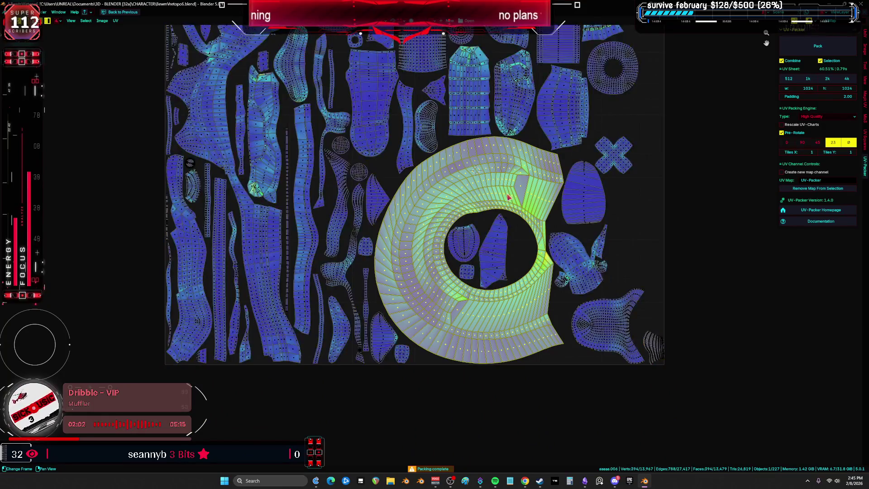
pyautogui.hotkey('ctrl', 'space')
pyautogui.press('KP_Decimal')
pyautogui.hotkey('ctrl', 'space')
pyautogui.moveTo(280, 193); pyautogui.dragTo(389, 294, button='middle')
pyautogui.hotkey('ctrl', 'space')
pyautogui.press('a')
# - Review the upper part of the packed UV sheet and select all islands
pyautogui.moveTo(669, 154); pyautogui.dragTo(672, 275, button='middle')
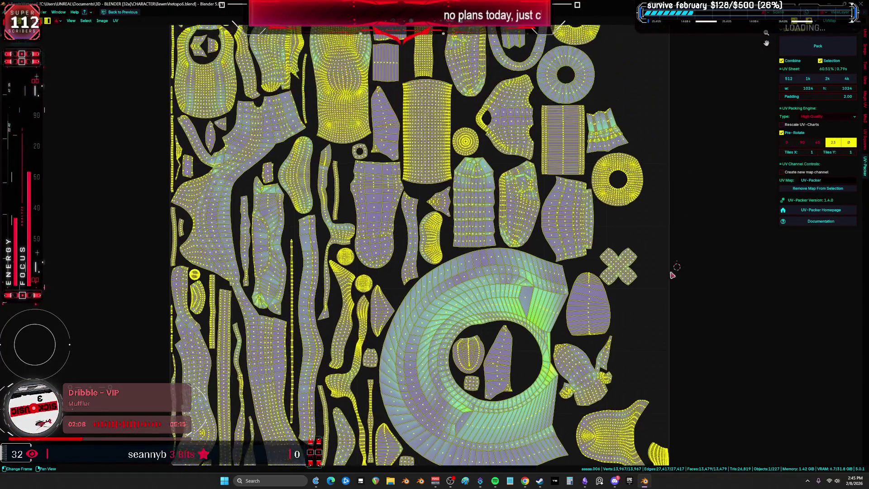
pyautogui.moveTo(678, 109); pyautogui.dragTo(662, 224, button='middle')
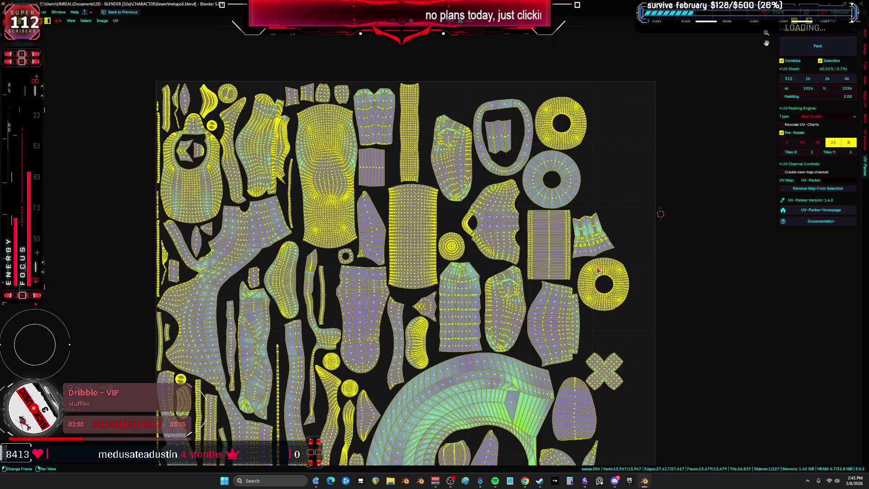
pyautogui.scroll(-3, 585, 270)
pyautogui.scroll(2, 585, 271)
pyautogui.keyDown('shift'); pyautogui.scroll(-2, 530, 275); pyautogui.keyUp('shift')
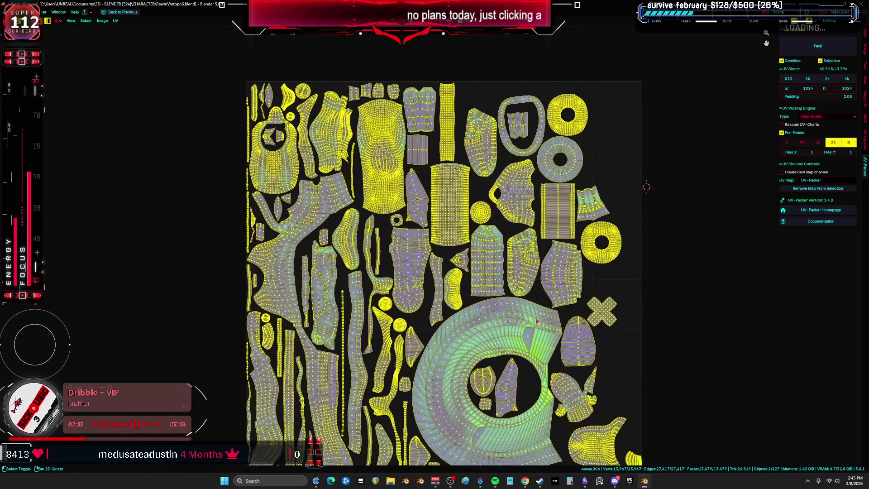
pyautogui.click(644, 329)
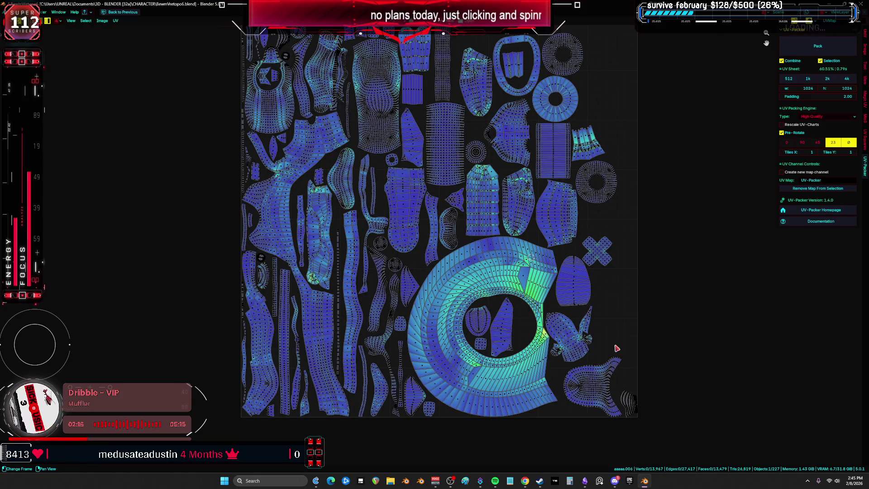
pyautogui.press('a')
pyautogui.scroll(1, 594, 292)
# - Switch back to Object Mode in the full-screen 3D view
pyautogui.hotkey('ctrl', 'space')
pyautogui.hotkey('ctrl', 'Tab')
pyautogui.click(77, 273)
pyautogui.hotkey('ctrl', 'space')
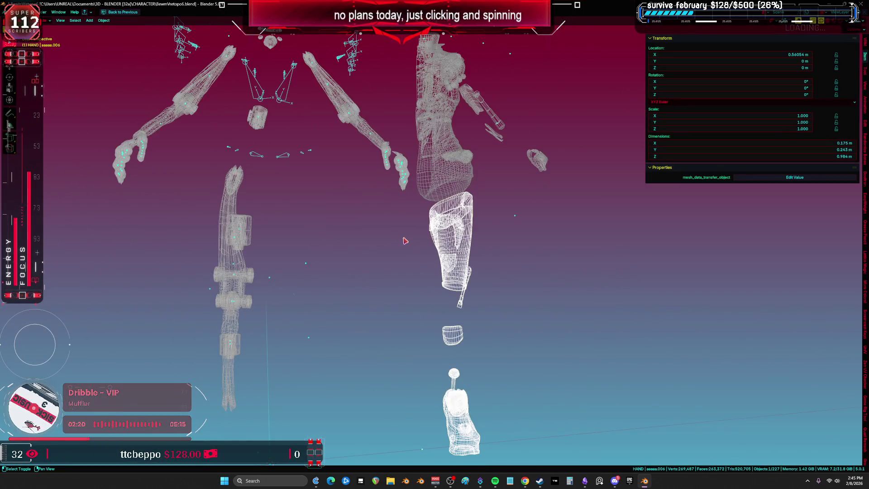
# - Select the strut piece Cube.005 from the front view and enter Edit Mode
pyautogui.press('KP_1')
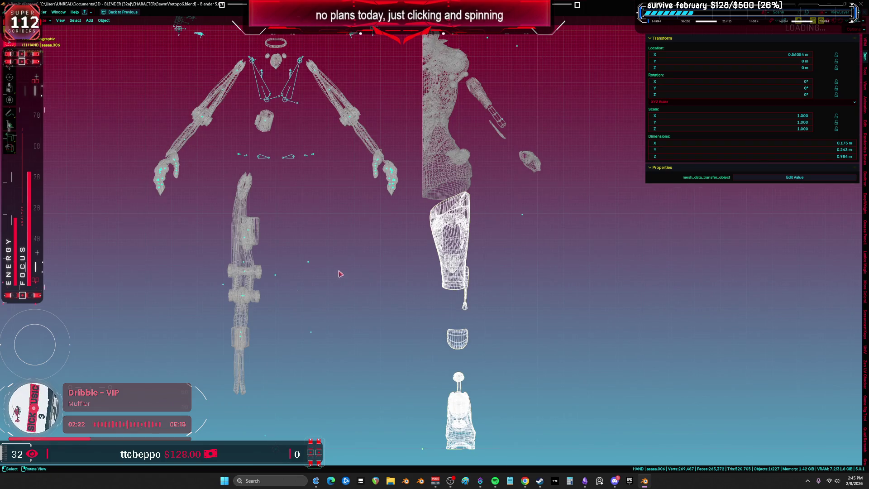
pyautogui.scroll(1, 340, 273)
pyautogui.click(235, 261)
pyautogui.scroll(2, 253, 276)
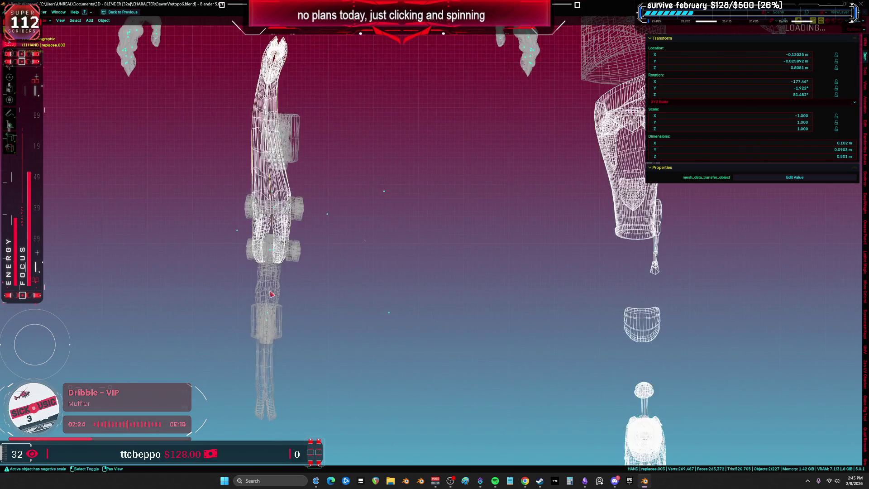
pyautogui.moveTo(277, 300)
pyautogui.mouseDown(button='middle')
pyautogui.moveTo(329, 303)
pyautogui.moveTo(402, 270)
pyautogui.moveTo(347, 264)
pyautogui.mouseUp(button='middle')
pyautogui.press('Tab')
pyautogui.scroll(-3, 347, 265)
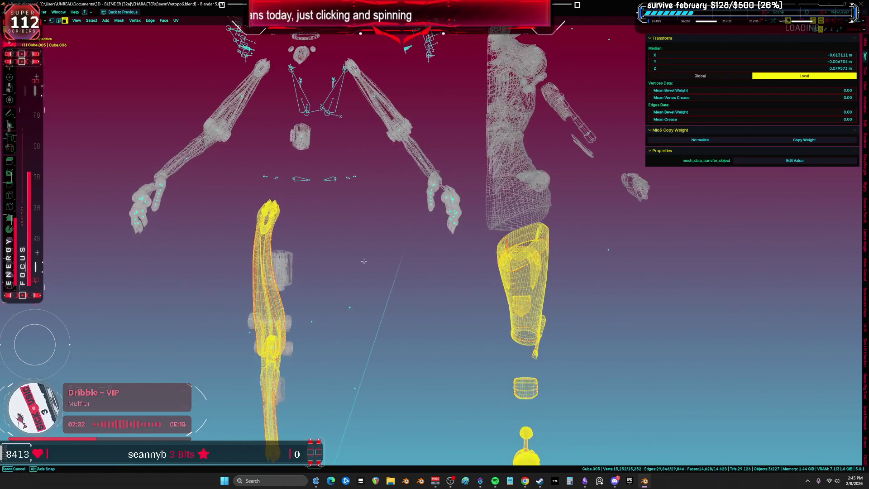
pyautogui.hotkey('ctrl', 'space')
pyautogui.hotkey('ctrl', 'space')
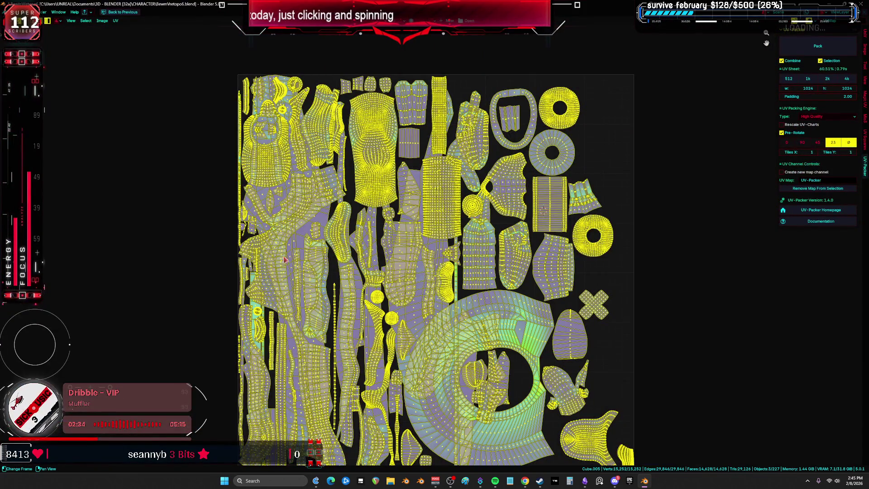
pyautogui.hotkey('ctrl', 'space')
# - Unwrap with Minimum Stretch, repack with UV-Packer, and pick the eye-shaped island
pyautogui.press('u')
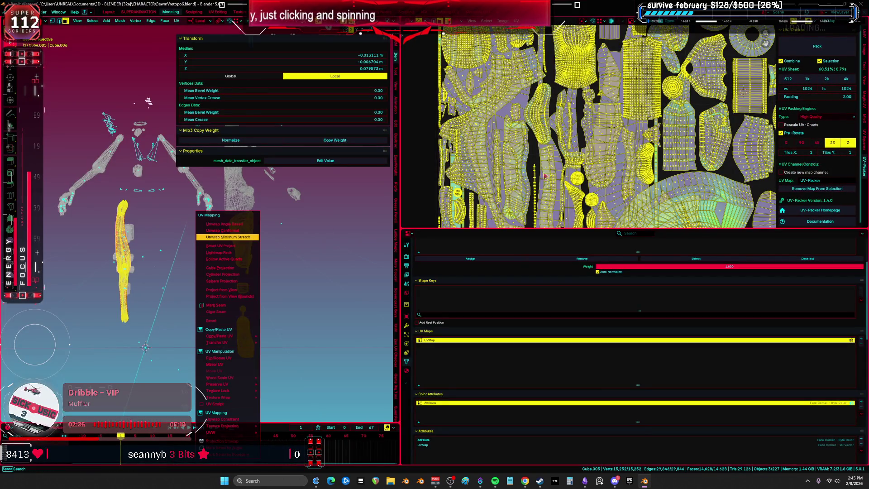
pyautogui.press('Return')
pyautogui.hotkey('ctrl', 'space')
pyautogui.click(821, 47)
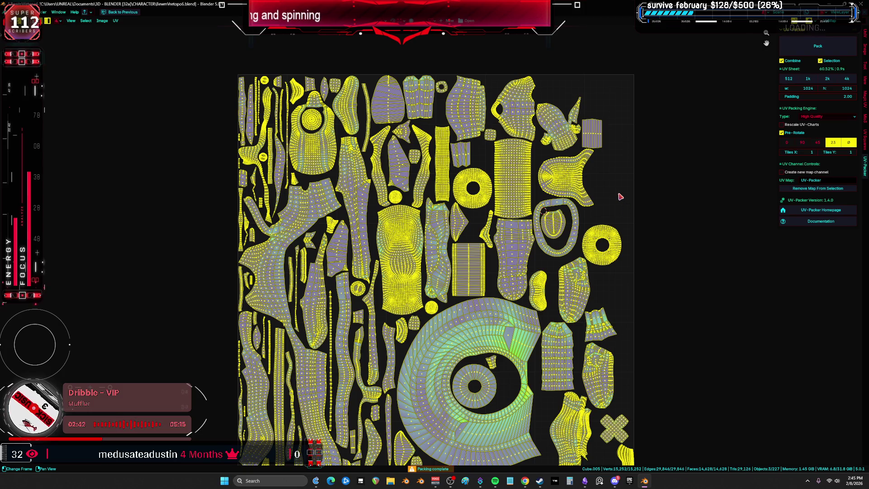
pyautogui.moveTo(625, 182); pyautogui.dragTo(631, 139, button='middle')
pyautogui.click(518, 278)
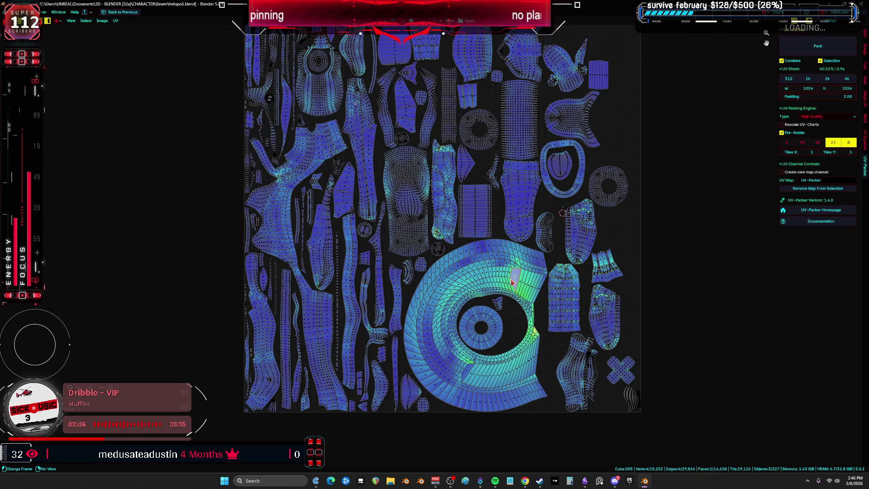
# - Shrink the eye-shaped island, move it to the right and rotate it
pyautogui.hotkey('ctrl', 'l')
pyautogui.press('s')
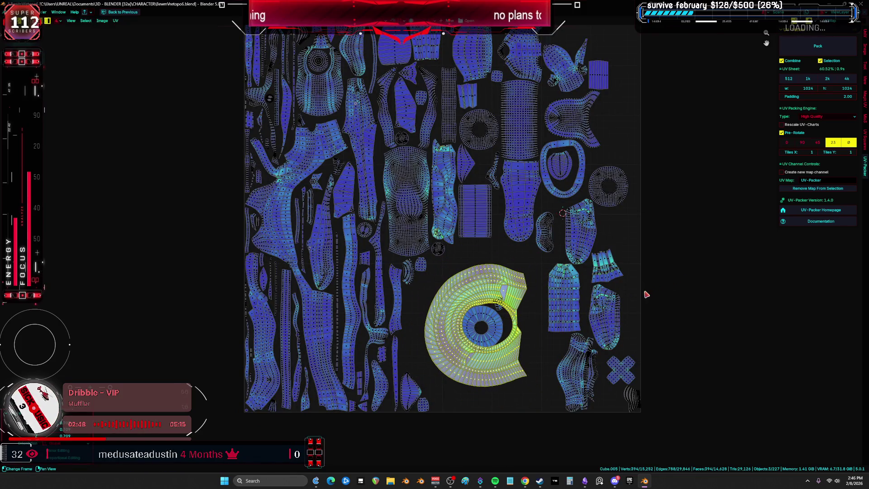
pyautogui.press('g')
pyautogui.scroll(4, 615, 246)
pyautogui.press('r')
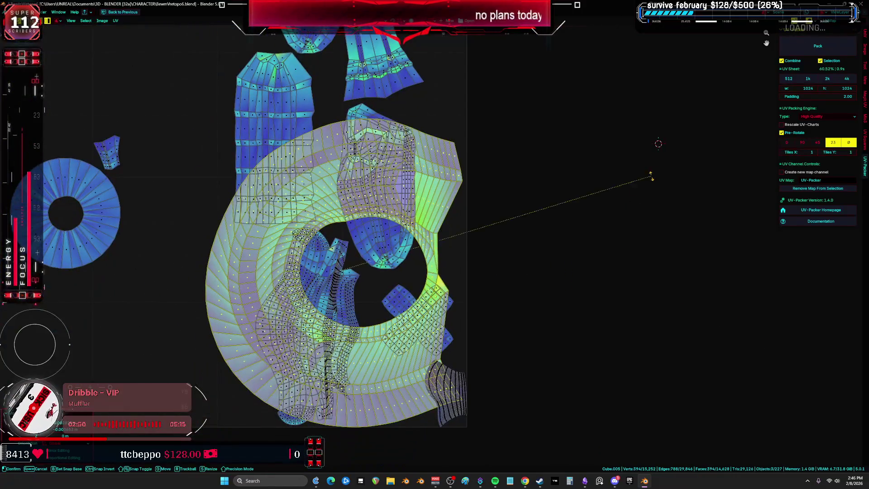
pyautogui.click(656, 205)
pyautogui.scroll(-3, 566, 268)
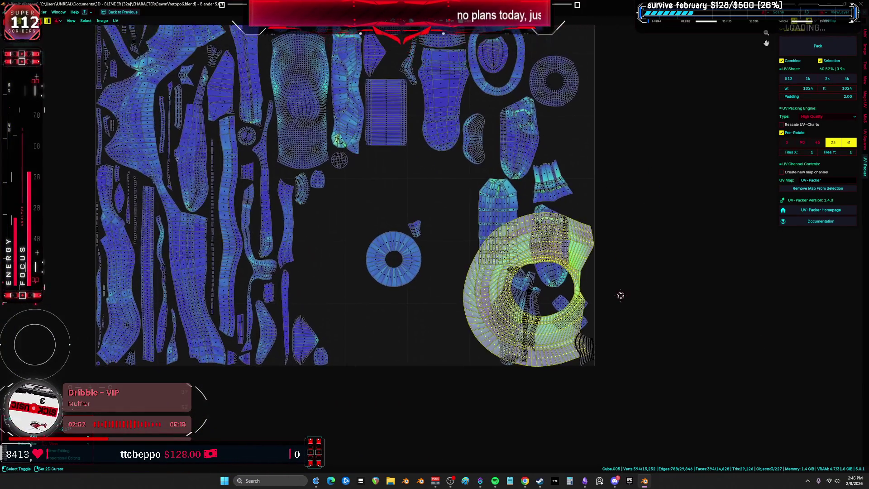
# - Move the small strut island into the ring island's hole
pyautogui.press('a')
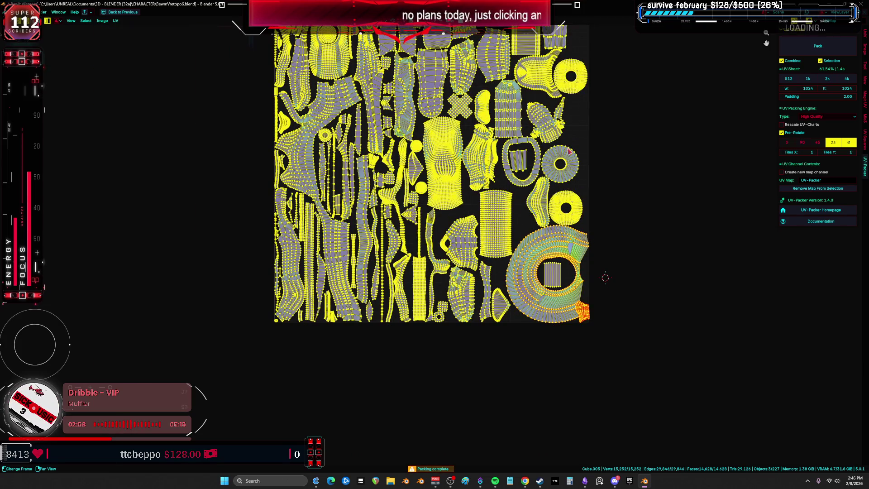
pyautogui.hotkey('alt', 'a')
pyautogui.scroll(3, 570, 239)
pyautogui.press('a')
pyautogui.moveTo(323, 218); pyautogui.dragTo(455, 218, button='middle')
pyautogui.moveTo(592, 209); pyautogui.dragTo(471, 78, button='middle')
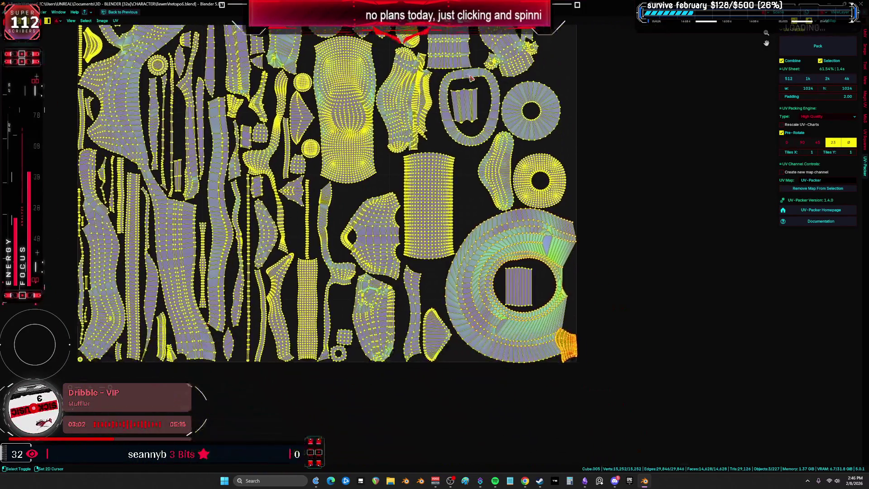
pyautogui.scroll(1, 574, 259)
pyautogui.click(565, 368)
pyautogui.press('g')
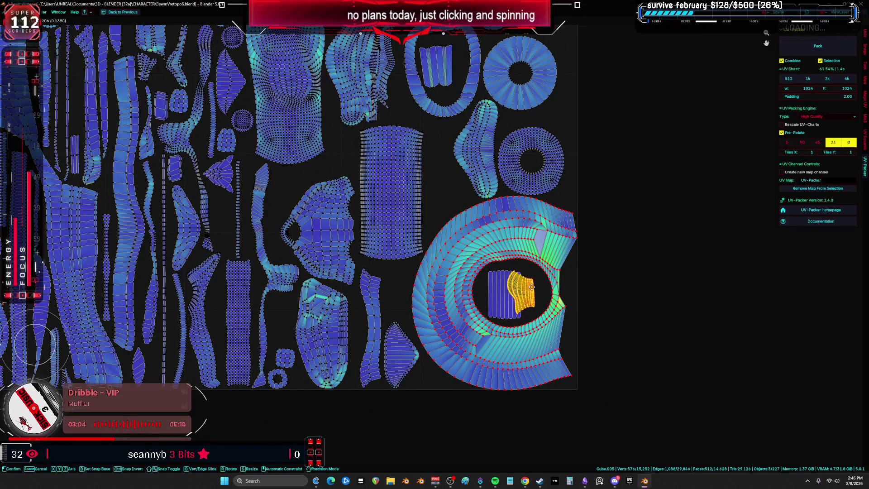
pyautogui.click(539, 286)
pyautogui.scroll(3, 557, 289)
pyautogui.scroll(-3, 476, 302)
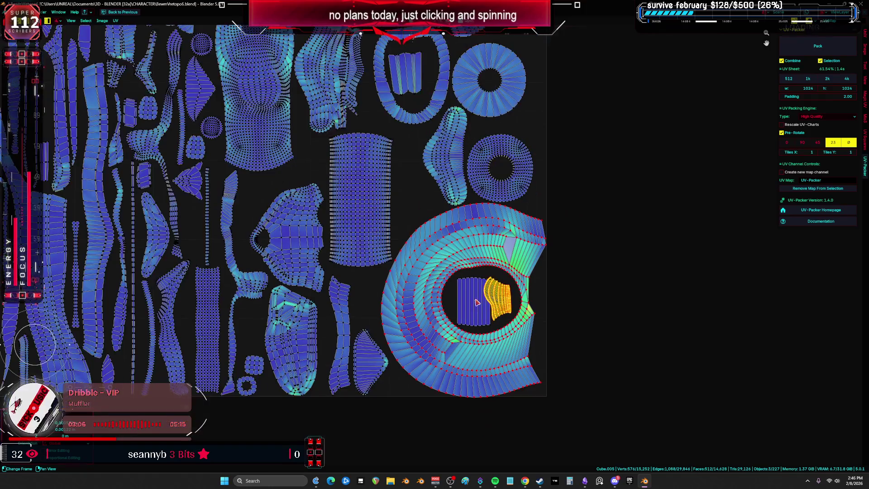
# - Scale the large ring island down in three passes around the small island
pyautogui.click(541, 255)
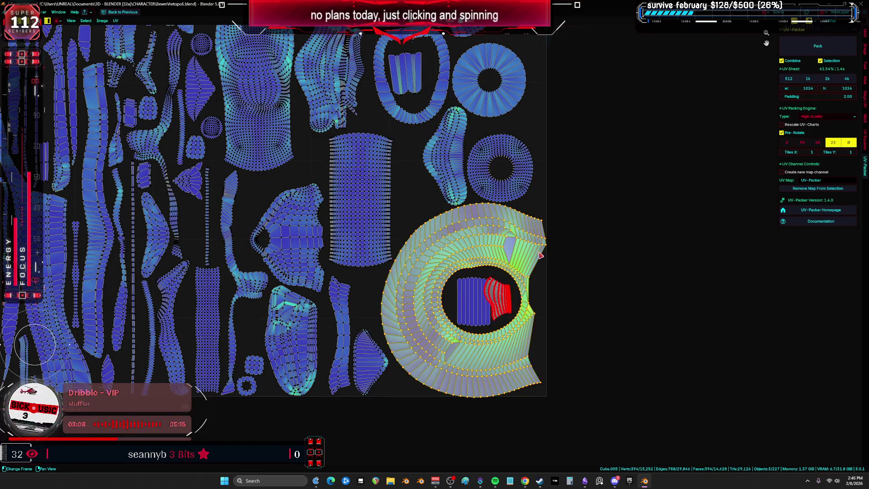
pyautogui.scroll(2, 722, 268)
pyautogui.scroll(-2, 602, 301)
pyautogui.press('s')
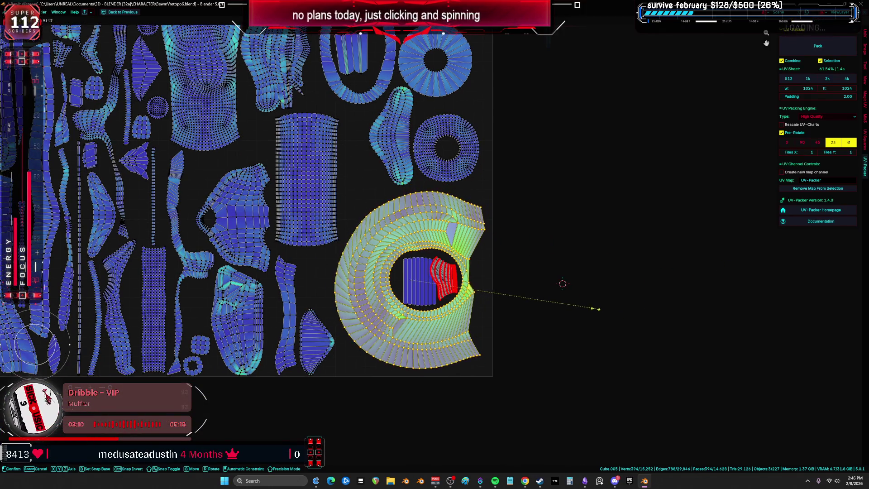
pyautogui.click(596, 311)
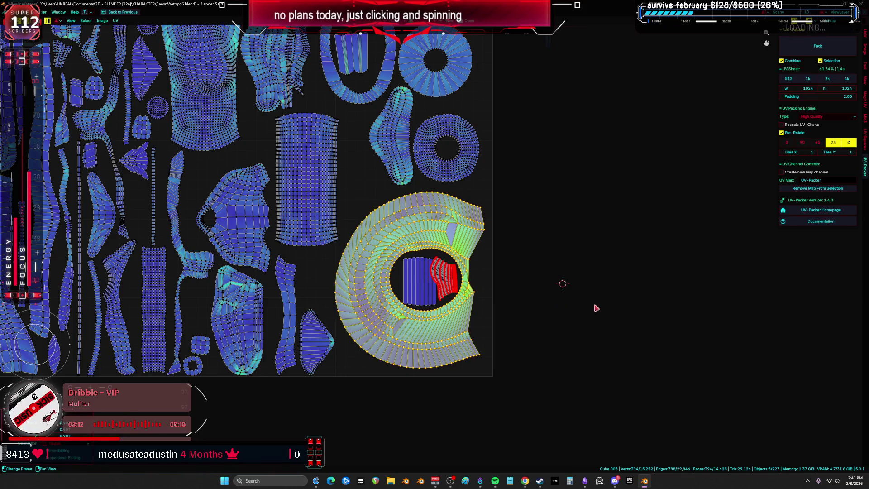
pyautogui.scroll(5, 543, 296)
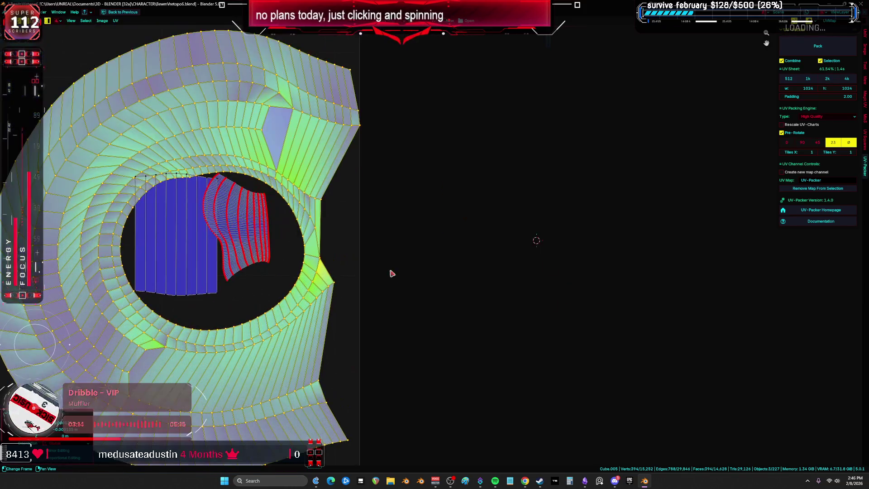
pyautogui.scroll(-2, 458, 267)
pyautogui.press('s')
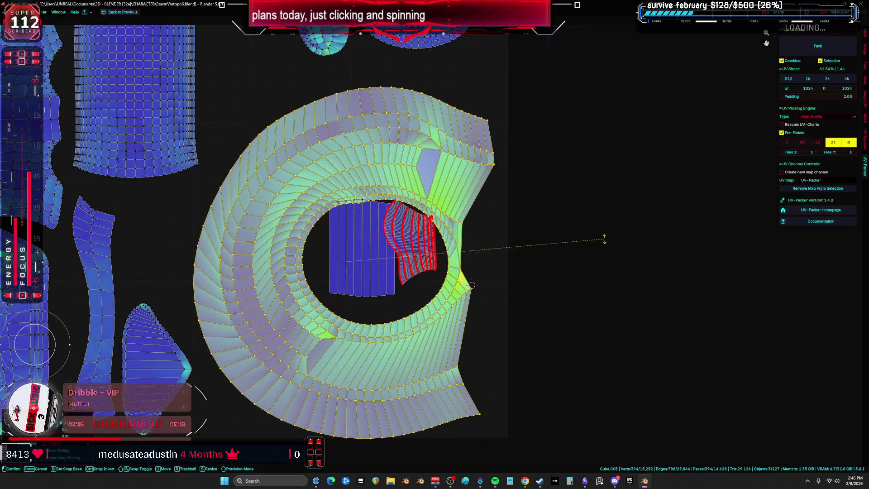
pyautogui.click(608, 262)
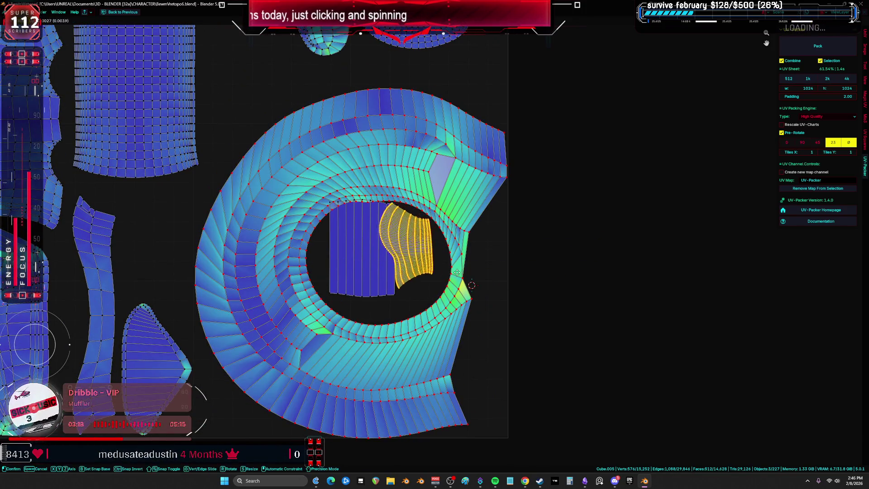
pyautogui.press('s')
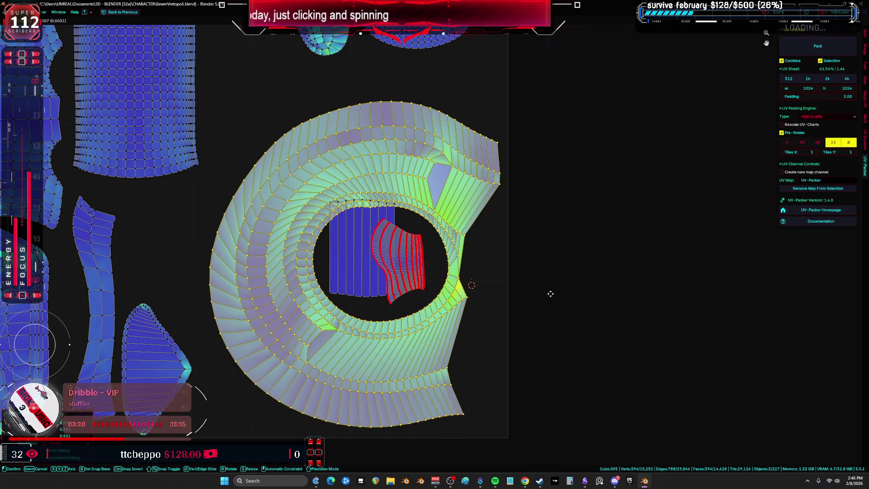
pyautogui.click(560, 301)
# - Select all UV islands and repack them with UV-Packer's Pack
pyautogui.click(421, 283)
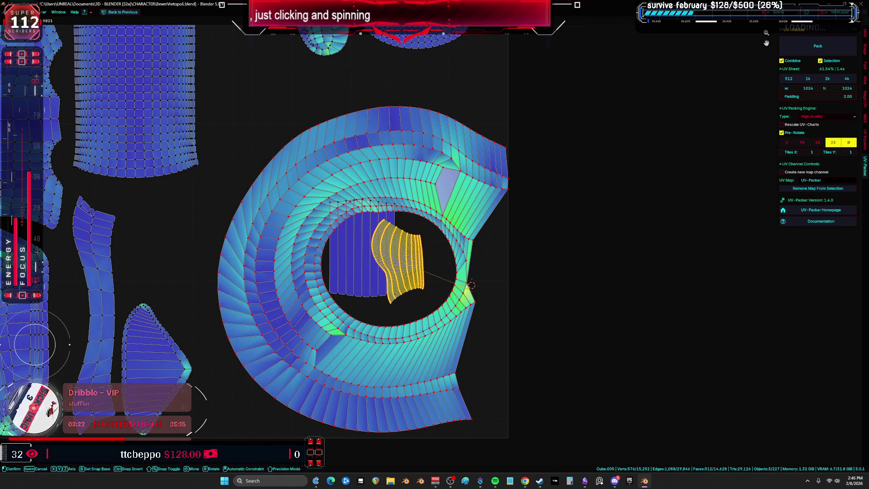
pyautogui.scroll(-4, 470, 294)
pyautogui.press('a')
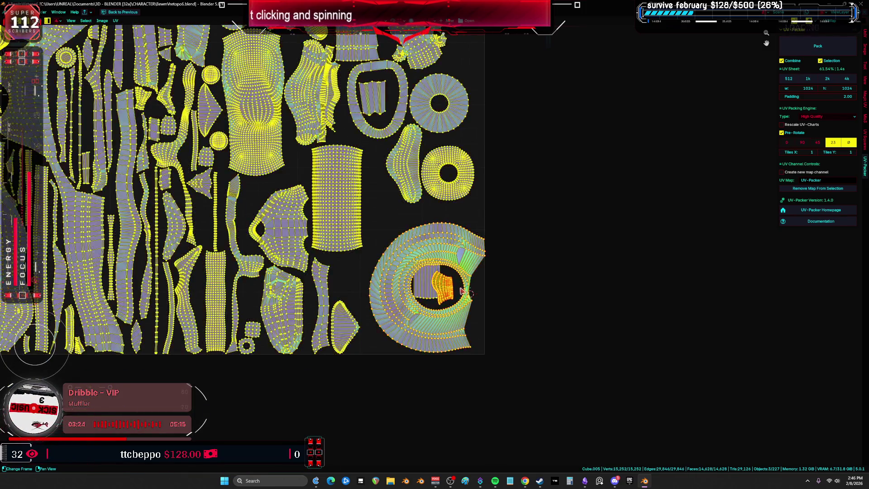
pyautogui.click(818, 46)
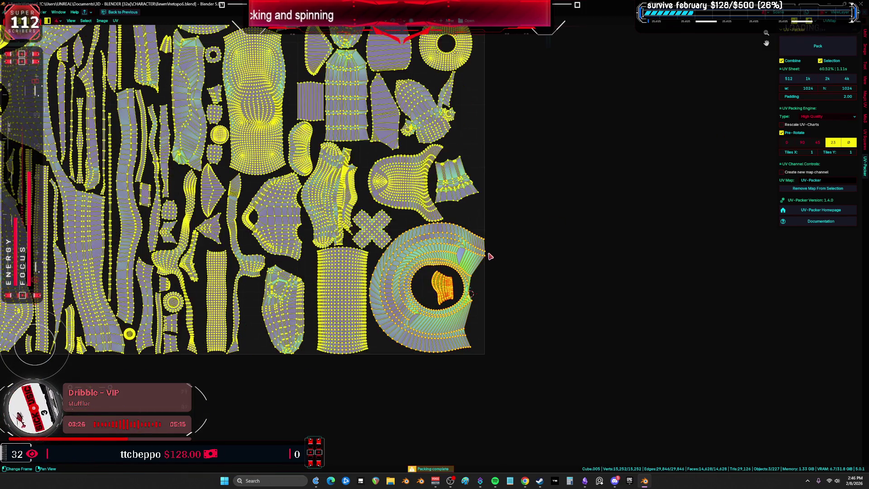
# - Repack all UV islands several times with Rescale UV-Charts enabled
pyautogui.scroll(-3, 492, 253)
pyautogui.press('a')
pyautogui.scroll(1, 516, 235)
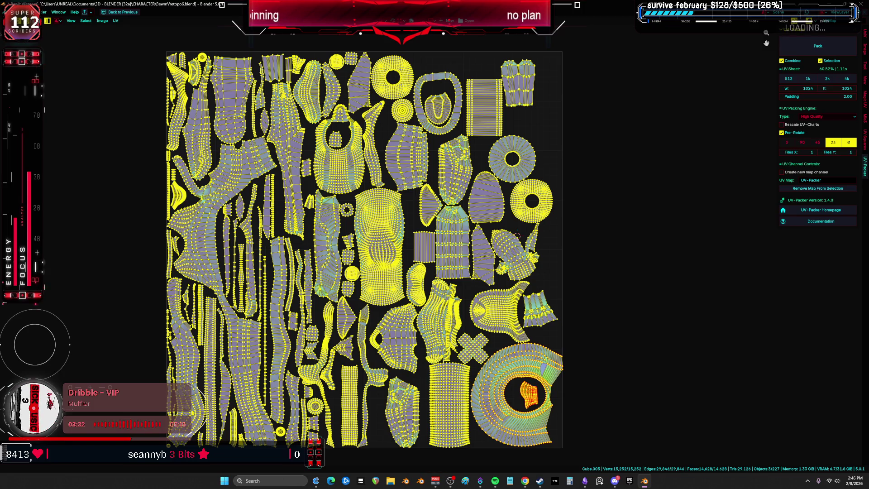
pyautogui.hotkey('alt', 'Tab')
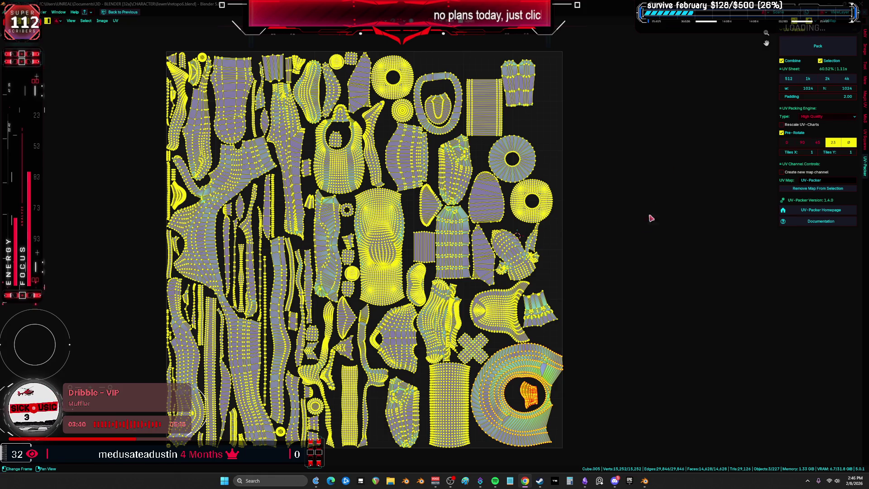
pyautogui.click(810, 47)
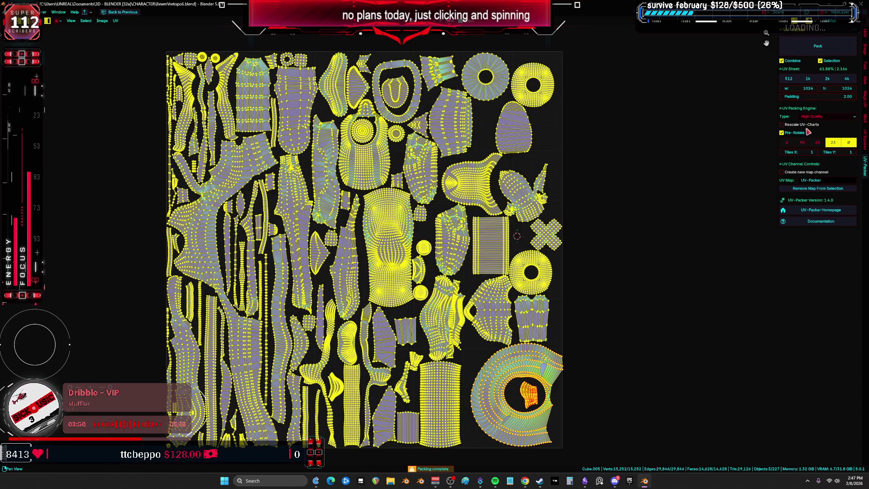
pyautogui.click(833, 47)
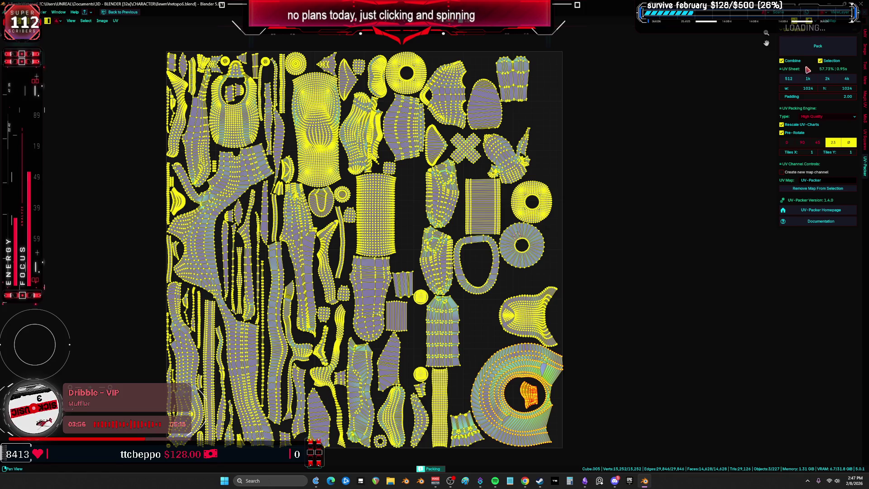
pyautogui.click(816, 48)
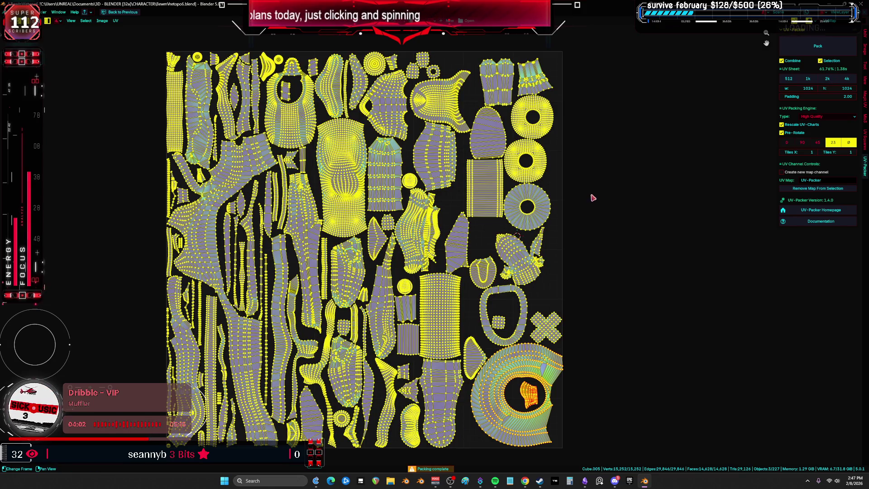
# - Return the maximized area to the 3D Viewport and orbit around the leg meshes
pyautogui.click(593, 197)
pyautogui.press('a')
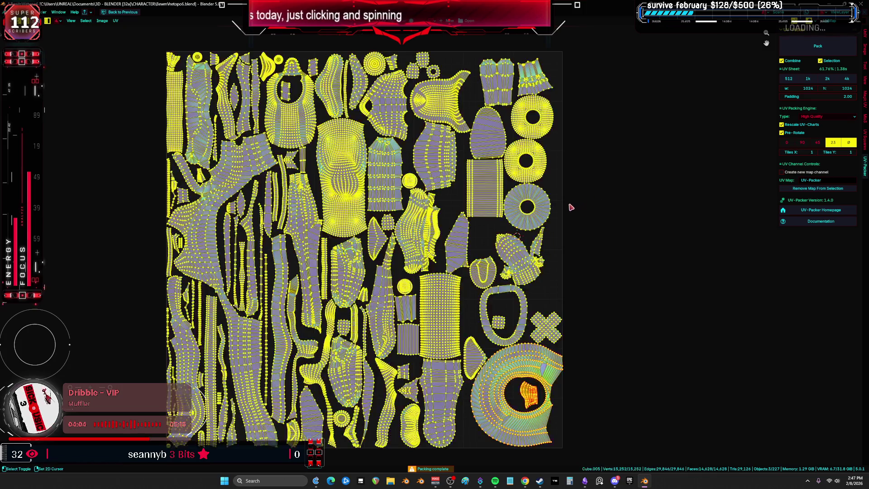
pyautogui.scroll(2, 445, 191)
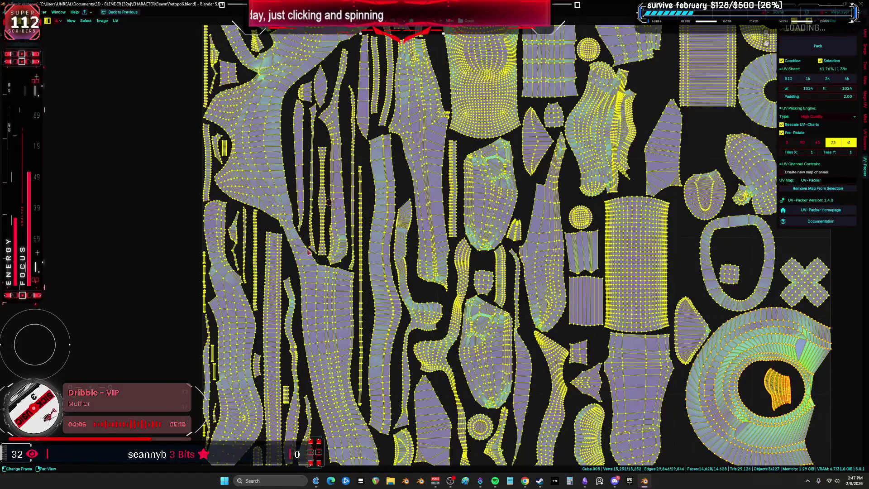
pyautogui.keyDown('shift'); pyautogui.scroll(5, 342, 180); pyautogui.keyUp('shift')
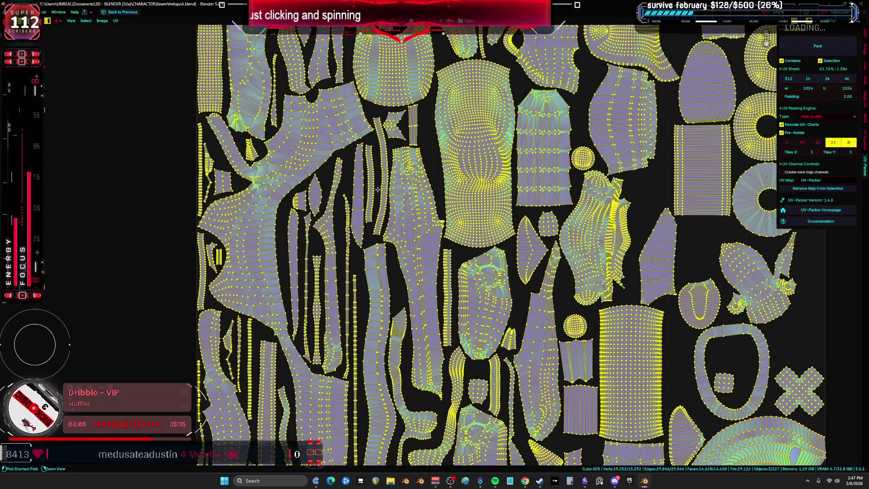
pyautogui.hotkey('shift', 'F5')
pyautogui.moveTo(378, 189)
pyautogui.mouseDown(button='middle')
pyautogui.moveTo(301, 168)
pyautogui.moveTo(424, 163)
pyautogui.moveTo(472, 207)
pyautogui.moveTo(469, 216)
pyautogui.mouseUp(button='middle')
# - Select the strut piece and isolate it in Local view
pyautogui.hotkey('alt', 'a')
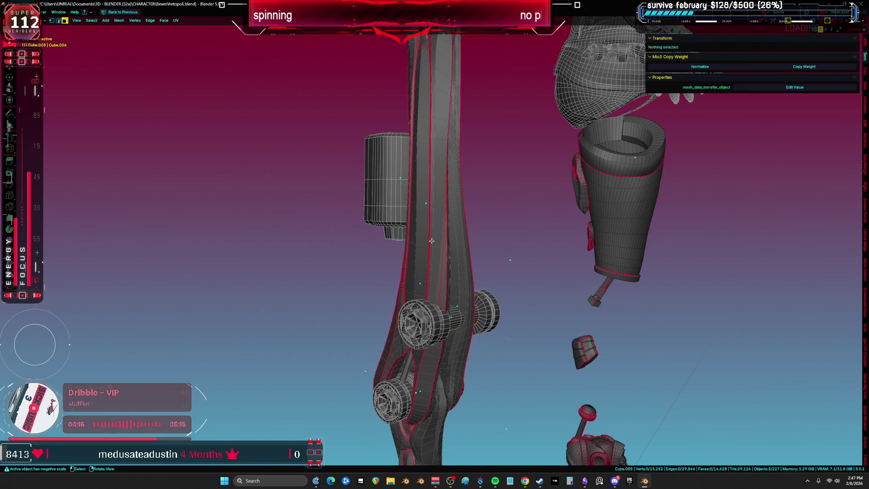
pyautogui.press('l')
pyautogui.moveTo(431, 241)
pyautogui.mouseDown(button='middle')
pyautogui.moveTo(451, 239)
pyautogui.moveTo(460, 284)
pyautogui.mouseUp(button='middle')
pyautogui.press('a')
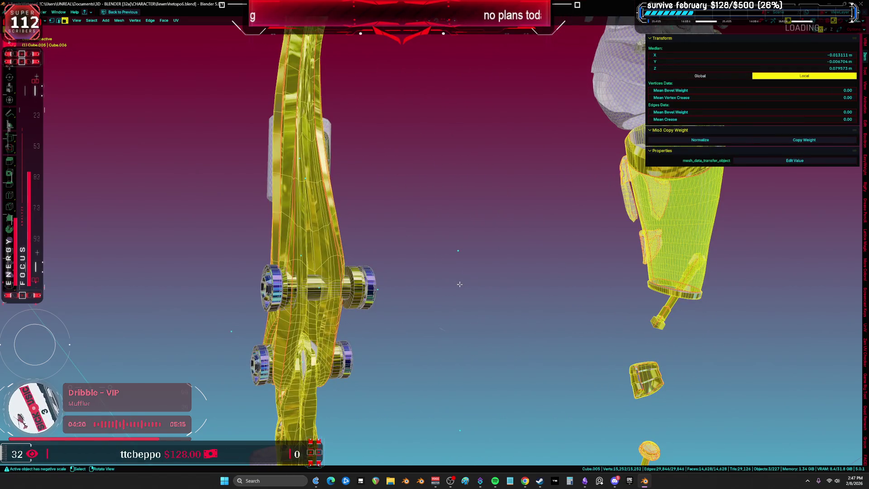
pyautogui.hotkey('alt', 'a')
pyautogui.press('1')
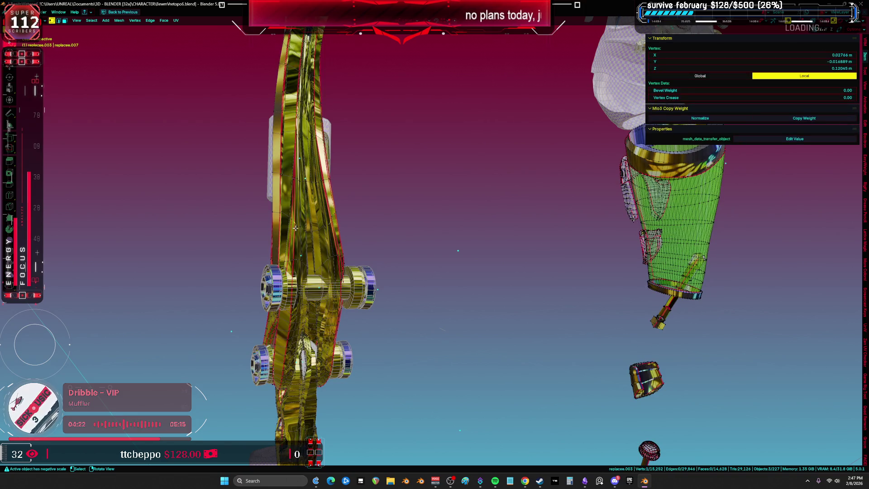
pyautogui.press('l')
pyautogui.press('KP_Divide')
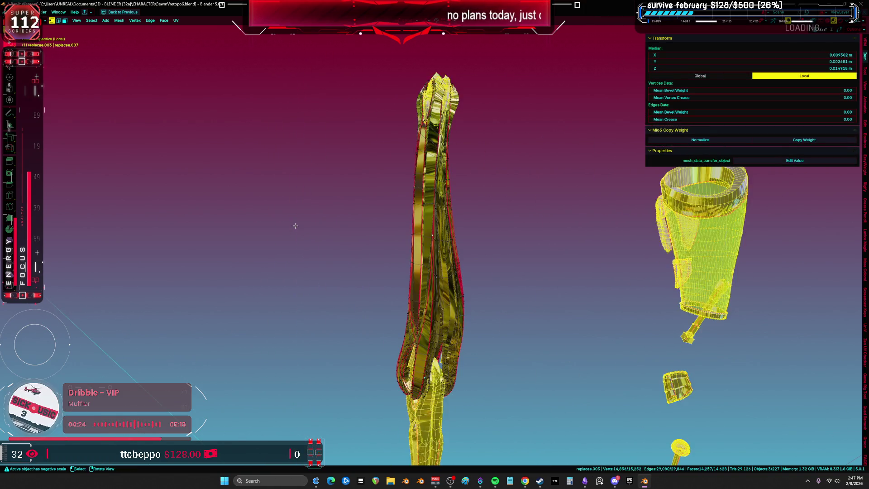
pyautogui.moveTo(446, 235)
pyautogui.mouseDown(button='middle')
pyautogui.moveTo(467, 235)
pyautogui.moveTo(451, 241)
pyautogui.moveTo(367, 223)
pyautogui.moveTo(432, 211)
pyautogui.moveTo(481, 176)
pyautogui.moveTo(477, 163)
pyautogui.mouseUp(button='middle')
pyautogui.scroll(5, 468, 238)
# - Set the viewport to Solid shading and switch to the UV Editing workspace
pyautogui.press('z')
pyautogui.click(467, 219)
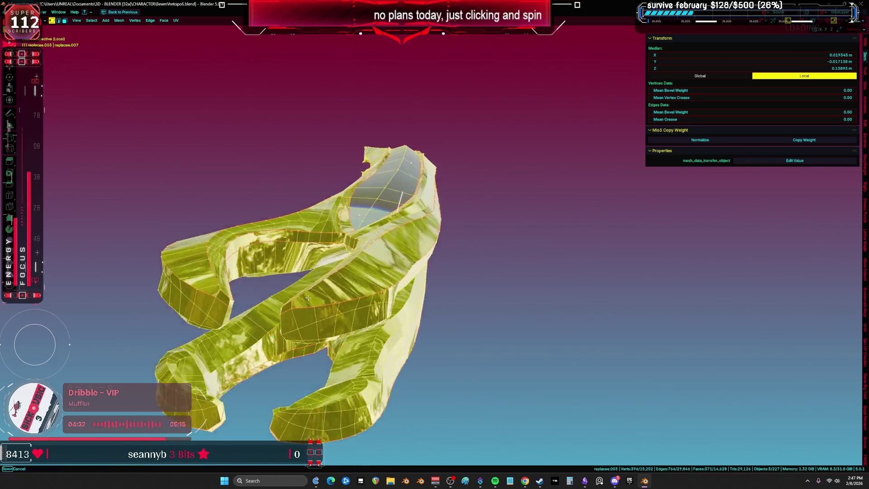
pyautogui.press('z')
pyautogui.click(432, 314)
pyautogui.scroll(5, 390, 268)
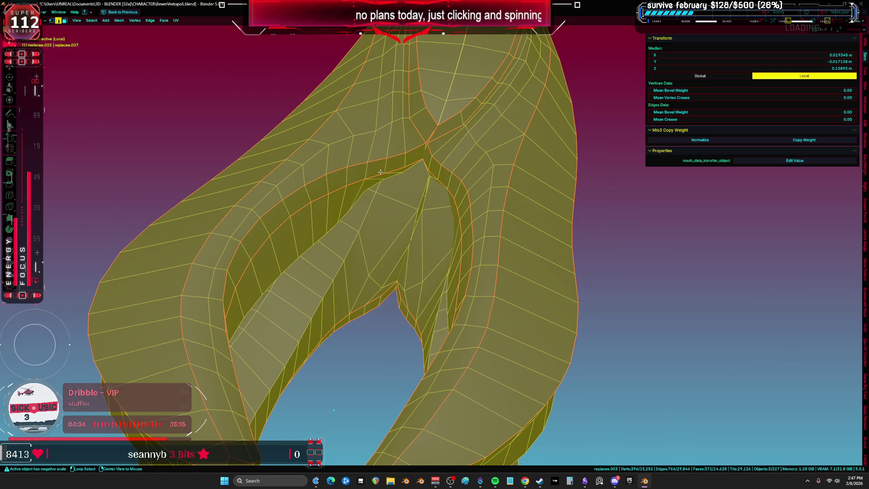
pyautogui.scroll(-5, 379, 176)
pyautogui.moveTo(378, 189); pyautogui.dragTo(393, 285, button='middle')
pyautogui.hotkey('ctrl', 'pagedown')
# - Disable the strut's Mirror and Lattice modifiers in the viewport
pyautogui.click(407, 325)
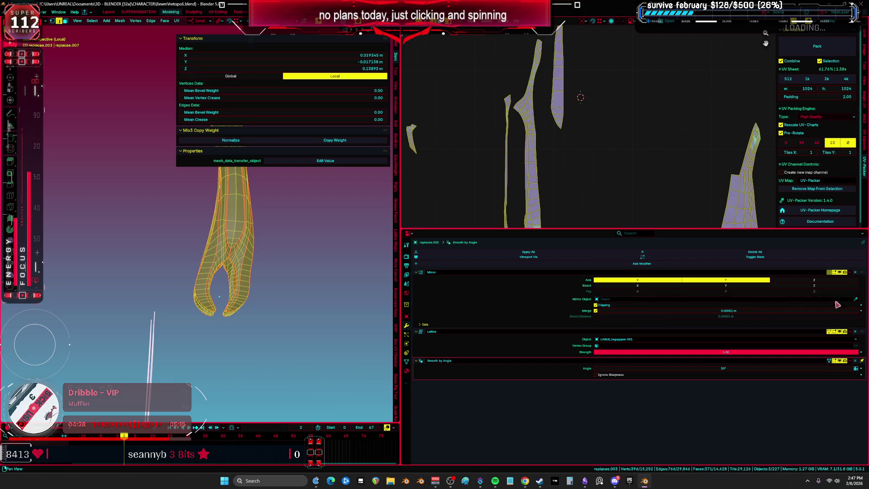
pyautogui.moveTo(829, 272); pyautogui.dragTo(845, 272)
pyautogui.moveTo(845, 331); pyautogui.dragTo(837, 333)
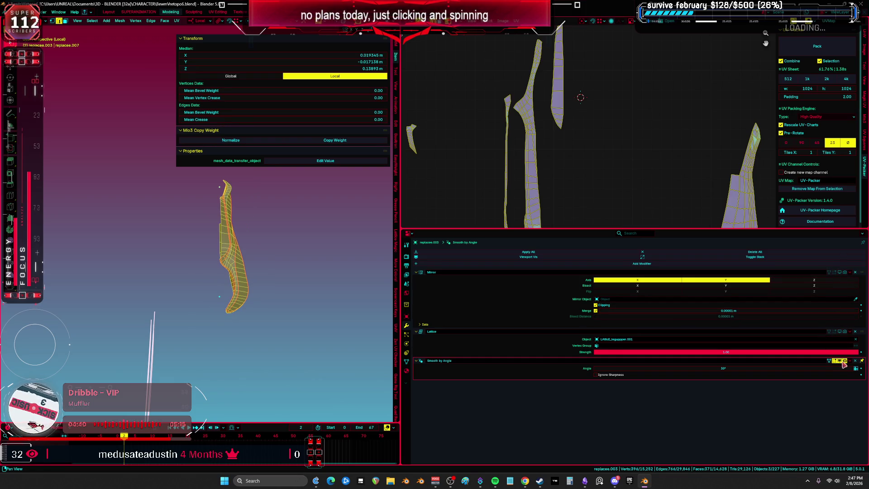
# - Maximize the viewport in Solid shading, exit Local view, and select an edge loop
pyautogui.hotkey('ctrl', 'space')
pyautogui.scroll(4, 281, 289)
pyautogui.moveTo(408, 204)
pyautogui.mouseDown(button='middle')
pyautogui.moveTo(504, 252)
pyautogui.moveTo(491, 236)
pyautogui.moveTo(498, 237)
pyautogui.moveTo(481, 255)
pyautogui.mouseUp(button='middle')
pyautogui.press('z')
pyautogui.click(512, 255)
pyautogui.hotkey('ctrl', 'space')
pyautogui.hotkey('ctrl', 'space')
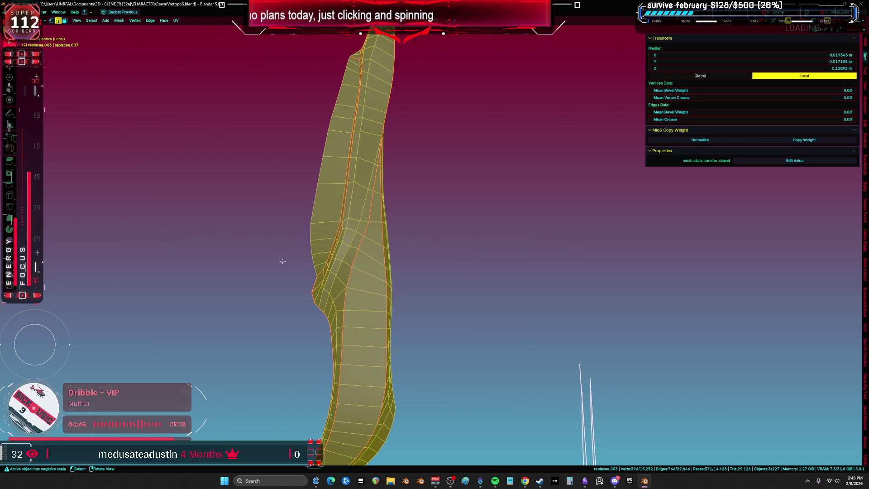
pyautogui.press('KP_Divide')
pyautogui.press('KP_Divide')
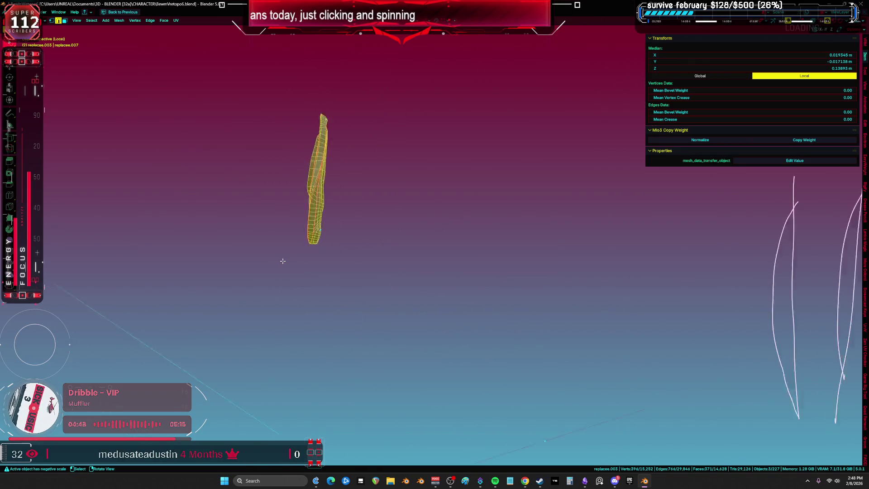
pyautogui.moveTo(446, 245)
pyautogui.mouseDown(button='middle')
pyautogui.moveTo(518, 252)
pyautogui.moveTo(547, 186)
pyautogui.moveTo(496, 206)
pyautogui.moveTo(606, 205)
pyautogui.moveTo(605, 217)
pyautogui.moveTo(572, 227)
pyautogui.moveTo(460, 241)
pyautogui.moveTo(549, 233)
pyautogui.moveTo(520, 240)
pyautogui.moveTo(505, 210)
pyautogui.moveTo(544, 271)
pyautogui.moveTo(515, 265)
pyautogui.mouseUp(button='middle')
pyautogui.keyDown('alt'); pyautogui.click(460, 241); pyautogui.keyUp('alt')
# - Select a shortest path down the strut from the top notch and the face strip along it
pyautogui.keyDown('alt'); pyautogui.click(468, 320); pyautogui.keyUp('alt')
pyautogui.moveTo(468, 321)
pyautogui.mouseDown(button='middle')
pyautogui.moveTo(363, 249)
pyautogui.moveTo(408, 272)
pyautogui.mouseUp(button='middle')
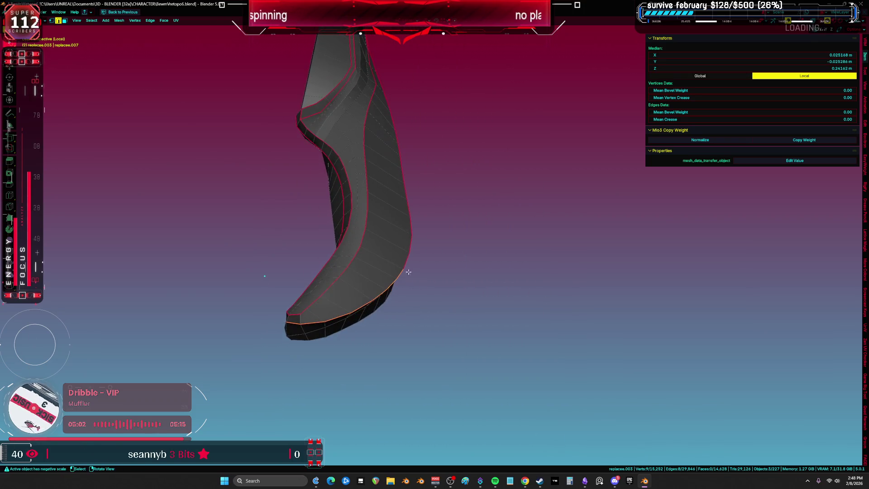
pyautogui.click(311, 130)
pyautogui.moveTo(311, 130); pyautogui.dragTo(314, 288, button='middle')
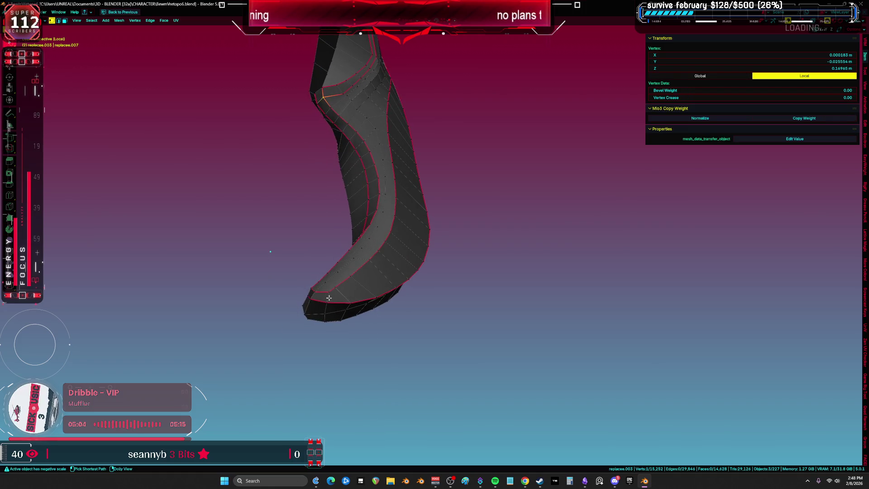
pyautogui.keyDown('ctrl'); pyautogui.click(313, 288); pyautogui.keyUp('ctrl')
pyautogui.keyDown('ctrl'); pyautogui.keyDown('shift'); pyautogui.click(395, 194); pyautogui.keyUp('shift'); pyautogui.keyUp('ctrl')
pyautogui.moveTo(403, 145)
pyautogui.mouseDown(button='middle')
pyautogui.moveTo(388, 256)
pyautogui.moveTo(376, 155)
pyautogui.mouseUp(button='middle')
pyautogui.moveTo(392, 189); pyautogui.dragTo(376, 251, button='middle')
pyautogui.keyDown('ctrl'); pyautogui.click(379, 250); pyautogui.keyUp('ctrl')
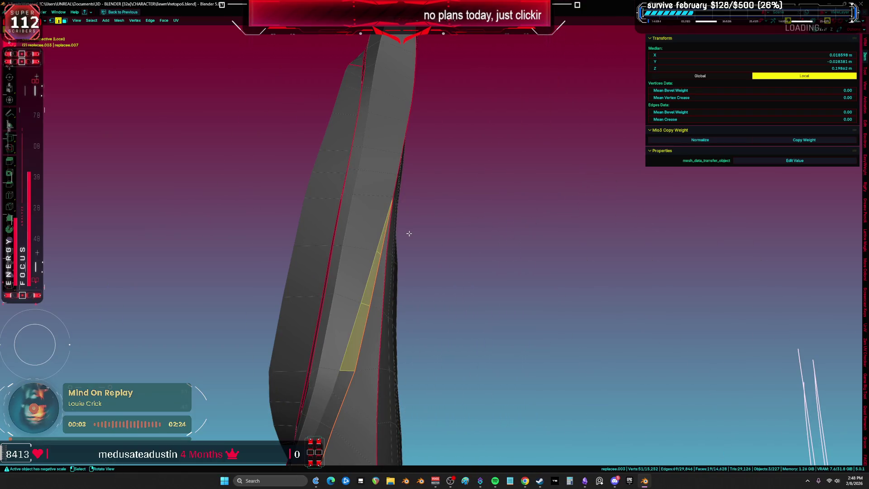
# - Mark the selected edges as seams, then pick edge loops on the strut in wireframe view
pyautogui.hotkey('ctrl', 'e')
pyautogui.click(404, 360)
pyautogui.moveTo(405, 360)
pyautogui.mouseDown(button='middle')
pyautogui.moveTo(488, 157)
pyautogui.moveTo(487, 209)
pyautogui.moveTo(484, 193)
pyautogui.moveTo(498, 291)
pyautogui.moveTo(392, 294)
pyautogui.moveTo(412, 245)
pyautogui.moveTo(447, 205)
pyautogui.moveTo(418, 220)
pyautogui.moveTo(452, 273)
pyautogui.moveTo(421, 265)
pyautogui.moveTo(421, 231)
pyautogui.moveTo(417, 254)
pyautogui.moveTo(458, 275)
pyautogui.moveTo(489, 240)
pyautogui.moveTo(416, 263)
pyautogui.moveTo(453, 252)
pyautogui.moveTo(387, 240)
pyautogui.moveTo(476, 320)
pyautogui.moveTo(457, 368)
pyautogui.moveTo(433, 357)
pyautogui.moveTo(417, 291)
pyautogui.mouseUp(button='middle')
pyautogui.hotkey('alt', 'a')
pyautogui.keyDown('alt'); pyautogui.click(393, 294); pyautogui.keyUp('alt')
pyautogui.hotkey('shift', 'z')
pyautogui.keyDown('alt'); pyautogui.click(418, 253); pyautogui.keyUp('alt')
pyautogui.keyDown('alt'); pyautogui.click(416, 237); pyautogui.keyUp('alt')
pyautogui.rightClick(388, 240)
pyautogui.click(388, 240)
pyautogui.hotkey('ctrl', 'l')
pyautogui.click(417, 292)
# - In Material Preview, slide and move a vertex near the strut's notch to reshape it
pyautogui.press('z')
pyautogui.click(417, 330)
pyautogui.moveTo(397, 345); pyautogui.dragTo(368, 185, button='middle')
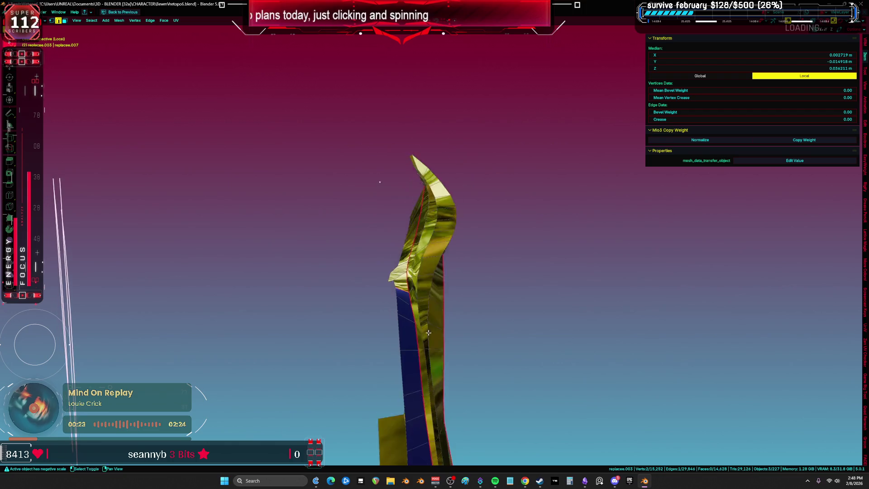
pyautogui.scroll(6, 368, 185)
pyautogui.click(365, 174)
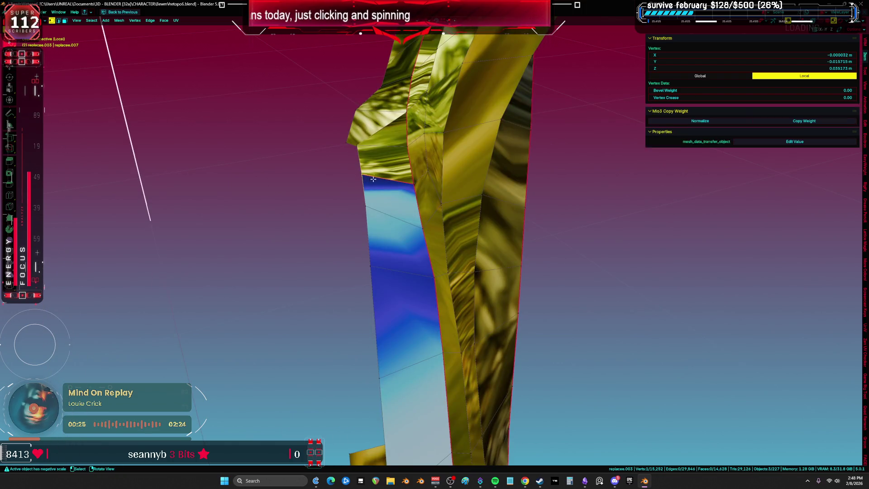
pyautogui.press('g')
pyautogui.press('g')
pyautogui.click(396, 170)
pyautogui.press('g')
pyautogui.press('g')
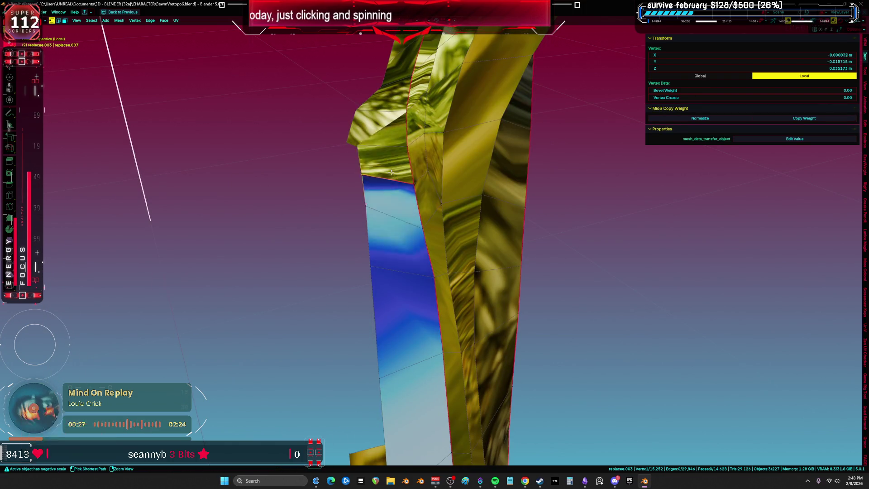
pyautogui.click(598, 225)
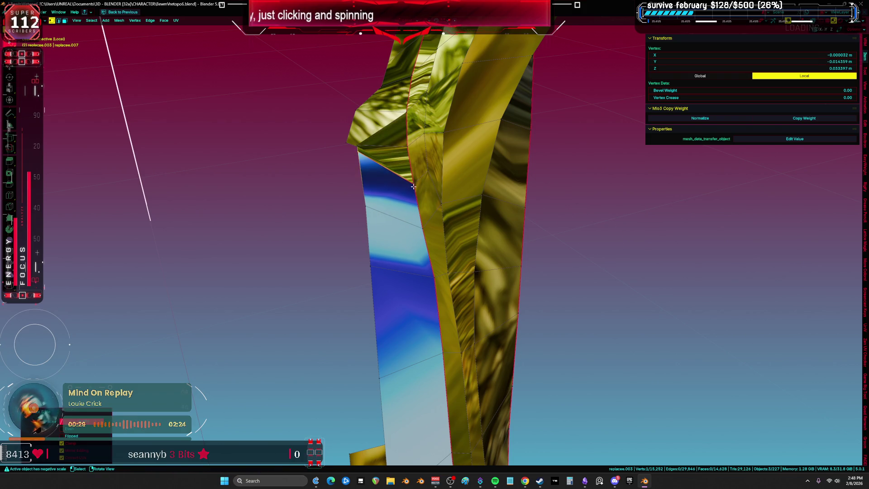
pyautogui.press('g')
pyautogui.click(598, 258)
pyautogui.moveTo(596, 266)
pyautogui.mouseDown(button='middle')
pyautogui.moveTo(592, 280)
pyautogui.moveTo(543, 290)
pyautogui.moveTo(597, 300)
pyautogui.mouseUp(button='middle')
# - Select the whole strut piece and restore the split UV editing layout
pyautogui.press('l')
pyautogui.scroll(3, 597, 300)
pyautogui.scroll(-3, 582, 304)
pyautogui.moveTo(579, 331); pyautogui.dragTo(578, 204, button='middle')
pyautogui.hotkey('ctrl', 'space')
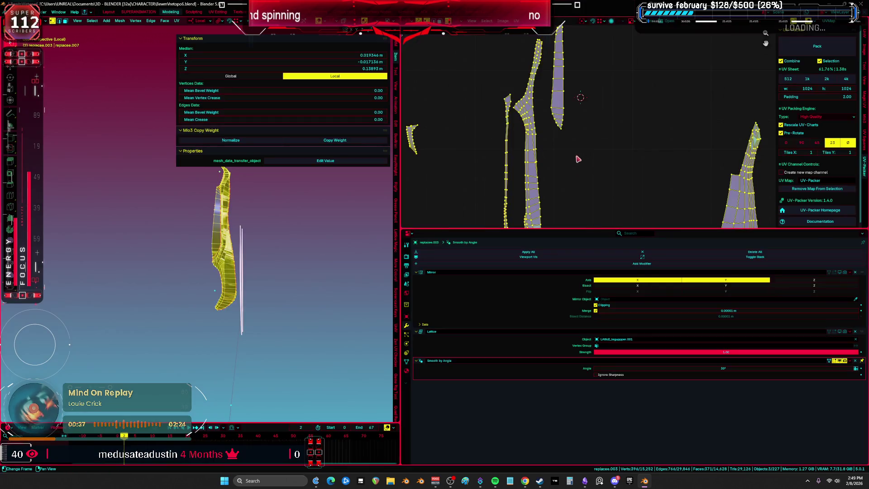
# - Unwrap the UVs with Minimum Stretch in the full-screen UV editor and select the small bottom island
pyautogui.hotkey('ctrl', 'space')
pyautogui.scroll(-2, 442, 216)
pyautogui.press('u')
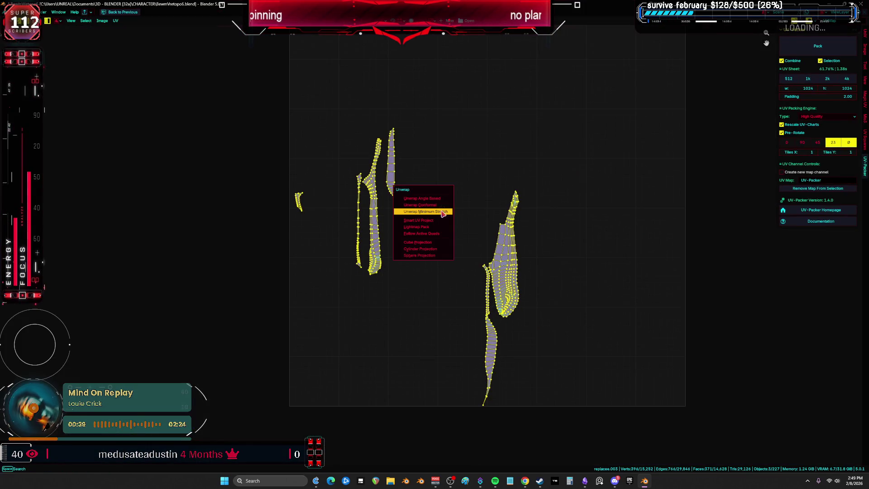
pyautogui.click(443, 213)
pyautogui.moveTo(443, 213); pyautogui.dragTo(431, 188, button='middle')
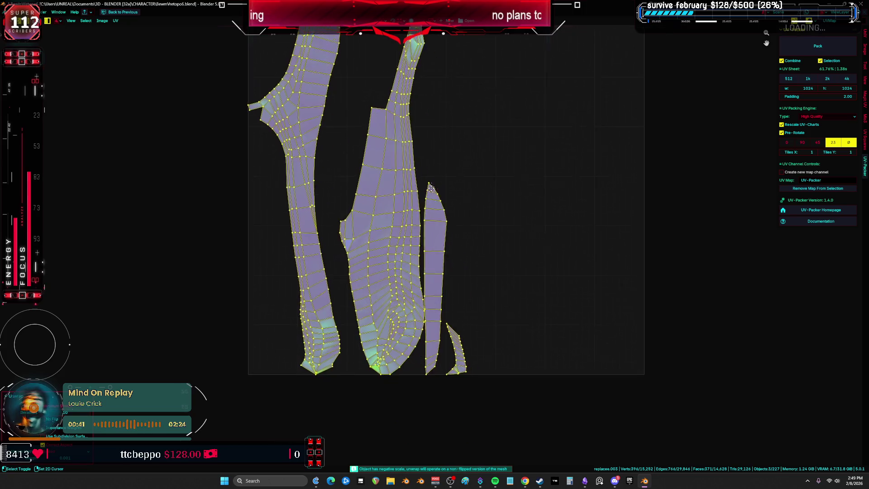
pyautogui.hotkey('alt', 'a')
pyautogui.click(457, 356)
pyautogui.hotkey('ctrl', 'space')
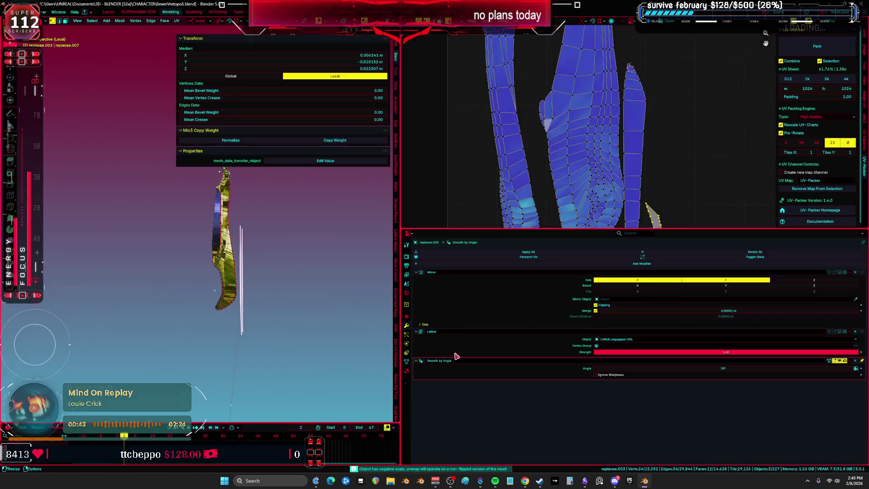
# - Frame the strut in solid shading and select its whole linked mesh
pyautogui.hotkey('ctrl', 'space')
pyautogui.press('KP_Decimal')
pyautogui.moveTo(252, 254)
pyautogui.mouseDown(button='middle')
pyautogui.moveTo(213, 225)
pyautogui.moveTo(349, 208)
pyautogui.mouseUp(button='middle')
pyautogui.press('z')
pyautogui.click(348, 253)
pyautogui.moveTo(347, 252)
pyautogui.mouseDown(button='middle')
pyautogui.moveTo(413, 246)
pyautogui.moveTo(443, 383)
pyautogui.mouseUp(button='middle')
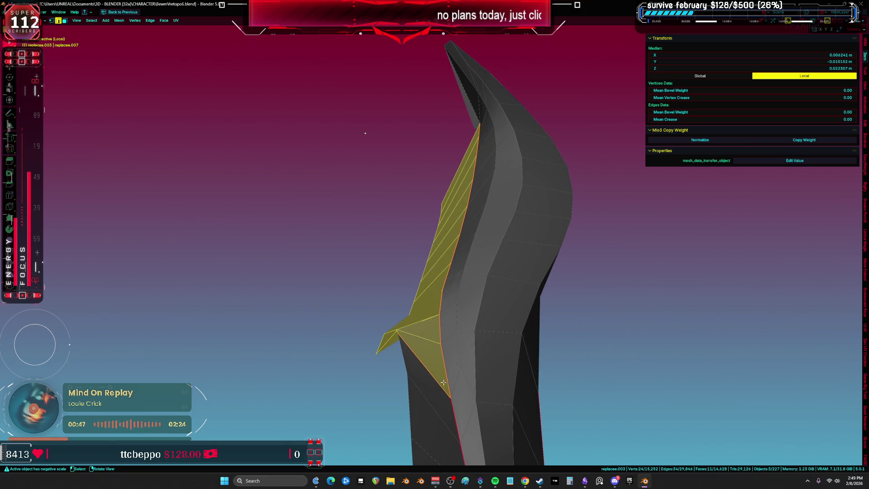
pyautogui.click(443, 382)
pyautogui.moveTo(448, 348)
pyautogui.mouseDown(button='middle')
pyautogui.moveTo(464, 186)
pyautogui.moveTo(508, 265)
pyautogui.moveTo(450, 227)
pyautogui.mouseUp(button='middle')
pyautogui.rightClick(450, 118)
pyautogui.click(466, 165)
pyautogui.rightClick(508, 266)
pyautogui.click(508, 262)
# - Unwrap the linked strut with Minimum Stretch and check its two long islands and narrow strip
pyautogui.press('u')
pyautogui.click(442, 214)
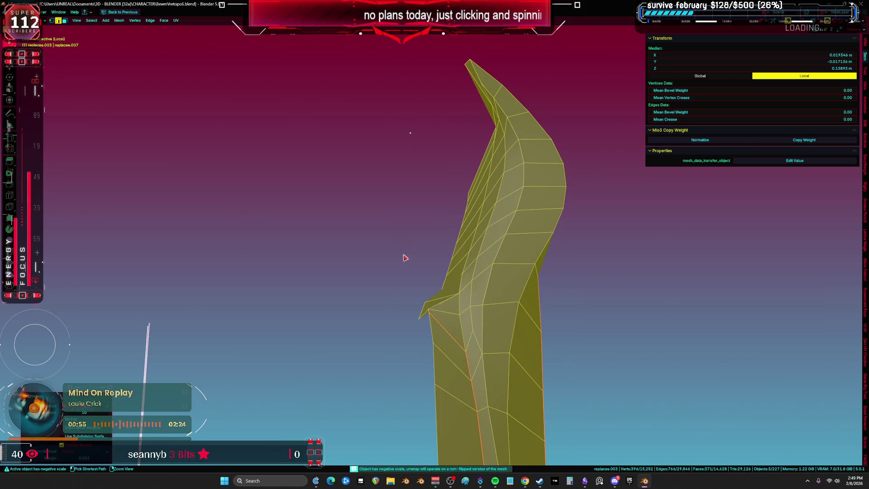
pyautogui.hotkey('shift', 'F10')
pyautogui.scroll(4, 568, 205)
pyautogui.click(537, 240)
pyautogui.scroll(-2, 536, 240)
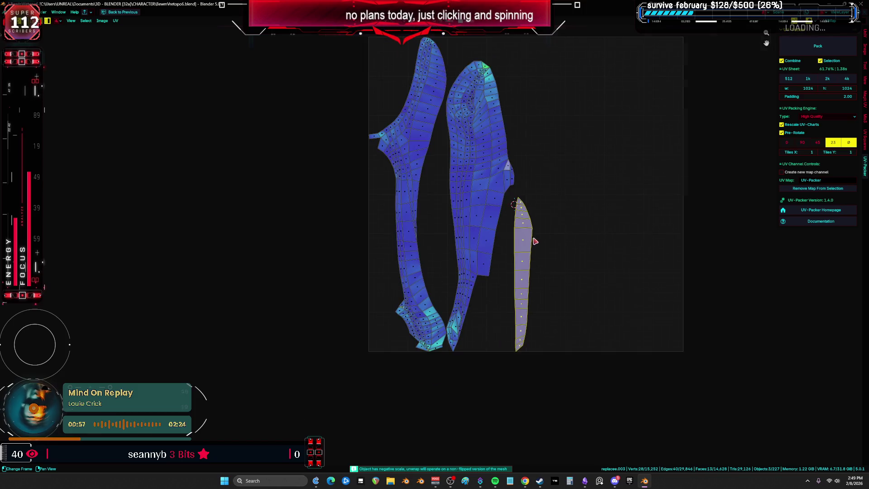
pyautogui.scroll(1, 529, 251)
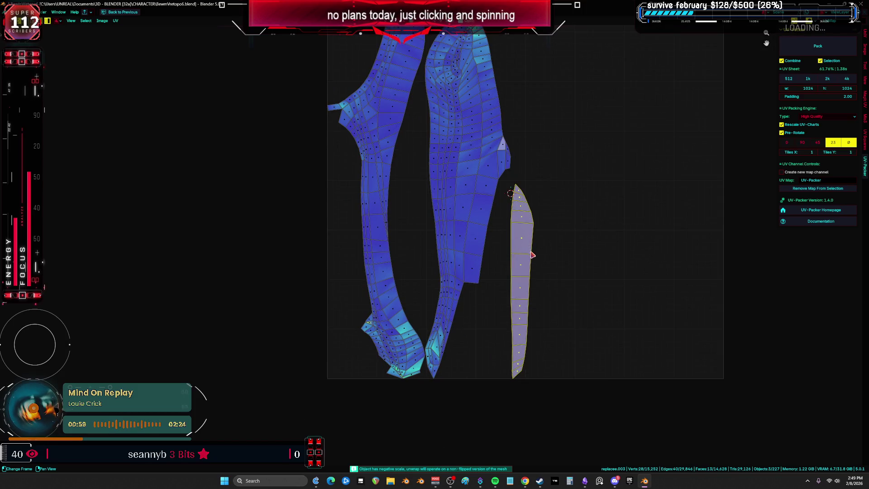
pyautogui.click(455, 236)
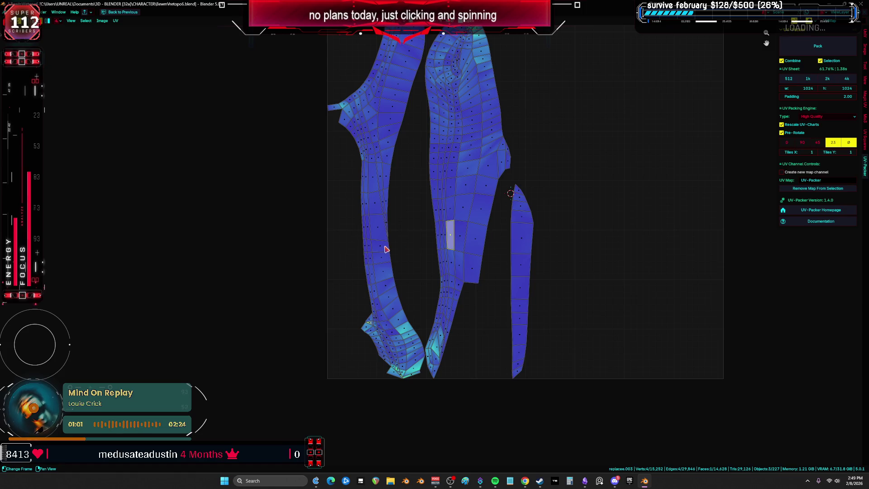
pyautogui.click(378, 227)
pyautogui.scroll(-1, 445, 229)
# - Exit local view so the wheel cylinders and top knob reappear around the strut
pyautogui.hotkey('ctrl', 'space')
pyautogui.hotkey('ctrl', 'space')
pyautogui.moveTo(289, 292)
pyautogui.mouseDown(button='middle')
pyautogui.moveTo(327, 237)
pyautogui.moveTo(274, 235)
pyautogui.moveTo(355, 271)
pyautogui.moveTo(439, 212)
pyautogui.moveTo(537, 227)
pyautogui.moveTo(444, 233)
pyautogui.moveTo(458, 253)
pyautogui.mouseUp(button='middle')
pyautogui.press('/')
# - Inspect the arm in wireframe shading, ending back in Object Mode
pyautogui.press('z')
pyautogui.click(508, 207)
pyautogui.hotkey('ctrl', 'space')
pyautogui.hotkey('ctrl', 'space')
pyautogui.press('z')
pyautogui.click(384, 238)
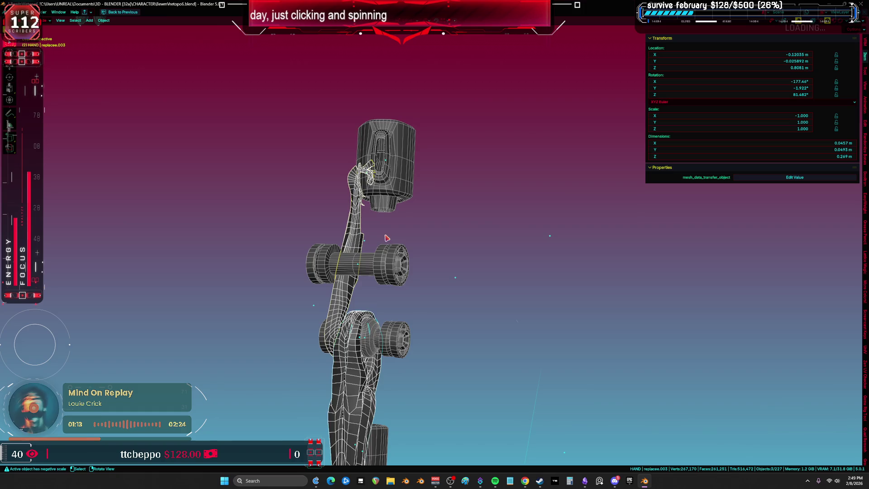
pyautogui.moveTo(386, 237); pyautogui.dragTo(408, 285, button='middle')
pyautogui.keyDown('shift'); pyautogui.moveTo(403, 362); pyautogui.dragTo(398, 283, button='middle'); pyautogui.keyUp('shift')
pyautogui.press('Tab')
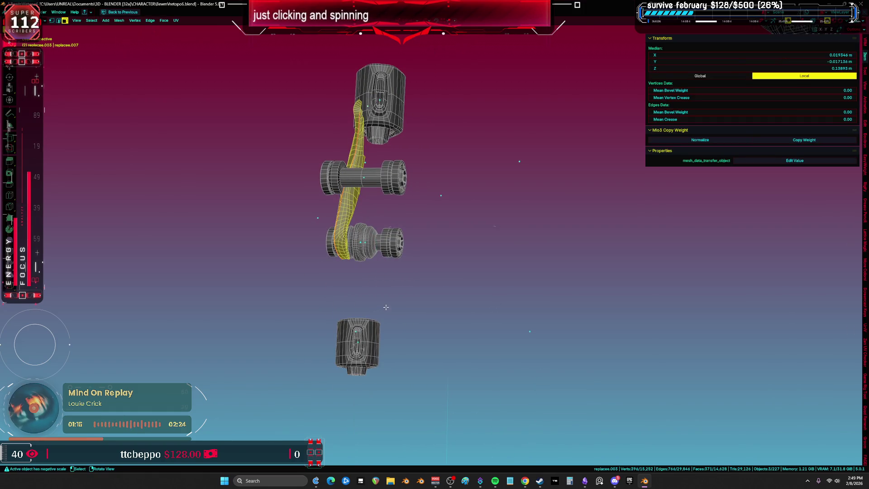
pyautogui.hotkey('ctrl', 'Tab')
pyautogui.click(388, 298)
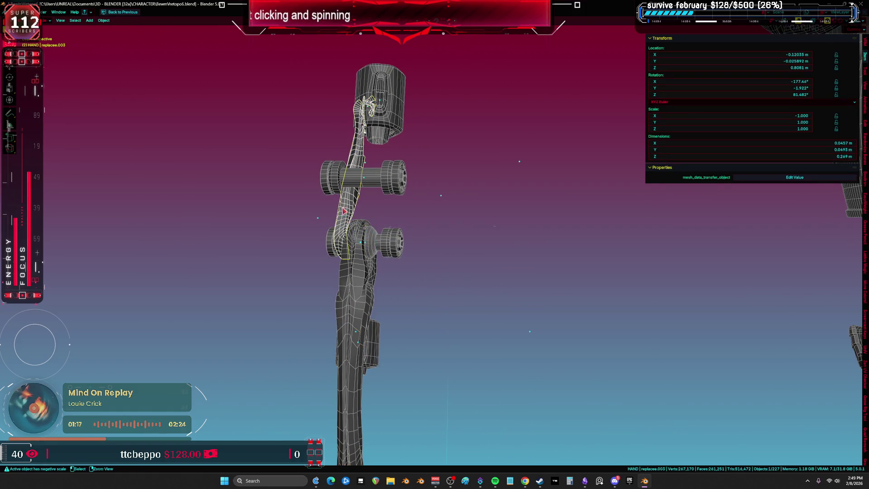
# - Enable the Mirror and Lattice modifiers and orbit around the mirrored, enlarged arm
pyautogui.hotkey('ctrl', 'space')
pyautogui.click(835, 272)
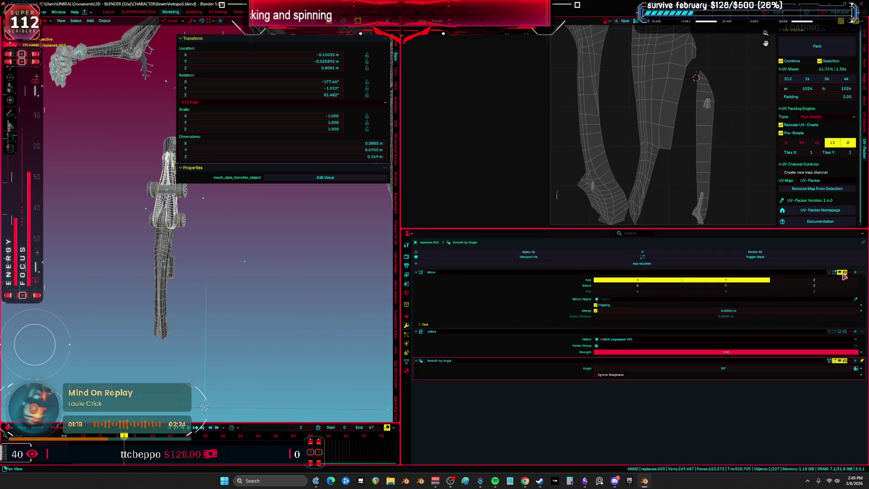
pyautogui.click(834, 331)
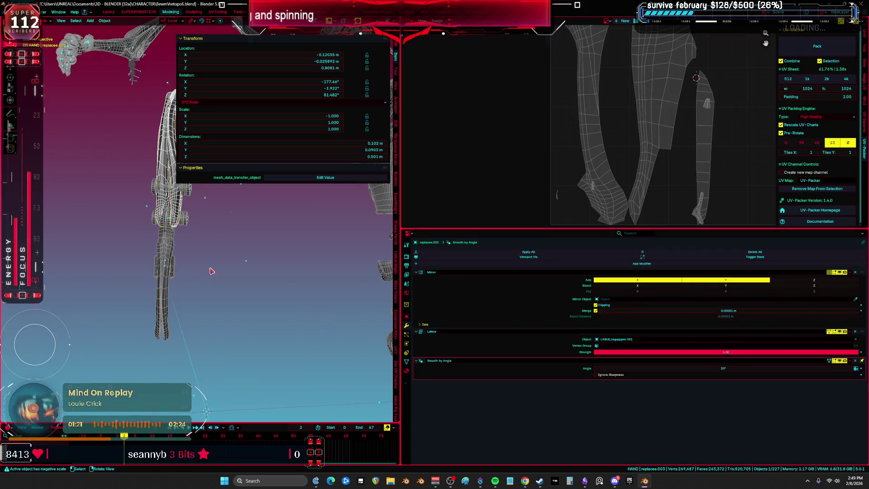
pyautogui.hotkey('ctrl', 'space')
pyautogui.moveTo(452, 272)
pyautogui.mouseDown(button='middle')
pyautogui.moveTo(471, 267)
pyautogui.moveTo(434, 242)
pyautogui.moveTo(422, 217)
pyautogui.mouseUp(button='middle')
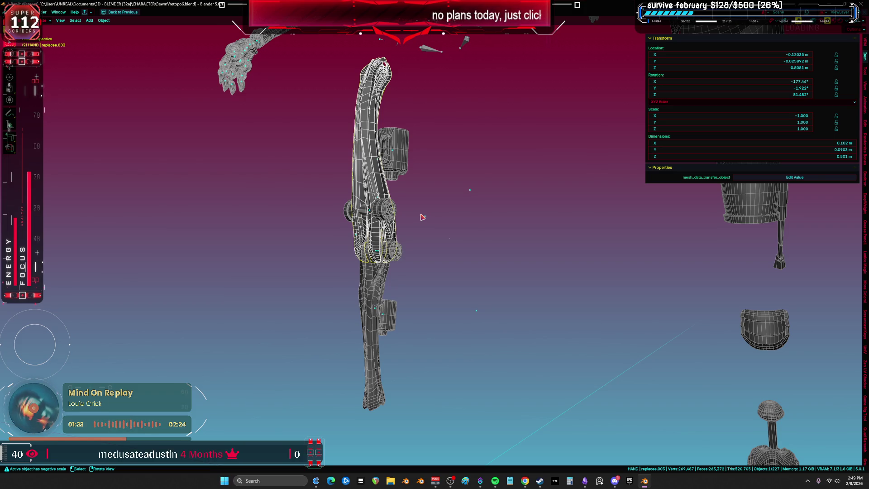
pyautogui.moveTo(451, 147)
pyautogui.mouseDown(button='middle')
pyautogui.moveTo(439, 250)
pyautogui.moveTo(390, 209)
pyautogui.moveTo(378, 224)
pyautogui.mouseUp(button='middle')
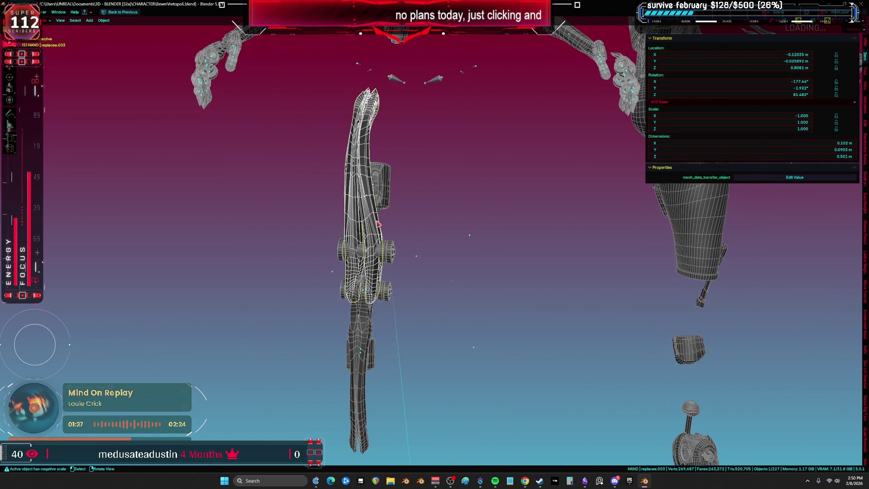
pyautogui.hotkey('ctrl', 'space')
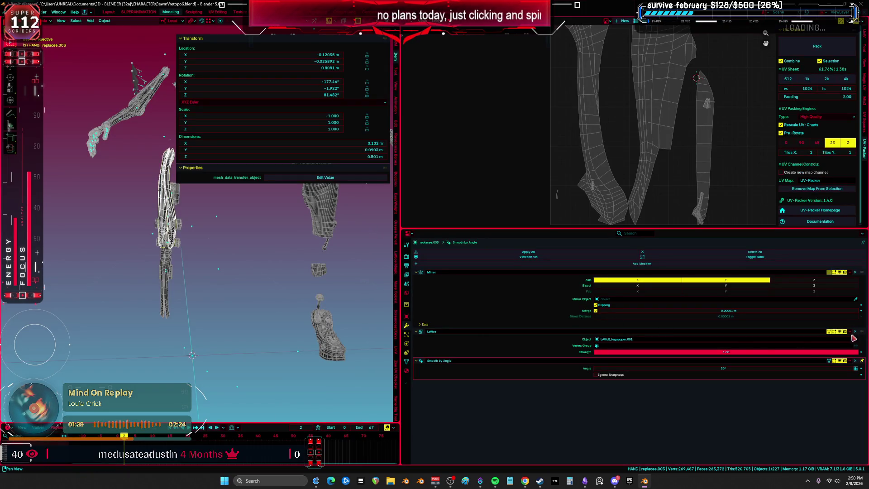
pyautogui.click(850, 331)
pyautogui.click(829, 337)
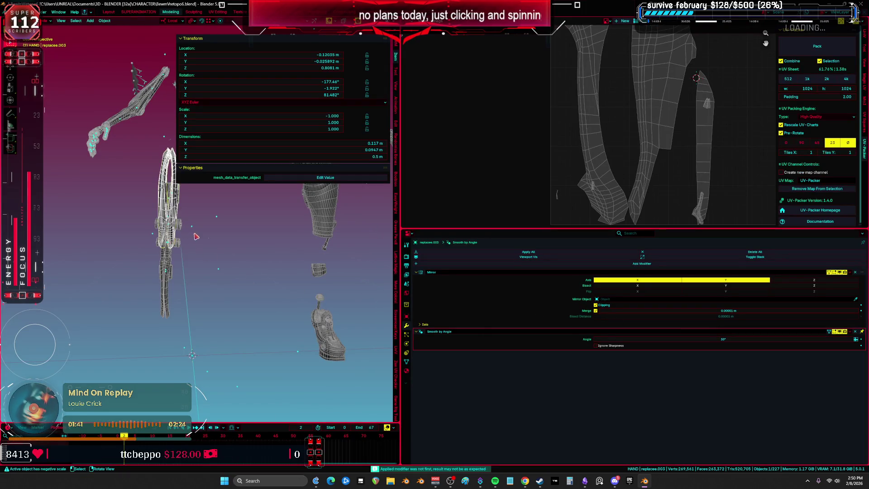
pyautogui.hotkey('ctrl', 'space')
pyautogui.moveTo(216, 234)
pyautogui.mouseDown(button='middle')
pyautogui.moveTo(346, 227)
pyautogui.moveTo(301, 225)
pyautogui.moveTo(330, 228)
pyautogui.mouseUp(button='middle')
pyautogui.hotkey('ctrl', 'space')
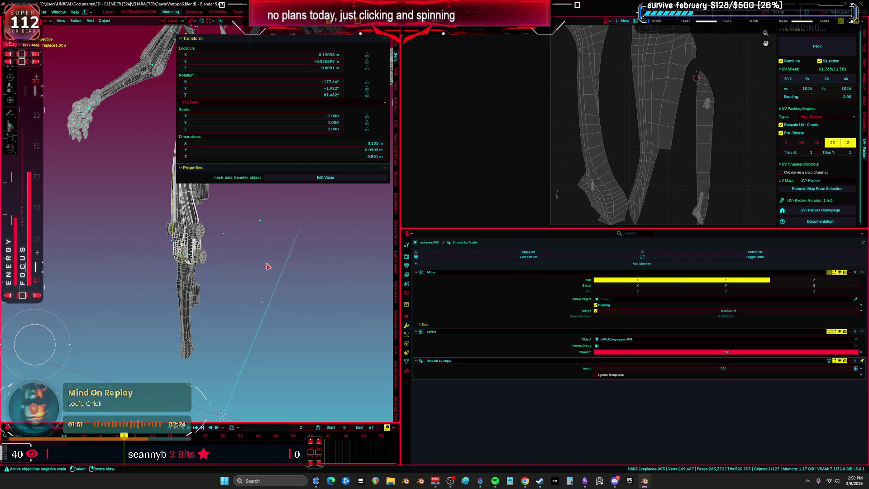
pyautogui.moveTo(284, 287)
pyautogui.mouseDown(button='middle')
pyautogui.moveTo(287, 275)
pyautogui.moveTo(377, 233)
pyautogui.moveTo(393, 273)
pyautogui.moveTo(323, 259)
pyautogui.mouseUp(button='middle')
pyautogui.hotkey('ctrl', 'space')
pyautogui.press('KP_1')
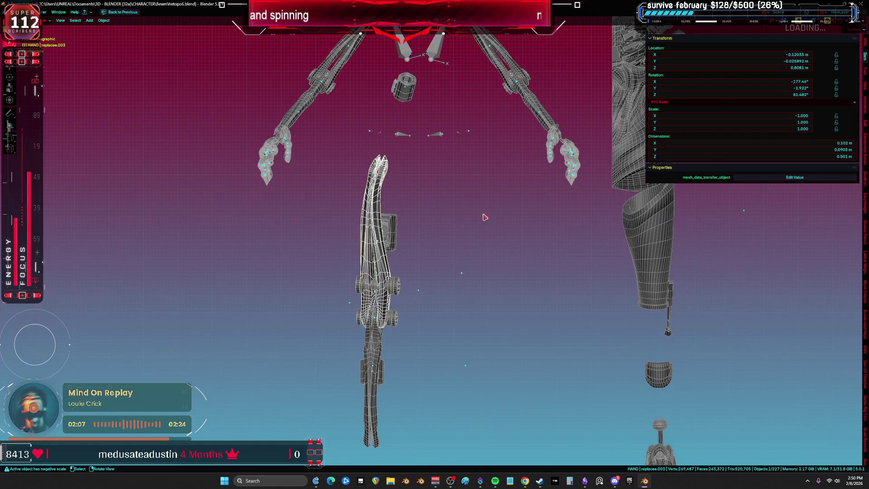
pyautogui.scroll(-2, 485, 217)
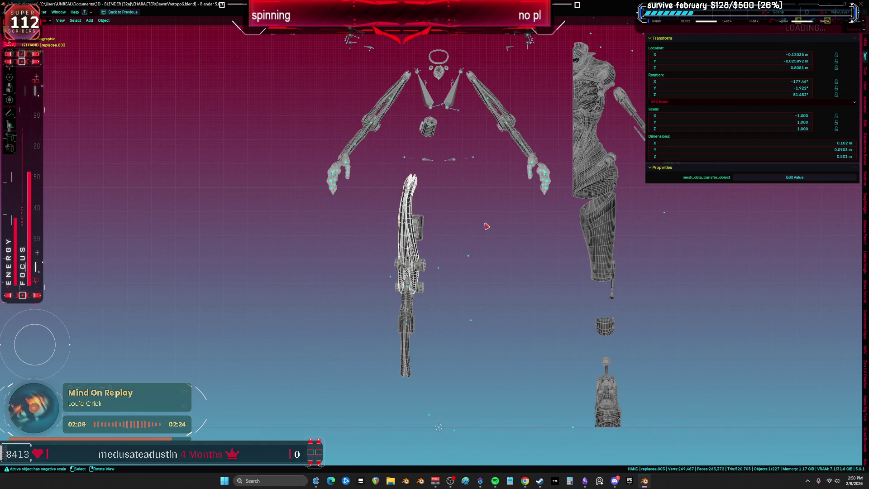
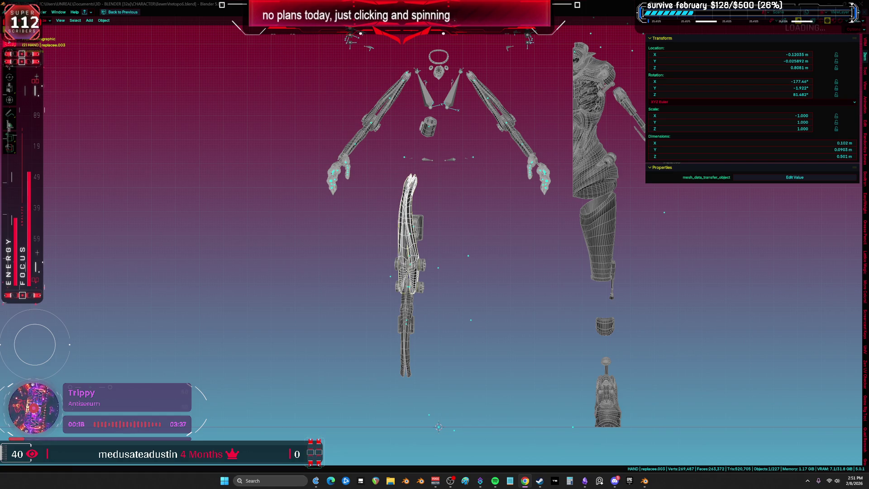
# - Select the blade-shaped leg piece and both leg wheel cylinders
pyautogui.moveTo(501, 252)
pyautogui.mouseDown(button='middle')
pyautogui.moveTo(523, 285)
pyautogui.moveTo(355, 270)
pyautogui.mouseUp(button='middle')
pyautogui.click(524, 282)
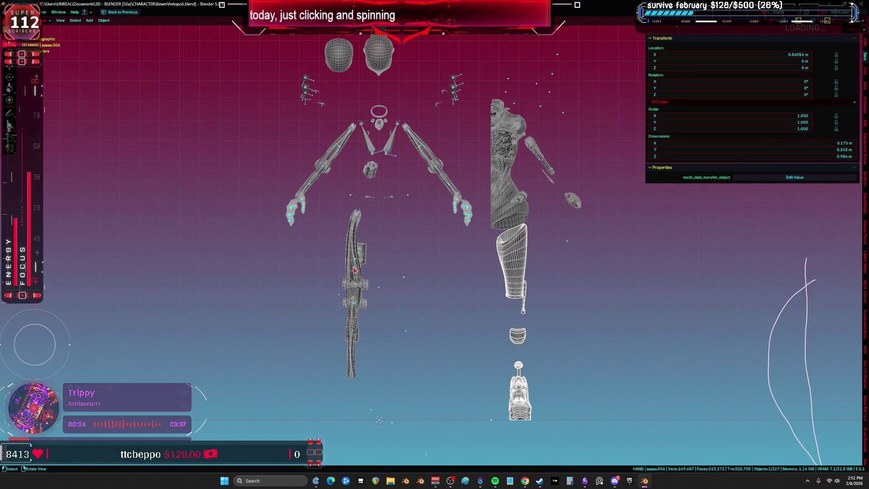
pyautogui.click(350, 234)
pyautogui.scroll(2, 371, 282)
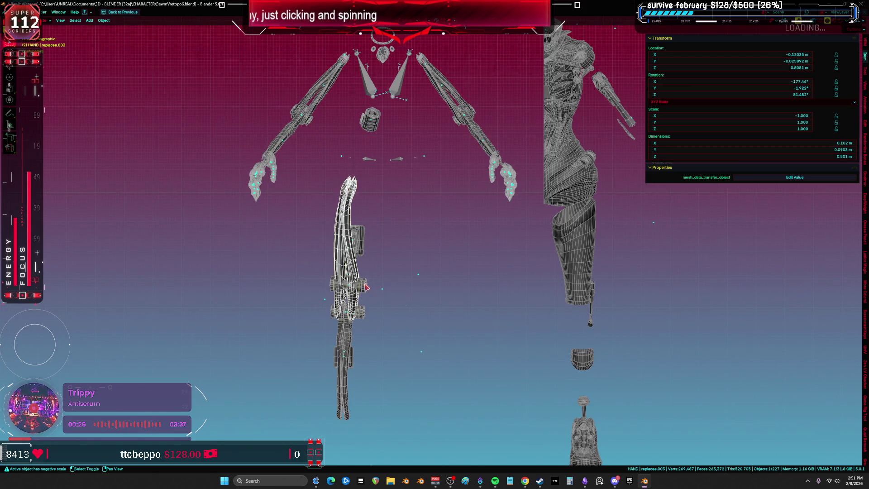
pyautogui.click(348, 345)
pyautogui.moveTo(349, 345)
pyautogui.mouseDown(button='middle')
pyautogui.moveTo(390, 295)
pyautogui.moveTo(355, 252)
pyautogui.moveTo(389, 261)
pyautogui.moveTo(394, 252)
pyautogui.moveTo(417, 159)
pyautogui.moveTo(417, 117)
pyautogui.moveTo(454, 229)
pyautogui.moveTo(429, 228)
pyautogui.moveTo(538, 241)
pyautogui.moveTo(432, 210)
pyautogui.mouseUp(button='middle')
pyautogui.scroll(2, 394, 253)
pyautogui.click(425, 219)
pyautogui.moveTo(399, 285)
pyautogui.mouseDown(button='middle')
pyautogui.moveTo(407, 245)
pyautogui.moveTo(395, 238)
pyautogui.moveTo(391, 246)
pyautogui.mouseUp(button='middle')
pyautogui.scroll(1, 407, 244)
pyautogui.keyDown('shift'); pyautogui.click(403, 254); pyautogui.keyUp('shift')
pyautogui.keyDown('shift'); pyautogui.click(391, 240); pyautogui.keyUp('shift')
# - Switch to solid front view and edit the selection in a maximized UV Editing workspace
pyautogui.hotkey('shift', 'z')
pyautogui.press('z')
pyautogui.click(516, 250)
pyautogui.press('KP_1')
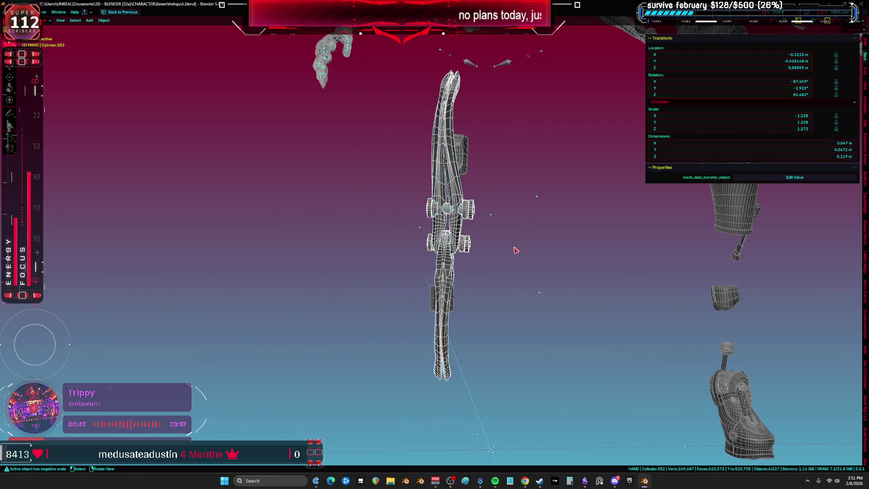
pyautogui.press('Tab')
pyautogui.hotkey('ctrl', 'pagedown')
pyautogui.hotkey('ctrl', 'space')
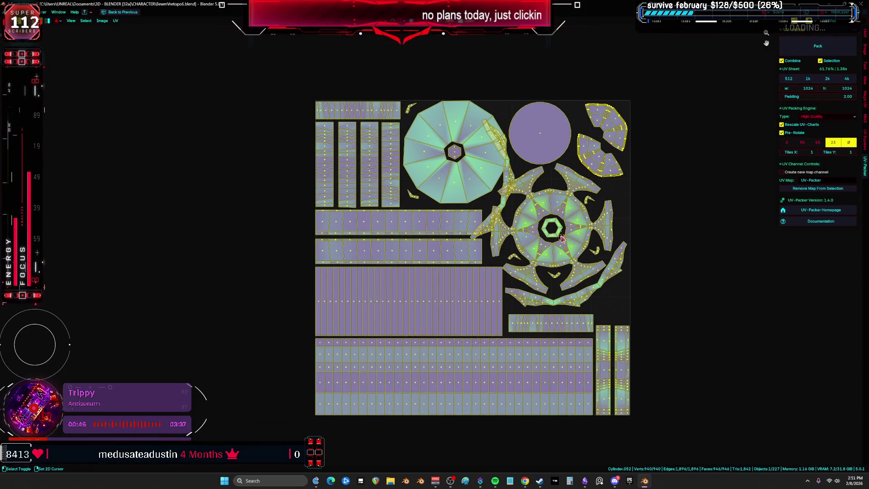
# - Return to the 3D viewport layout and leave edit mode
pyautogui.hotkey('ctrl', 'space')
pyautogui.hotkey('ctrl', 'pageup')
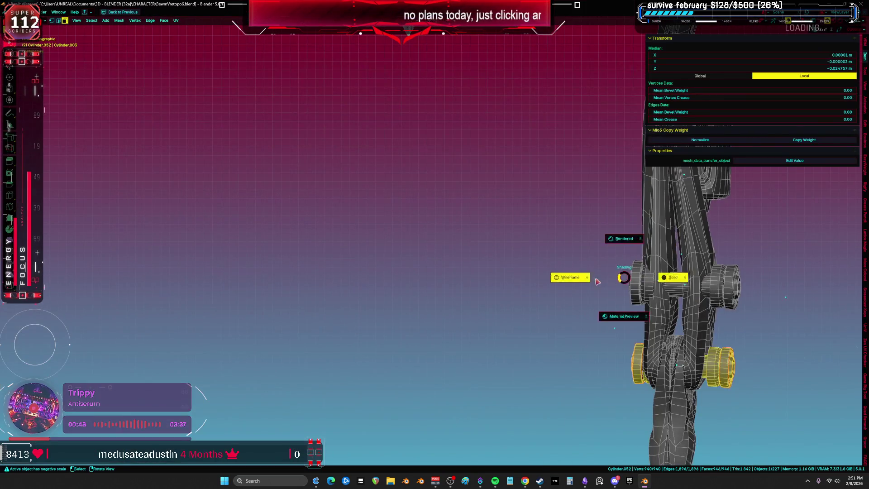
pyautogui.scroll(-5, 330, 246)
pyautogui.press('Tab')
pyautogui.scroll(5, 388, 255)
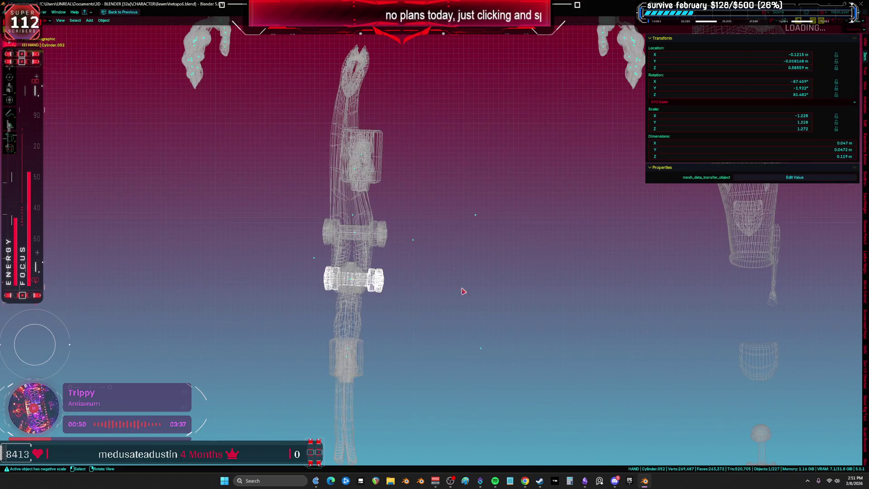
# - Add the upper cylinder and edit all selected cylinders in a maximized UV editor
pyautogui.keyDown('shift'); pyautogui.click(389, 255); pyautogui.keyUp('shift')
pyautogui.keyDown('shift'); pyautogui.moveTo(388, 255); pyautogui.dragTo(346, 158, button='middle'); pyautogui.keyUp('shift')
pyautogui.scroll(-4, 348, 163)
pyautogui.press('Tab')
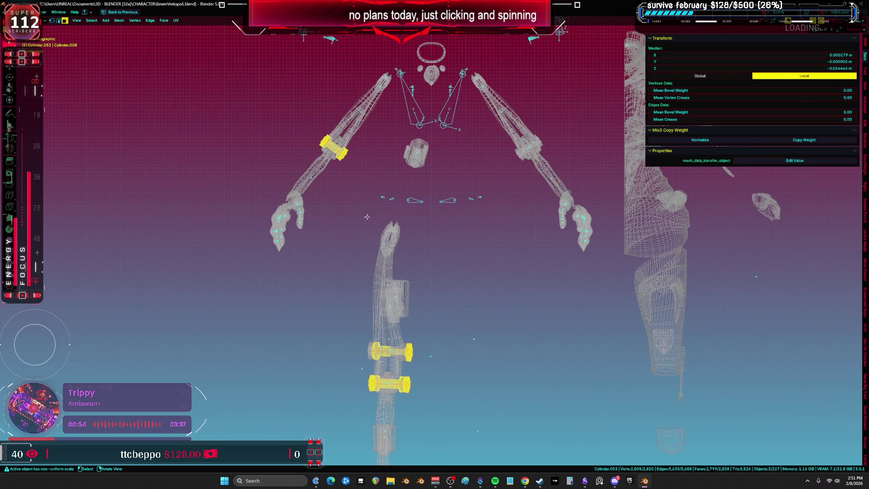
pyautogui.hotkey('ctrl', 'pagedown')
pyautogui.hotkey('ctrl', 'space')
pyautogui.scroll(3, 452, 160)
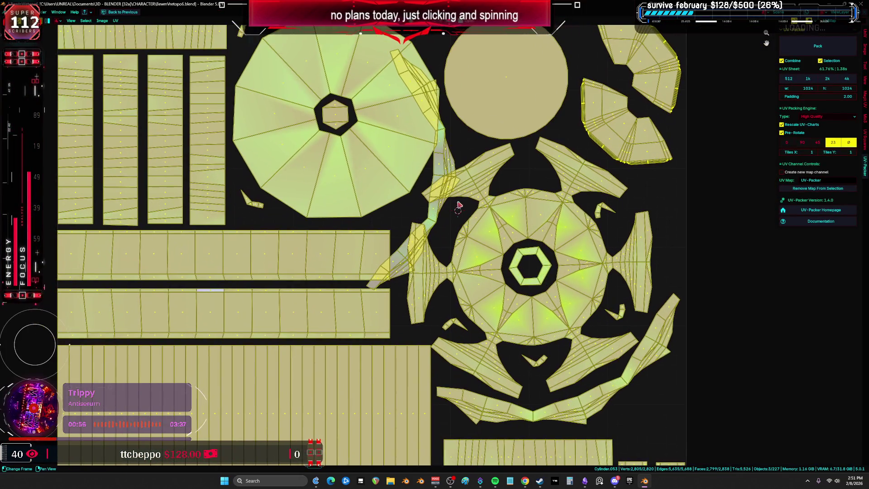
# - Move the thin curved UV island beside the circle island and rotate it into place
pyautogui.click(453, 160)
pyautogui.scroll(-3, 452, 160)
pyautogui.scroll(3, 493, 203)
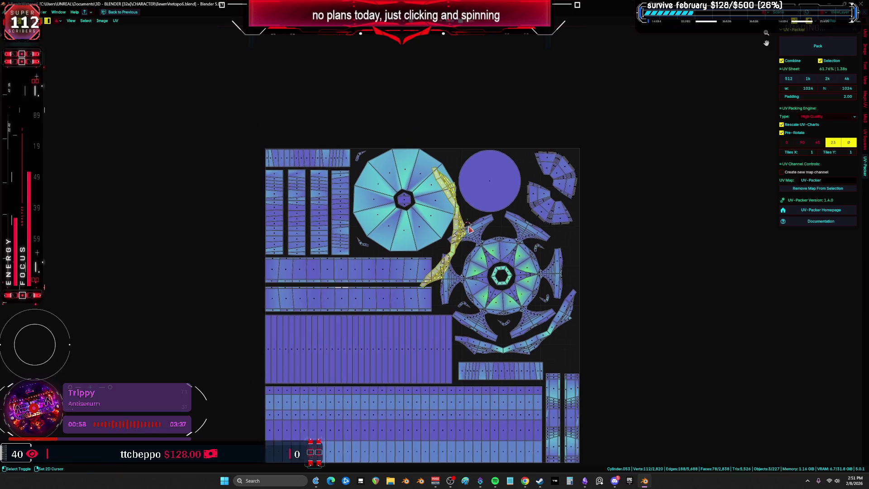
pyautogui.press('g')
pyautogui.moveTo(609, 246)
pyautogui.mouseDown()
pyautogui.moveTo(627, 254)
pyautogui.moveTo(589, 267)
pyautogui.moveTo(494, 212)
pyautogui.moveTo(489, 220)
pyautogui.mouseUp()
pyautogui.scroll(2, 489, 221)
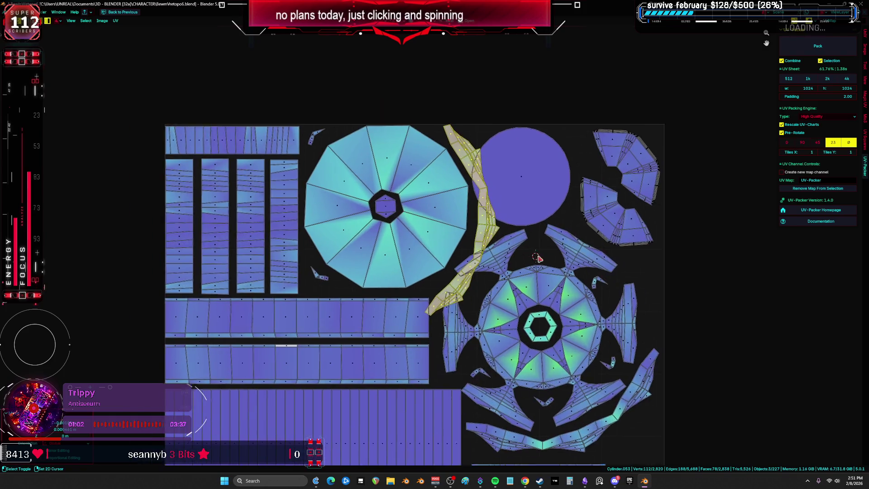
pyautogui.press('g')
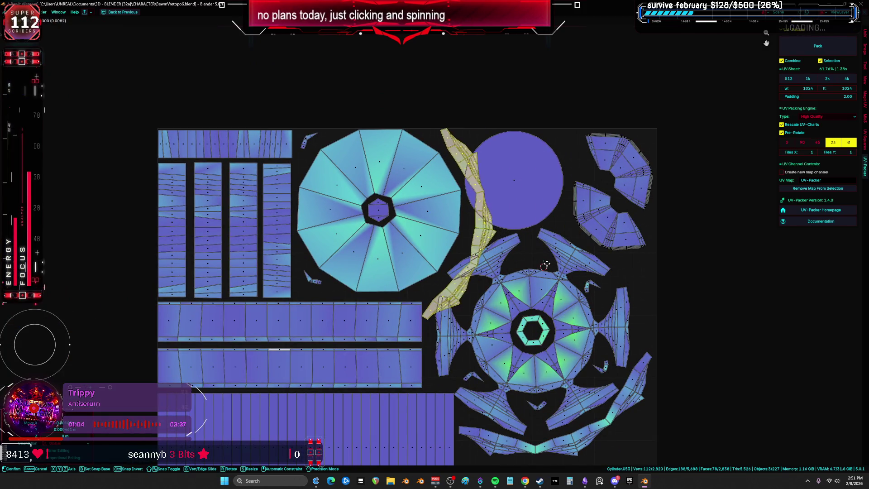
pyautogui.press('r')
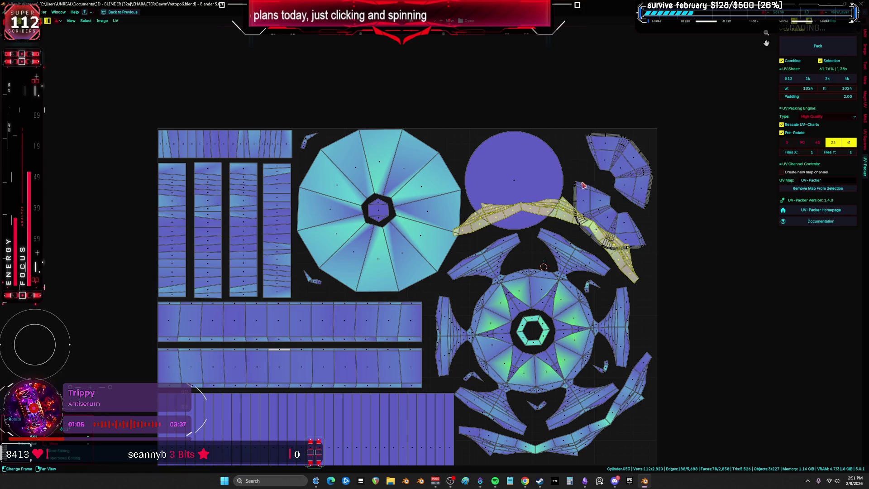
pyautogui.scroll(2, 653, 224)
pyautogui.click(654, 226)
pyautogui.scroll(-3, 634, 203)
# - Select the circle island and restore the split layout
pyautogui.click(505, 166)
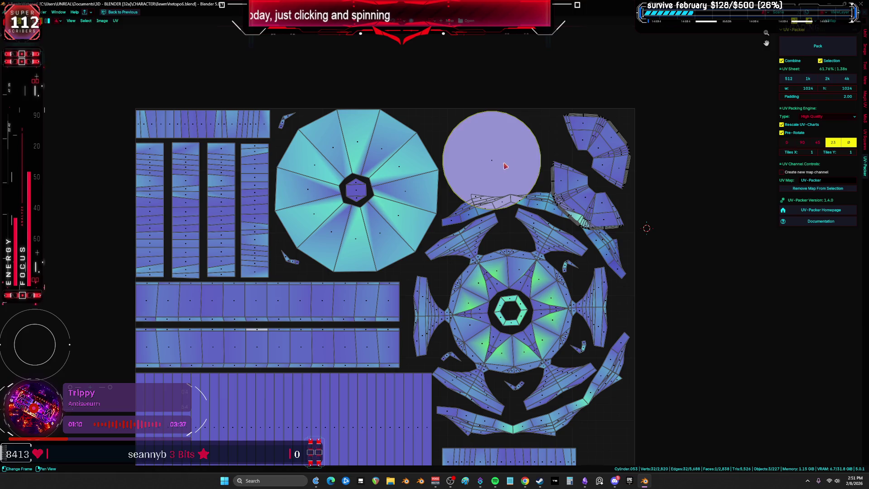
pyautogui.click(502, 167)
pyautogui.hotkey('ctrl', 'alt', 'space')
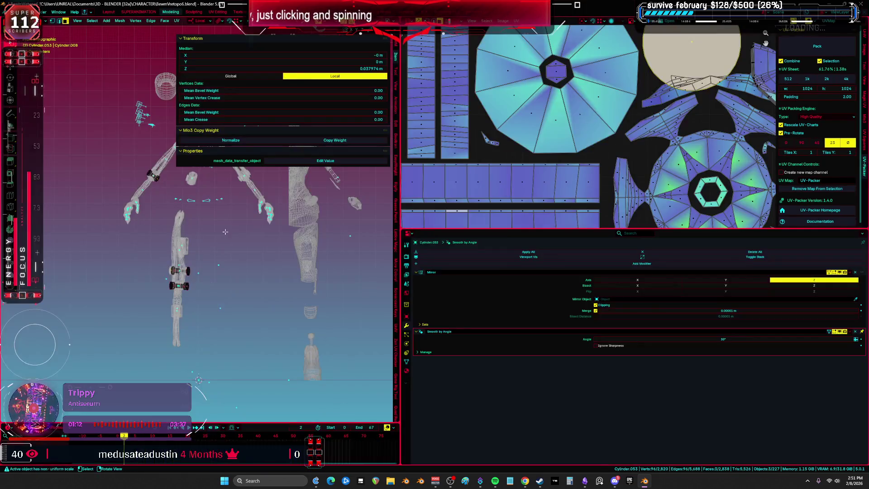
# - Scale the circle UV island down in the maximized UV editor
pyautogui.moveTo(224, 215); pyautogui.dragTo(290, 219, button='middle')
pyautogui.hotkey('ctrl', 'alt', 'space')
pyautogui.scroll(1, 561, 172)
pyautogui.press('s')
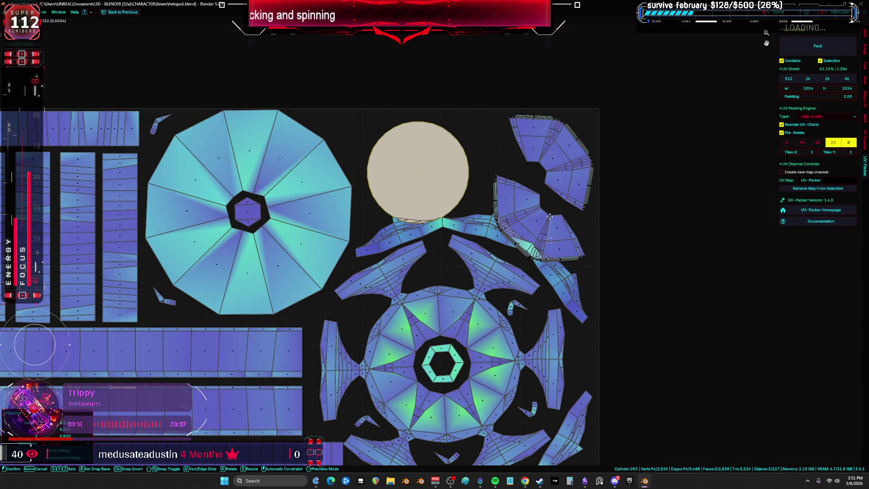
pyautogui.click(552, 229)
pyautogui.scroll(-3, 559, 200)
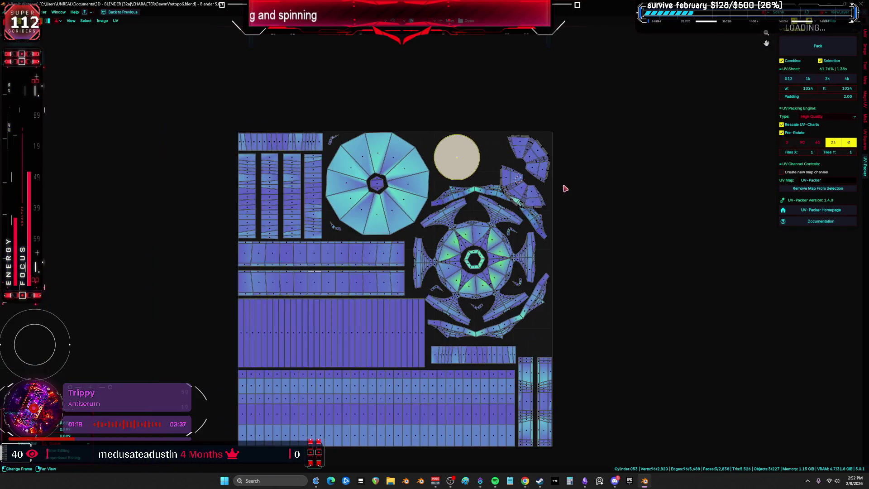
# - Rotate the top-right and lower fan islands and move one into the top gap
pyautogui.moveTo(563, 188); pyautogui.dragTo(548, 207, button='middle')
pyautogui.scroll(2, 548, 207)
pyautogui.click(536, 185)
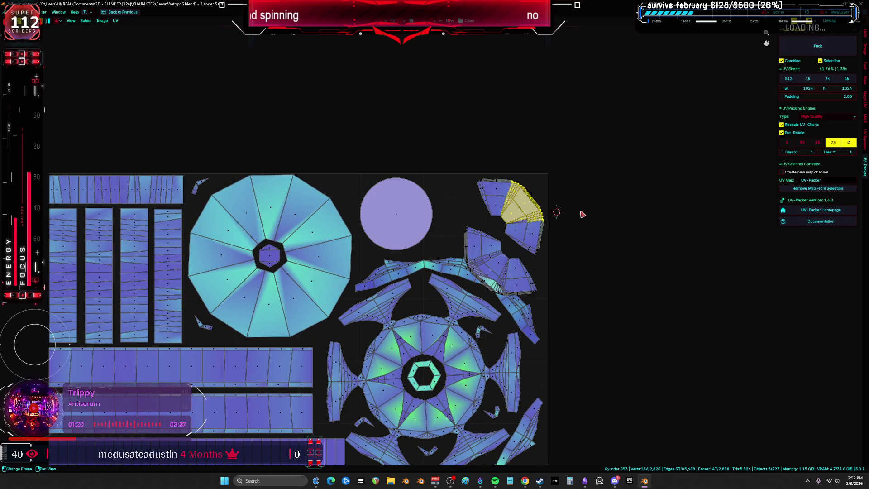
pyautogui.hotkey('ctrl', 'l')
pyautogui.press('r')
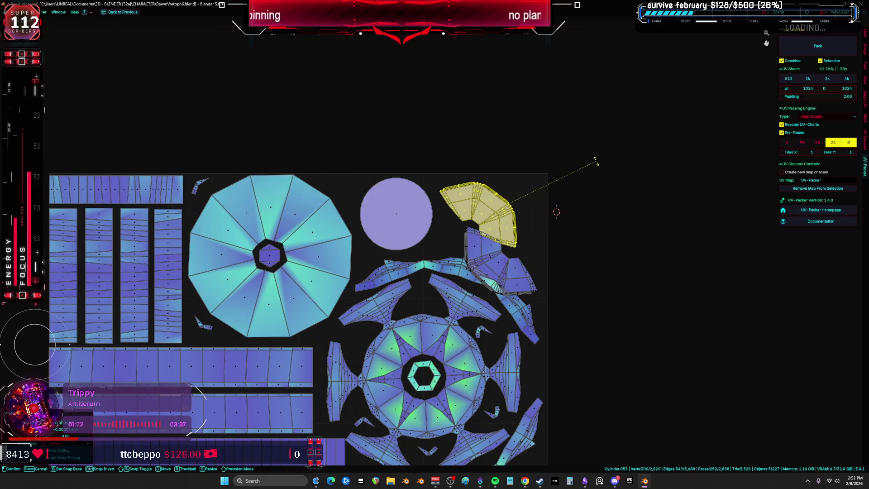
pyautogui.press('r')
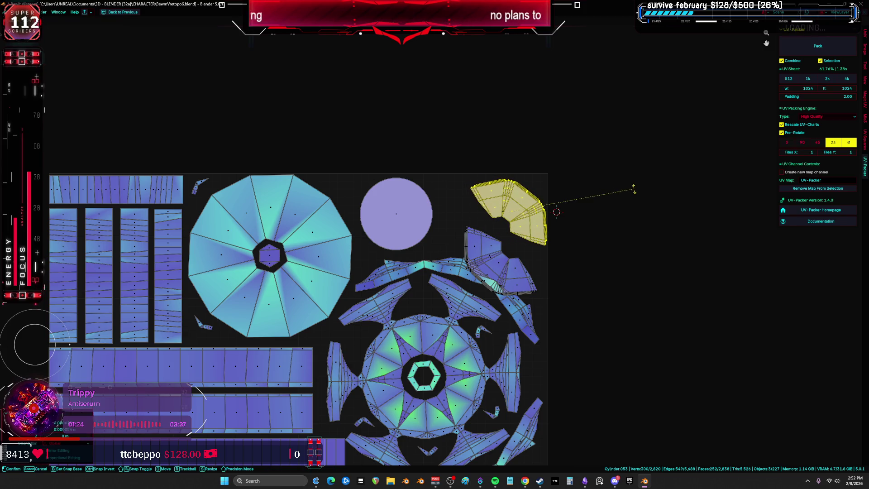
pyautogui.moveTo(531, 278); pyautogui.dragTo(527, 275)
pyautogui.hotkey('ctrl', 'l')
pyautogui.press('r')
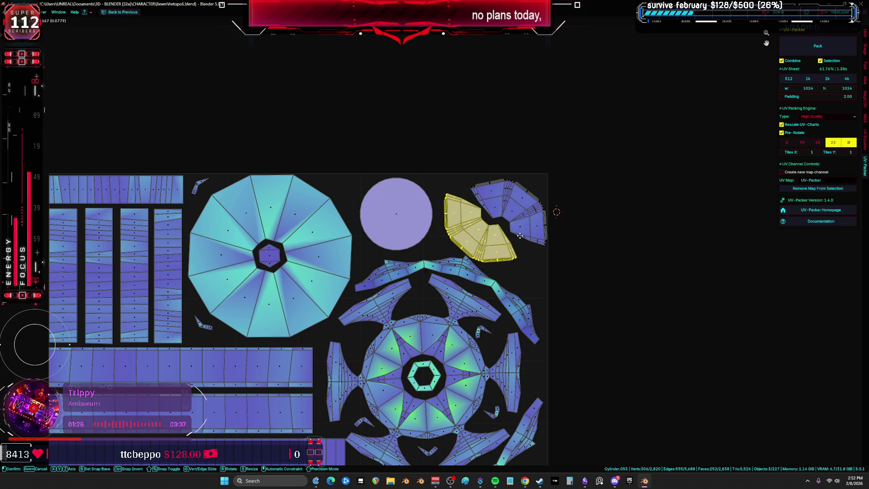
pyautogui.scroll(3, 555, 226)
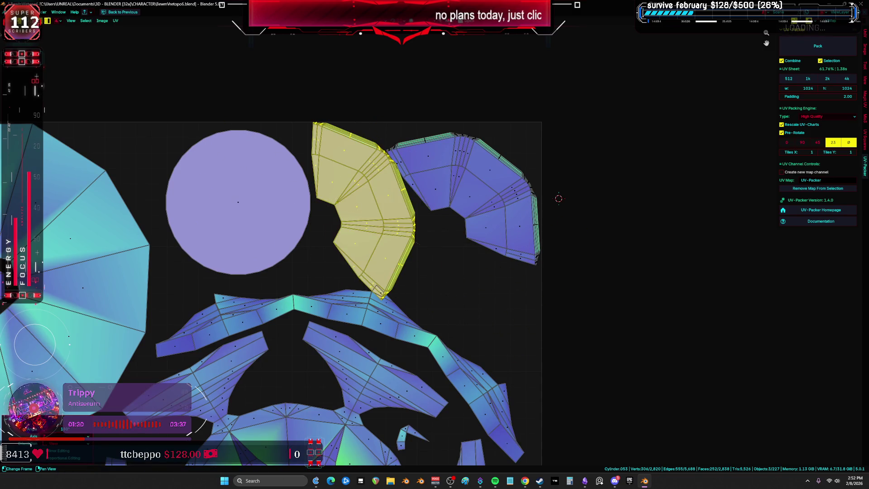
pyautogui.press('g')
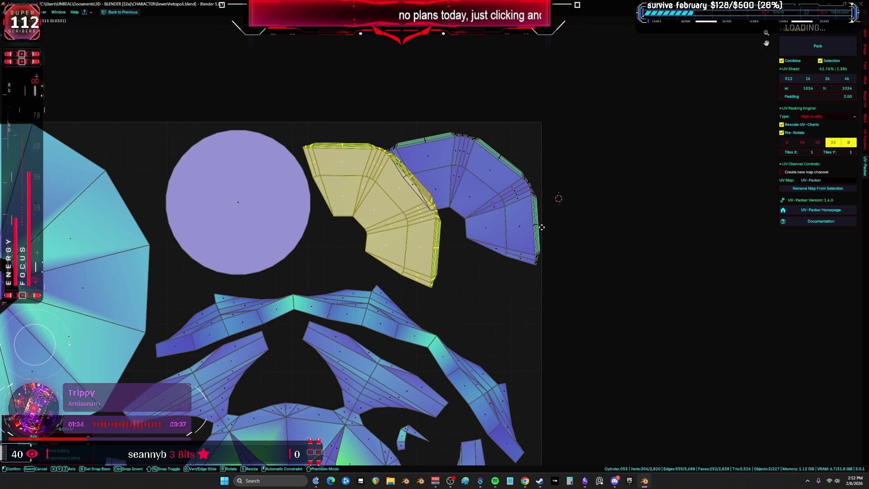
pyautogui.click(542, 203)
# - Rotate the right fan island and move it to the right of the circle
pyautogui.press('b')
pyautogui.moveTo(542, 203); pyautogui.dragTo(514, 295)
pyautogui.press('r')
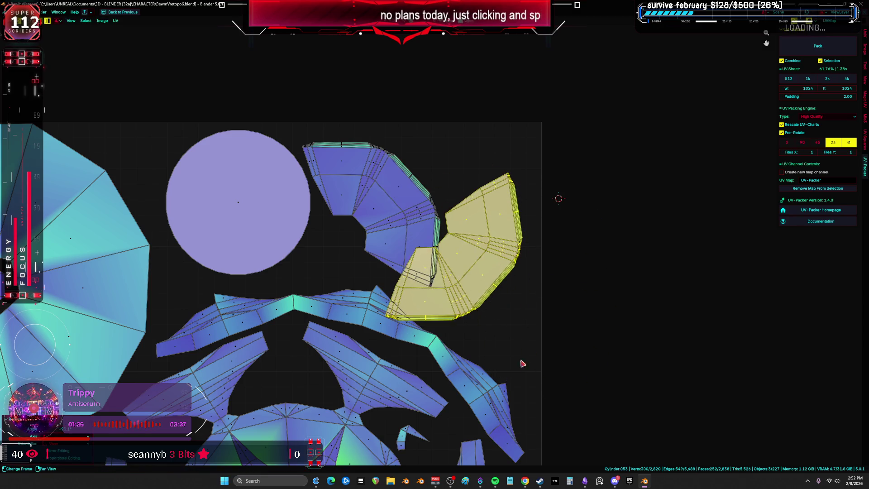
pyautogui.click(590, 297)
pyautogui.press('r')
pyautogui.press('r')
pyautogui.click(595, 152)
pyautogui.press('r')
pyautogui.press('g')
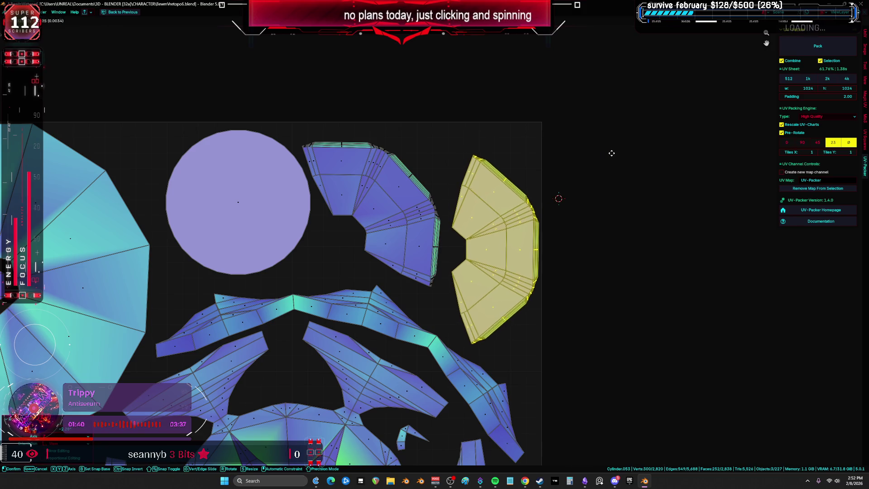
pyautogui.click(599, 150)
# - Reposition the middle fan island, check the layout, and restore the split view
pyautogui.moveTo(424, 141)
pyautogui.mouseDown()
pyautogui.moveTo(369, 192)
pyautogui.moveTo(375, 185)
pyautogui.mouseUp()
pyautogui.press('g')
pyautogui.click(375, 184)
pyautogui.press('a')
pyautogui.click(458, 221)
pyautogui.scroll(5, 458, 224)
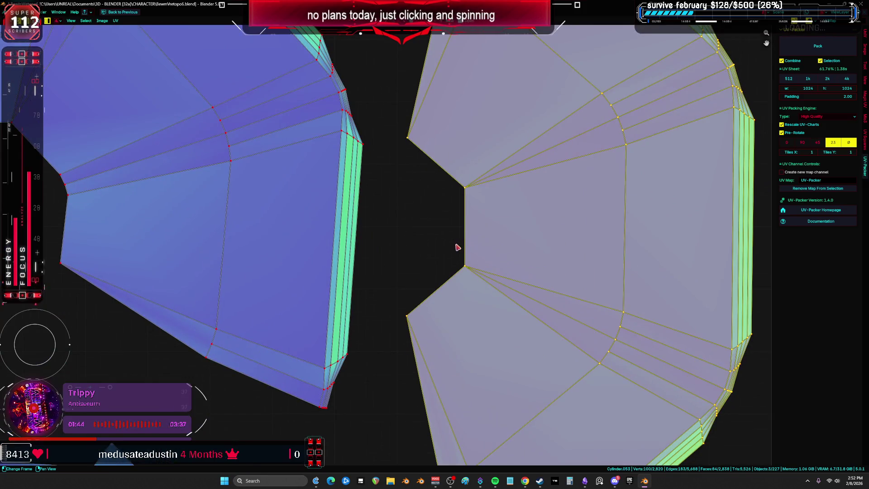
pyautogui.scroll(-10, 456, 247)
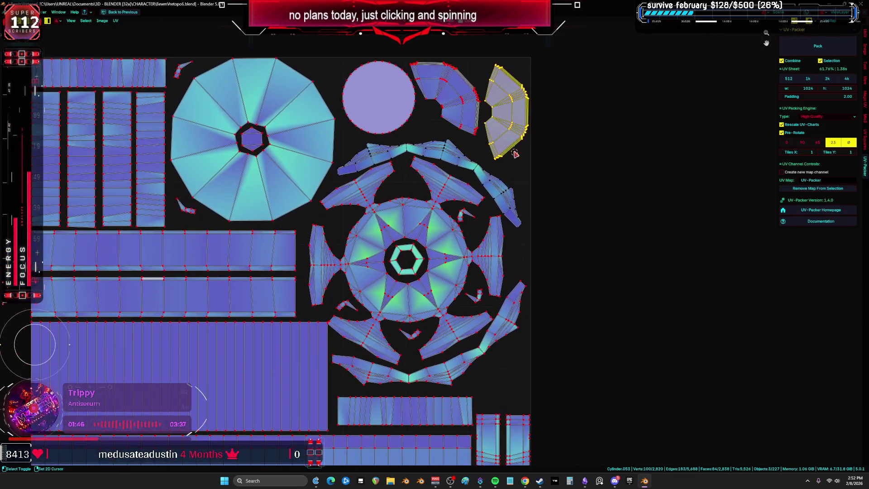
pyautogui.scroll(-1, 515, 154)
pyautogui.scroll(3, 492, 223)
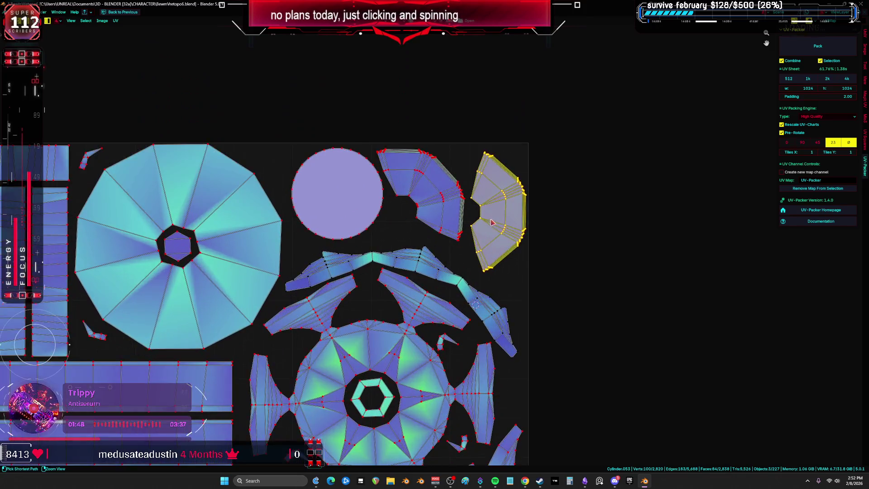
pyautogui.hotkey('ctrl', 'space')
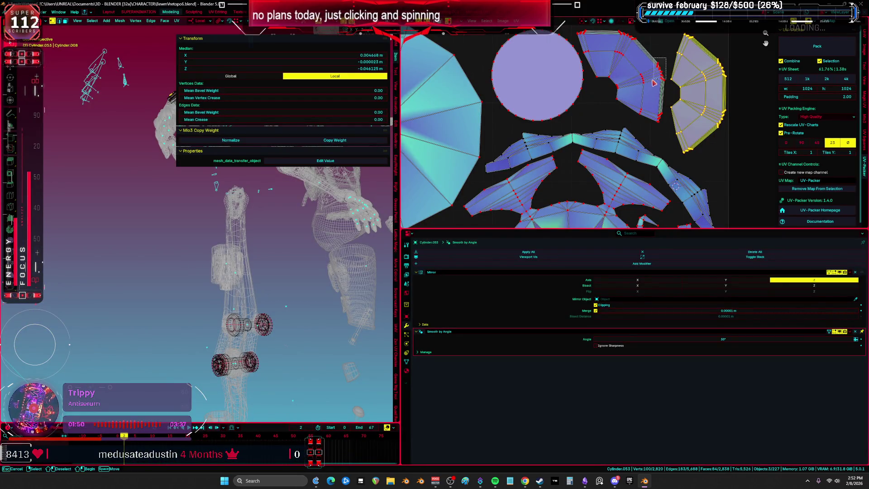
# - Inspect the fan and arch-shaped islands of the packed UV sheet in a maximized UV editor
pyautogui.click(654, 83)
pyautogui.moveTo(265, 324)
pyautogui.mouseDown(button='middle')
pyautogui.moveTo(274, 276)
pyautogui.moveTo(145, 272)
pyautogui.mouseUp(button='middle')
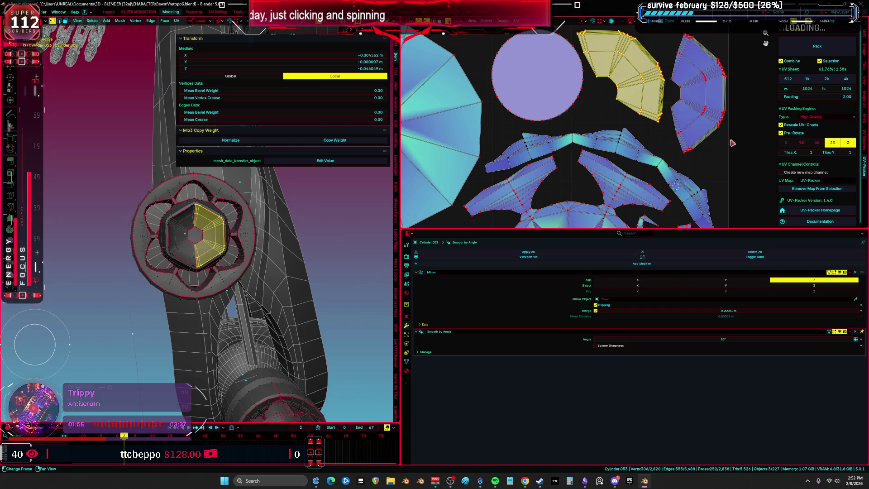
pyautogui.click(704, 120)
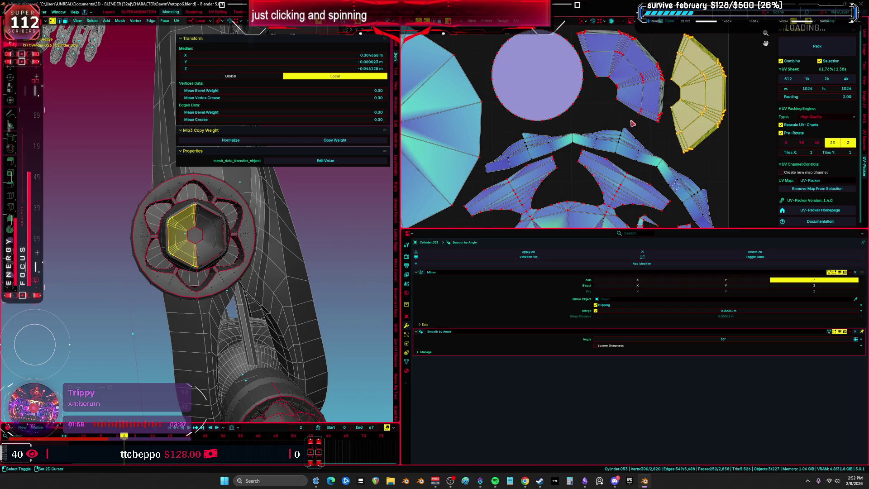
pyautogui.scroll(-1, 632, 123)
pyautogui.hotkey('ctrl', 'space')
pyautogui.scroll(-2, 542, 245)
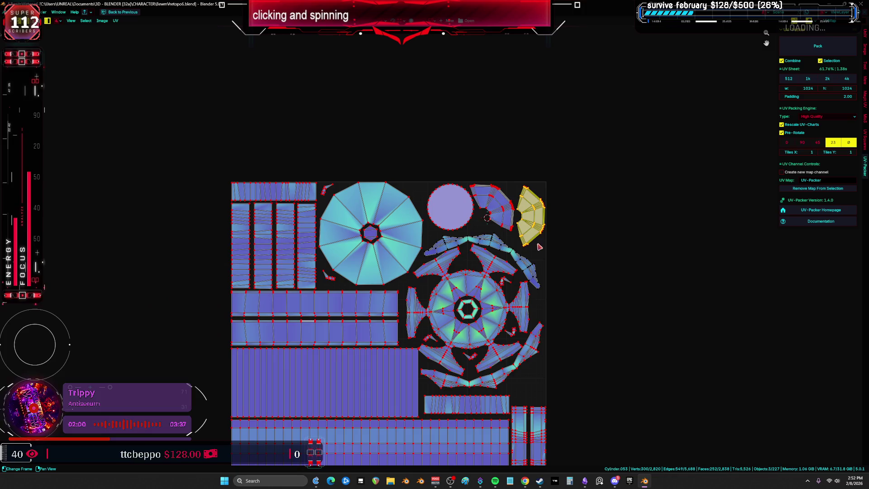
pyautogui.scroll(3, 540, 247)
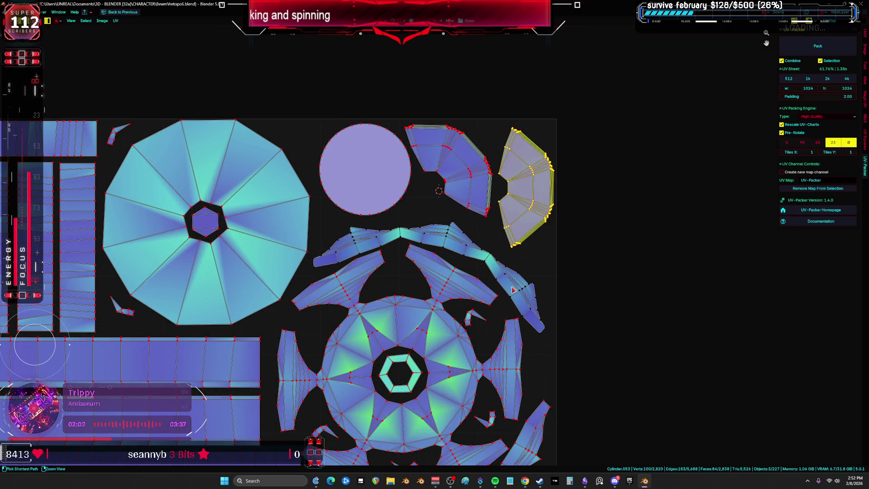
pyautogui.scroll(-2, 549, 273)
pyautogui.click(540, 276)
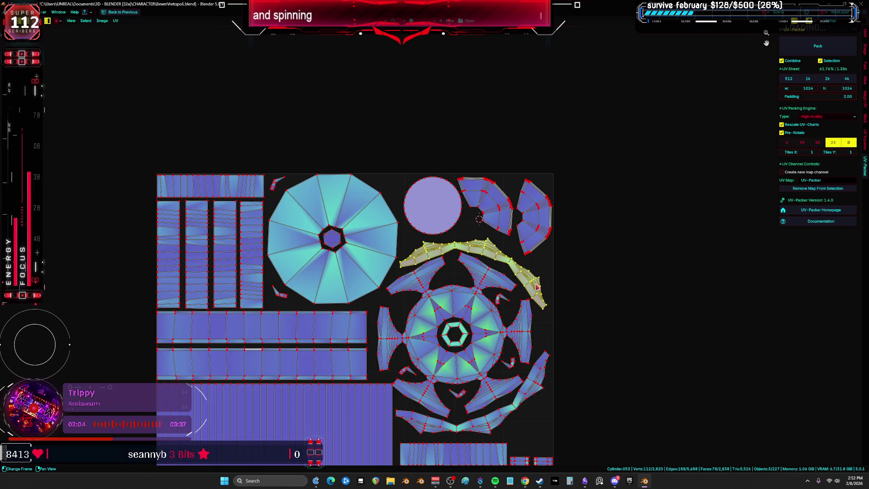
pyautogui.scroll(3, 540, 276)
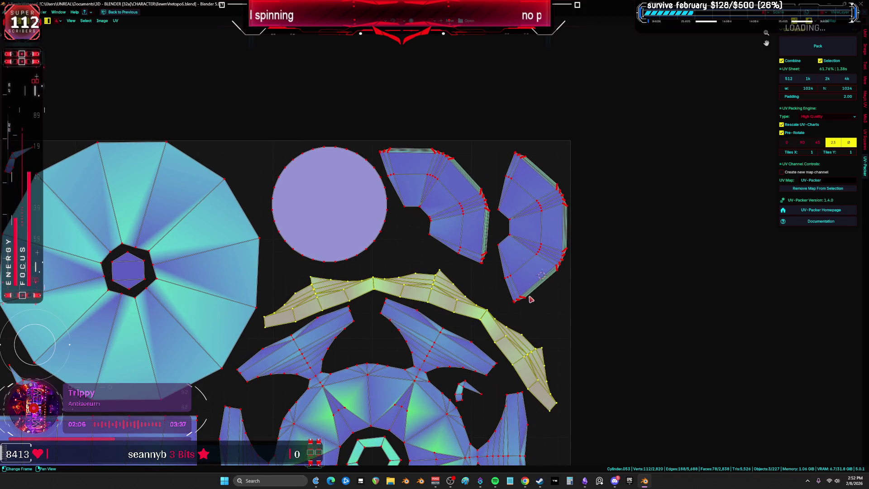
pyautogui.scroll(-4, 525, 304)
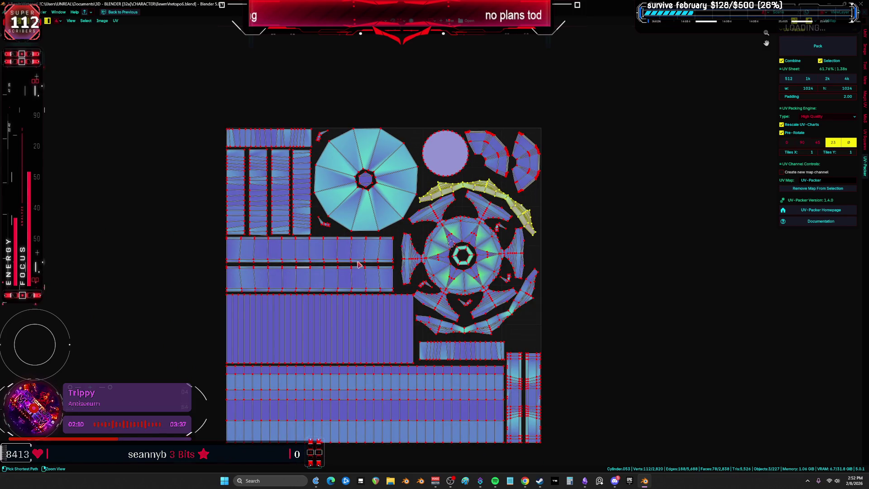
# - Return to Object Mode with the 3D viewport maximized
pyautogui.hotkey('ctrl', 'space')
pyautogui.hotkey('ctrl', 'Tab')
pyautogui.click(95, 272)
pyautogui.hotkey('ctrl', 'space')
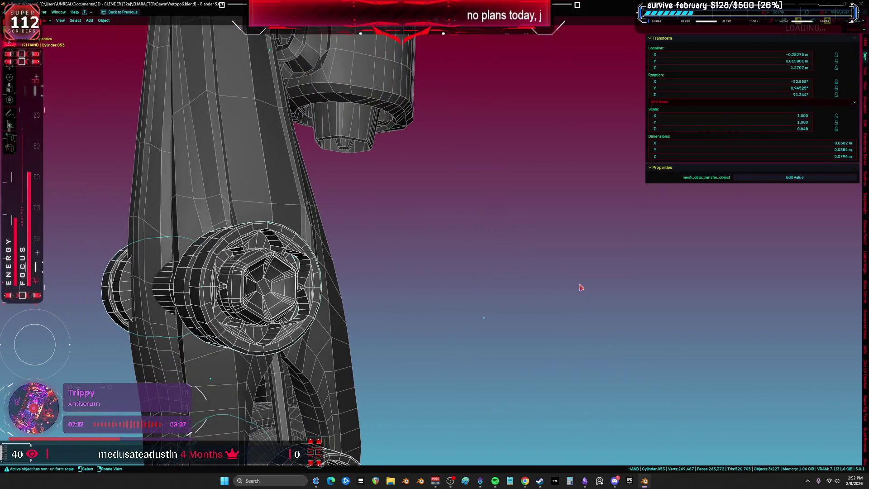
pyautogui.scroll(-1, 576, 290)
pyautogui.scroll(-2, 408, 291)
pyautogui.hotkey('shift', 'alt', 'z')
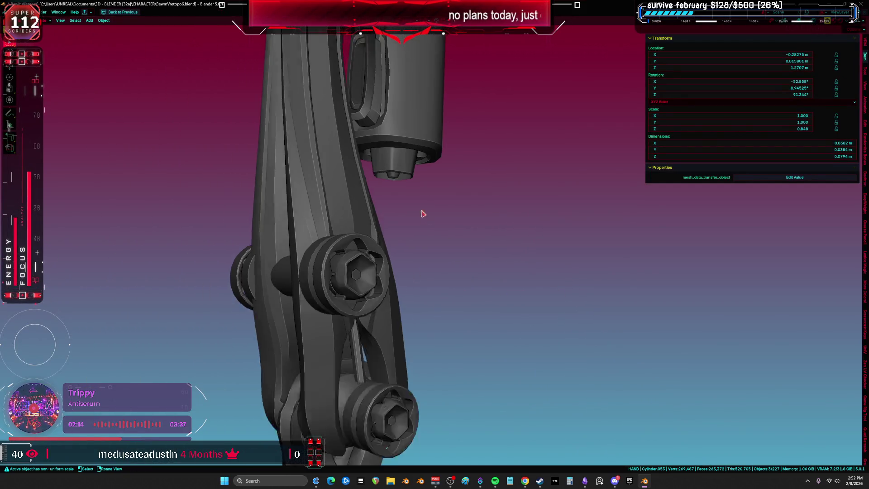
pyautogui.moveTo(423, 210); pyautogui.dragTo(424, 231, button='middle')
pyautogui.hotkey('shift', 'alt', 'z')
pyautogui.press('KP_1')
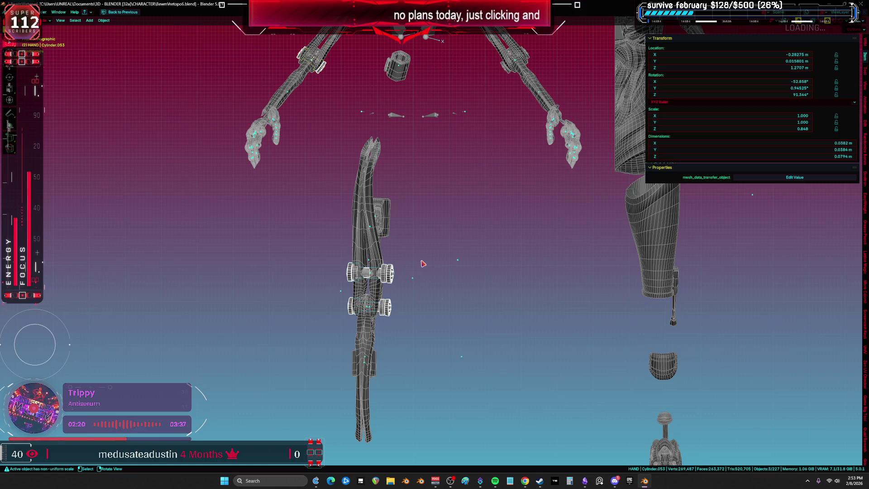
pyautogui.scroll(-3, 423, 263)
pyautogui.press('Tab')
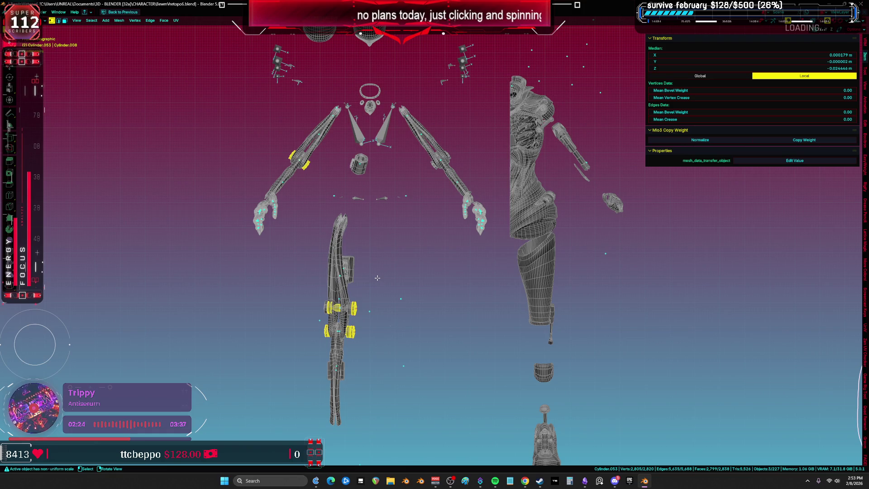
pyautogui.scroll(3, 378, 277)
pyautogui.hotkey('ctrl', 'Tab')
pyautogui.click(366, 285)
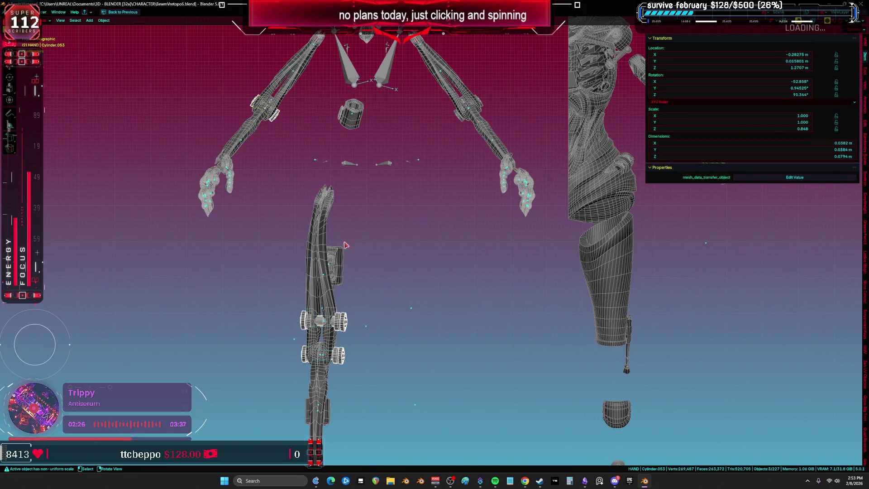
pyautogui.press('g')
pyautogui.press('Escape')
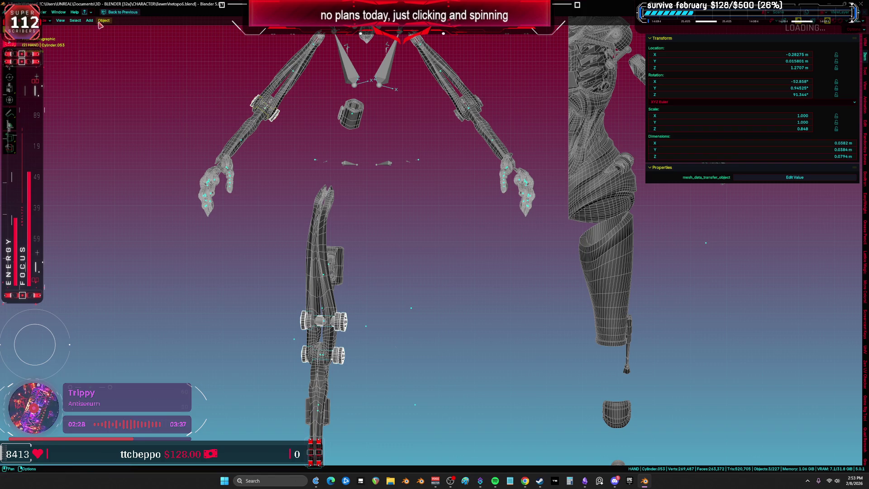
# - Convert the bolt cylinders to mesh and check them in edit mode
pyautogui.rightClick(326, 211)
pyautogui.moveTo(344, 241)
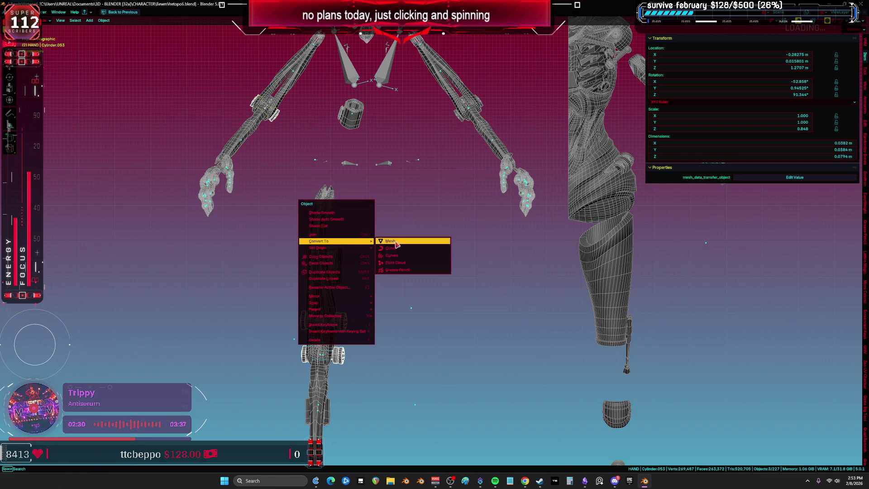
pyautogui.click(390, 241)
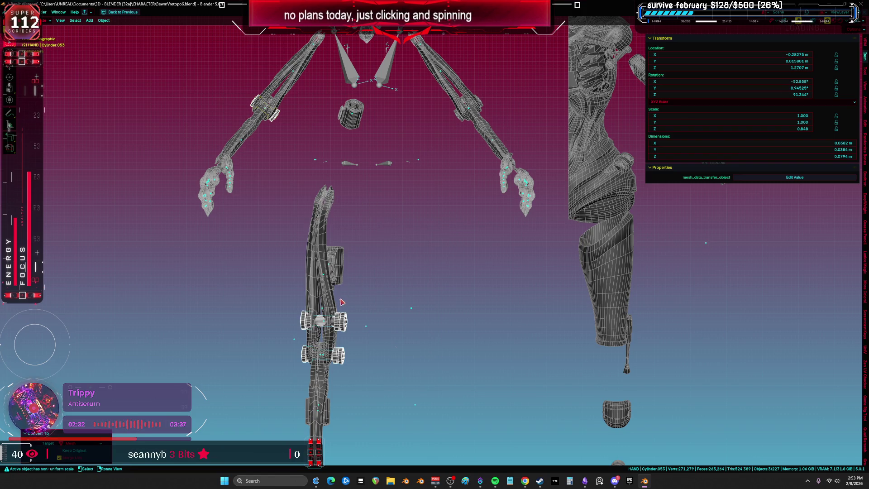
pyautogui.press('Tab')
pyautogui.scroll(7, 348, 329)
pyautogui.press('/')
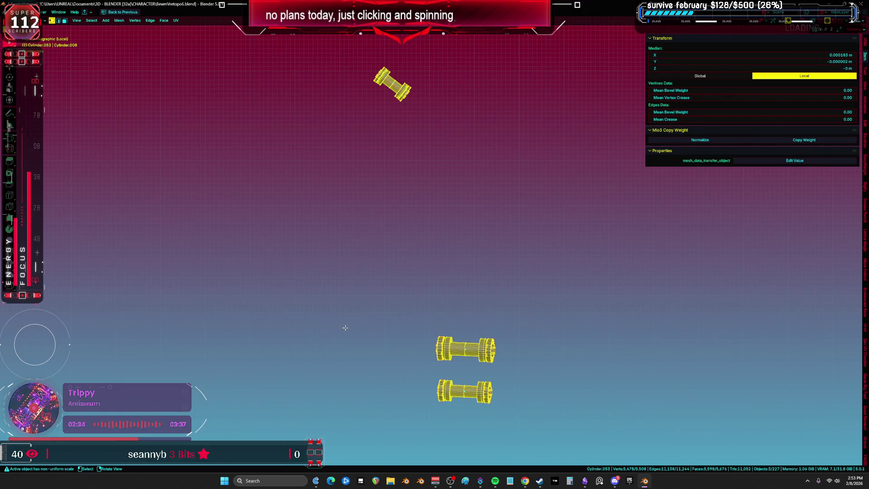
pyautogui.press('/')
pyautogui.hotkey('ctrl', 'space')
pyautogui.hotkey('ctrl', 'space')
pyautogui.hotkey('ctrl', 'space')
pyautogui.press('Tab')
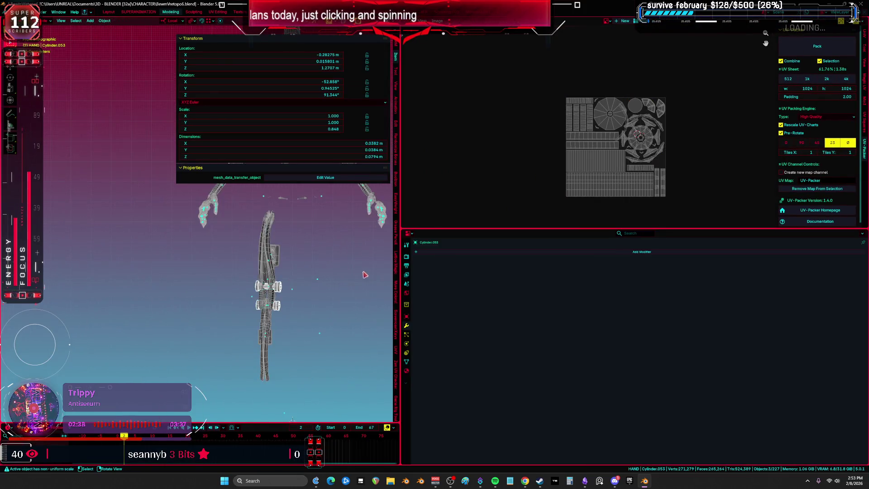
pyautogui.hotkey('ctrl', 'space')
# - Move the bolts onto the leg joint and try to apply All Transforms
pyautogui.press('g')
pyautogui.click(367, 263)
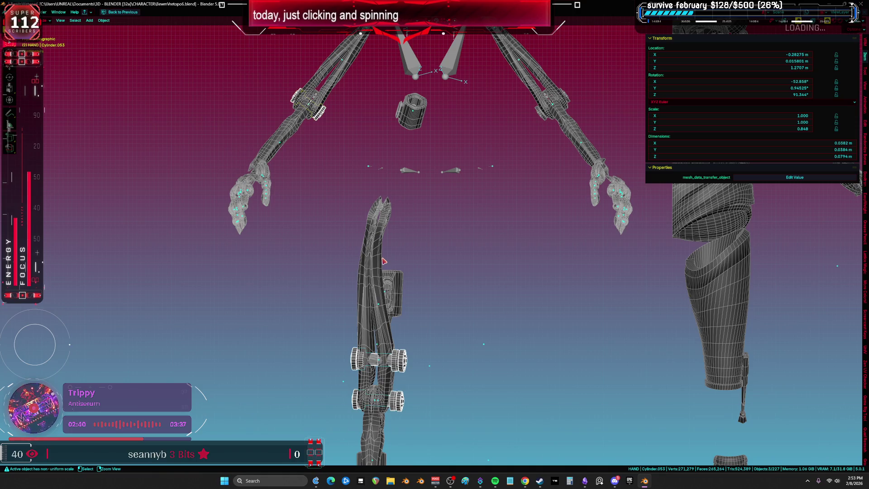
pyautogui.hotkey('ctrl', 'z')
pyautogui.hotkey('ctrl', 'z')
pyautogui.hotkey('ctrl', 'space')
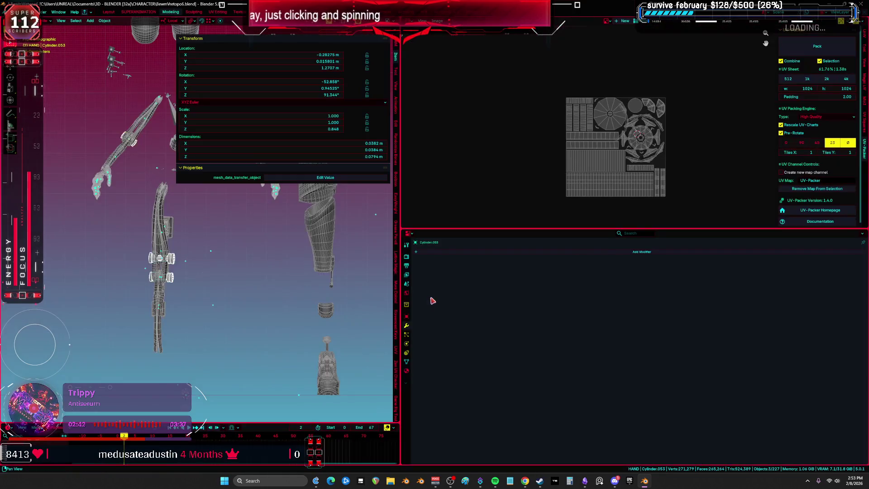
pyautogui.hotkey('ctrl', 'space')
pyautogui.hotkey('ctrl', 'a')
pyautogui.click(379, 302)
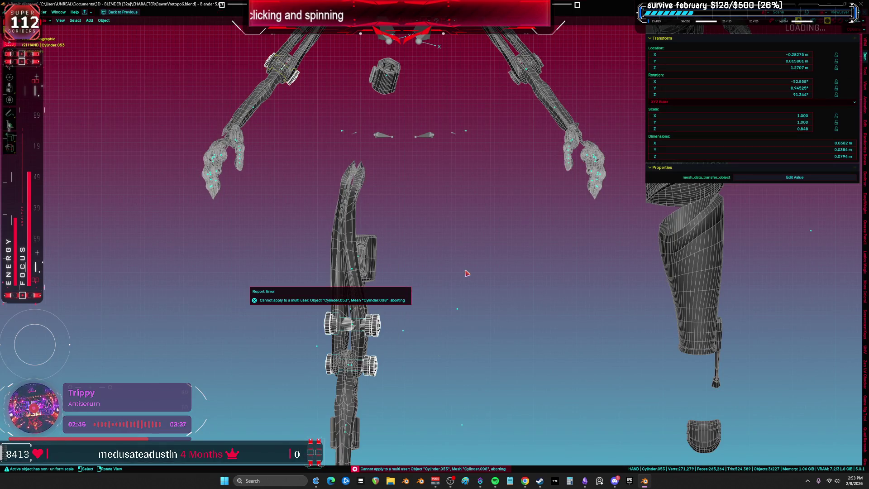
# - Convert the upper bolt pair to mesh via Object > Convert and retry applying all transforms
pyautogui.click(378, 330)
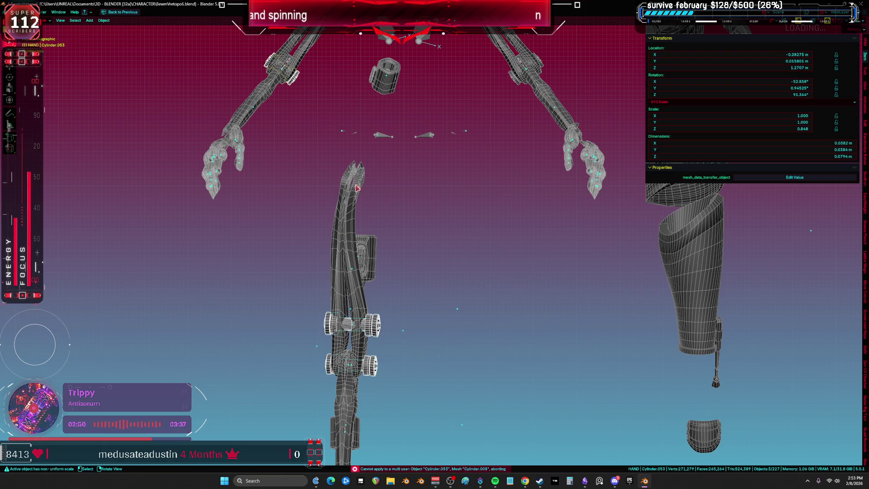
pyautogui.keyDown('shift'); pyautogui.moveTo(364, 158); pyautogui.dragTo(357, 170, button='middle'); pyautogui.keyUp('shift')
pyautogui.click(103, 20)
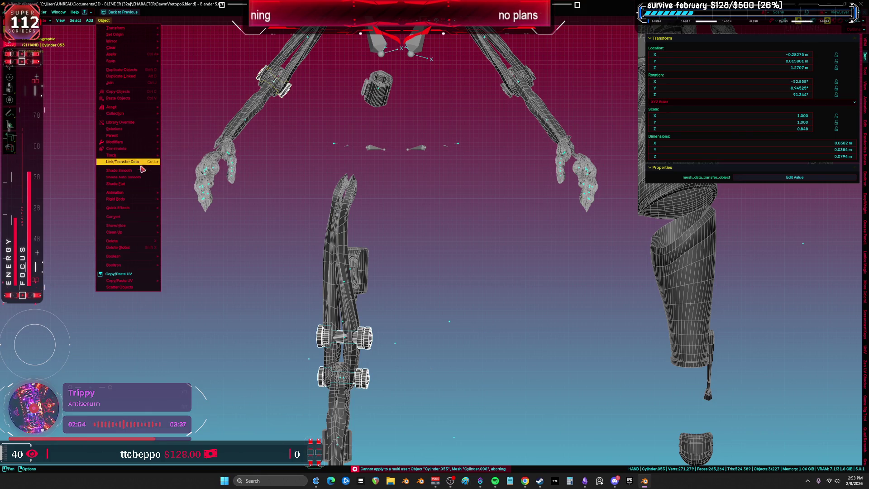
pyautogui.moveTo(142, 218)
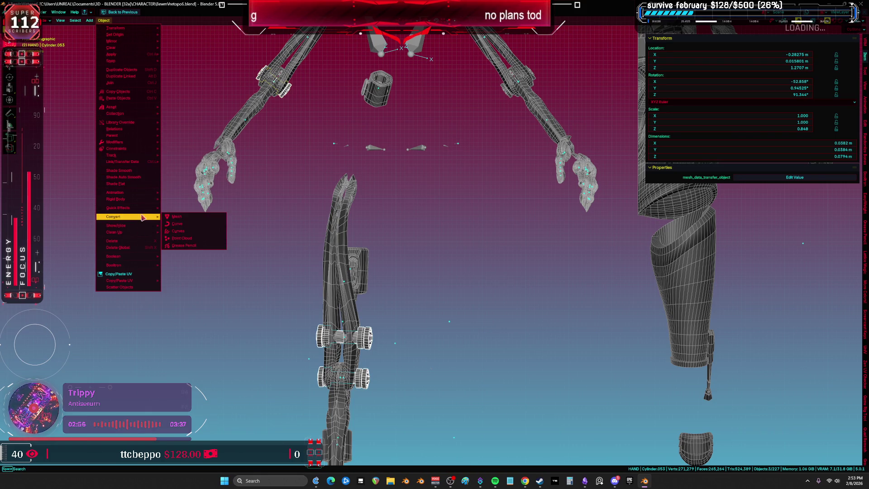
pyautogui.click(202, 218)
pyautogui.hotkey('ctrl', 'a')
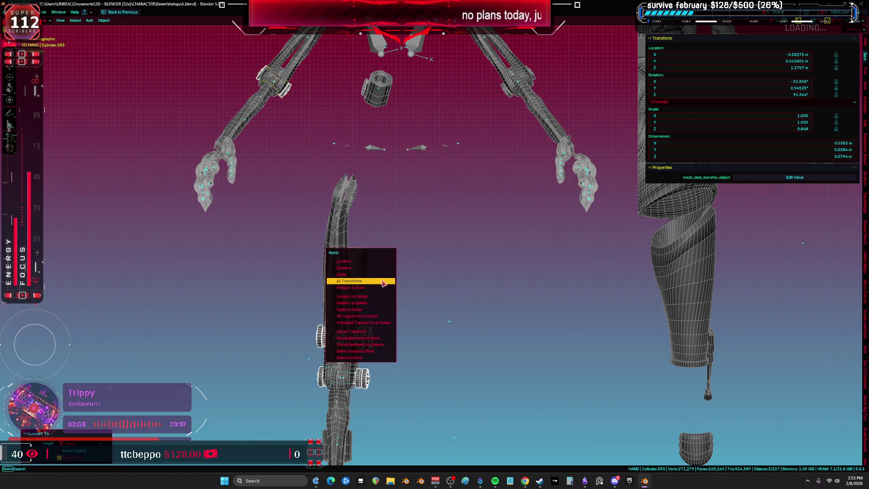
pyautogui.click(383, 283)
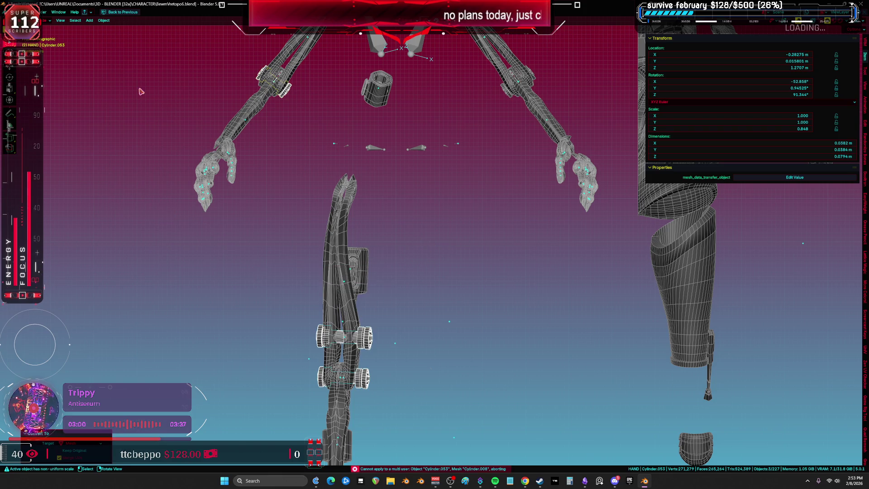
# - Make the bolts single-user (Object & Data), join them, and restore the UV split layout
pyautogui.click(104, 21)
pyautogui.moveTo(136, 130)
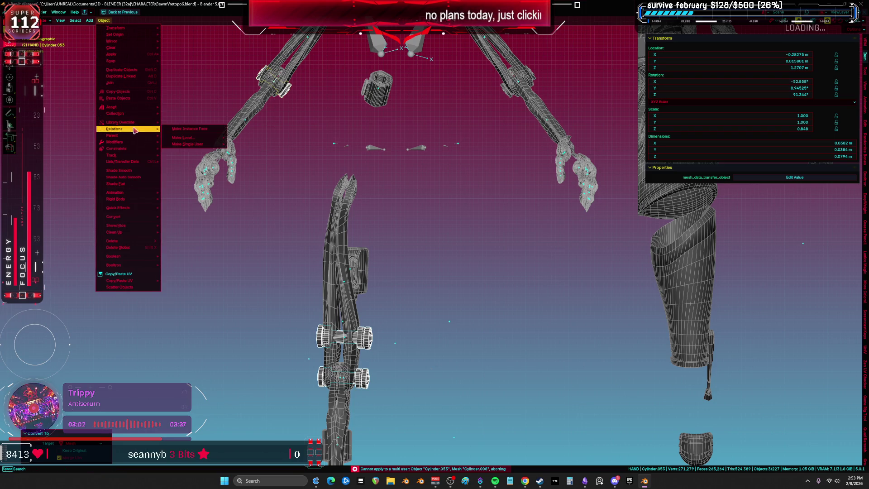
pyautogui.moveTo(212, 145)
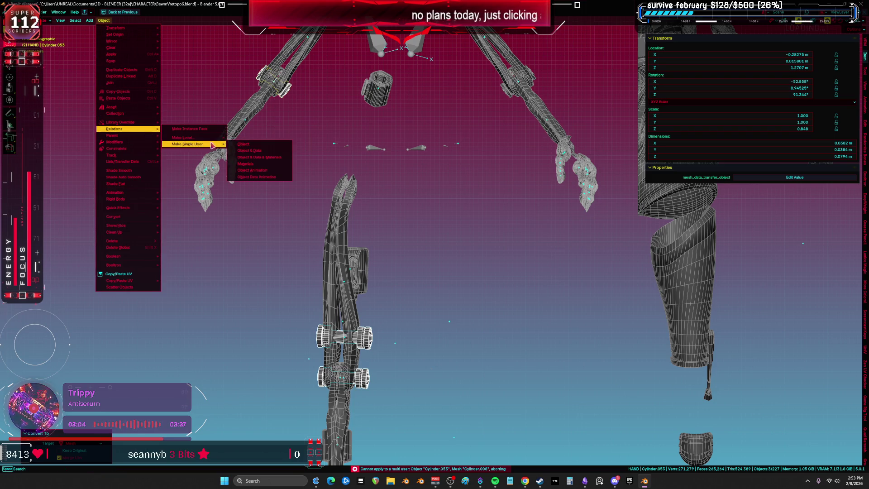
pyautogui.click(250, 145)
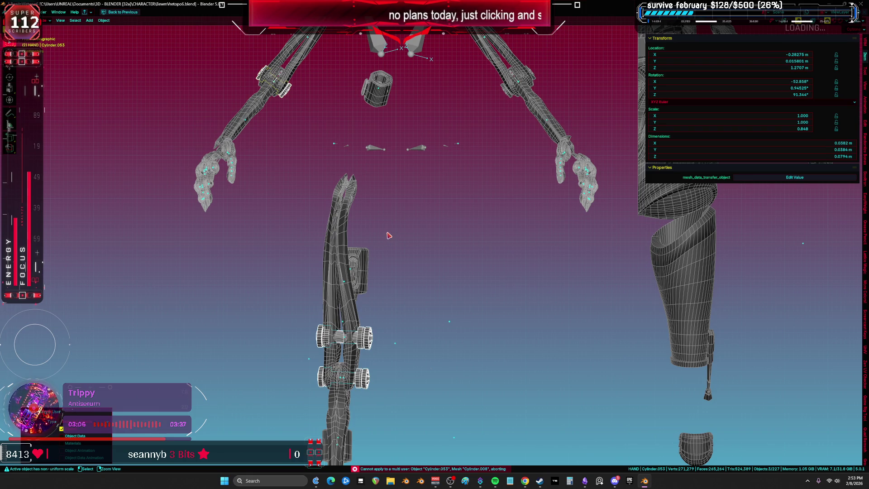
pyautogui.hotkey('ctrl', 'j')
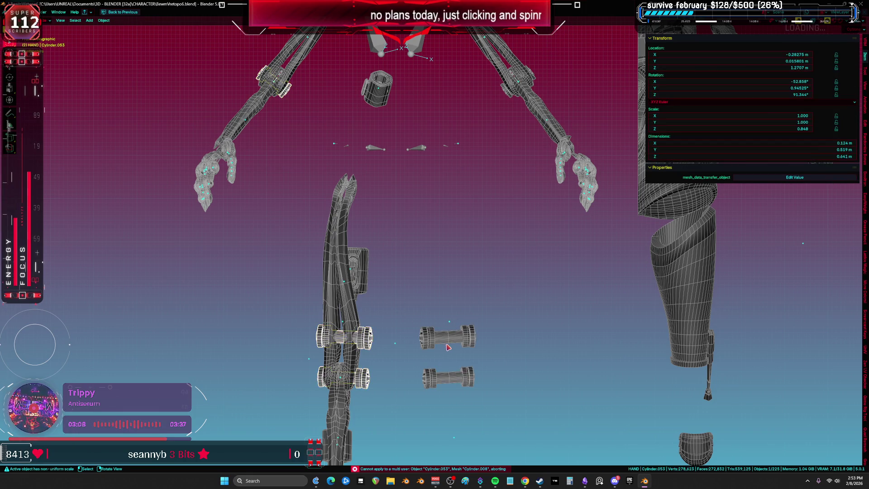
pyautogui.click(445, 347)
pyautogui.click(371, 341)
pyautogui.hotkey('ctrl', 'pagedown')
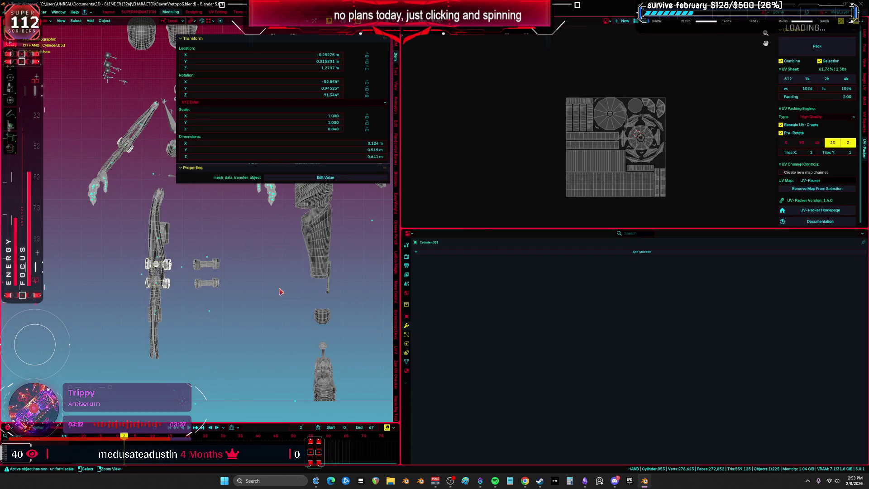
# - Delete the right bolt pair from the leg
pyautogui.hotkey('ctrl', 'space')
pyautogui.click(434, 334)
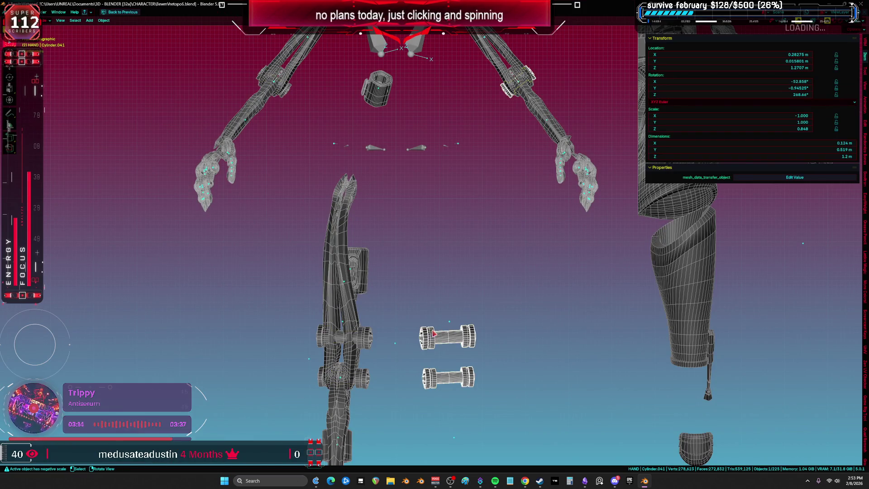
pyautogui.scroll(-2, 435, 332)
pyautogui.press('Delete')
# - Apply all transforms to the remaining bolt object and check it in Edit Mode
pyautogui.click(391, 343)
pyautogui.hotkey('ctrl', 'a')
pyautogui.click(399, 337)
pyautogui.scroll(-1, 399, 339)
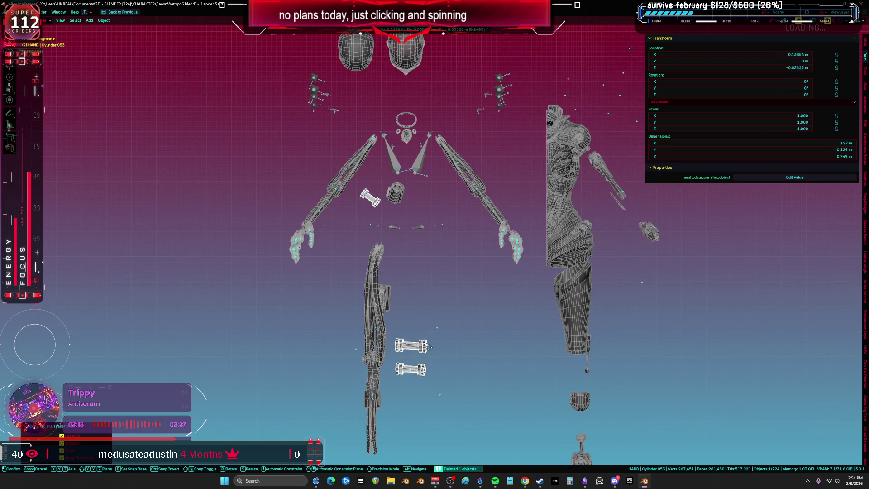
pyautogui.press('Tab')
pyautogui.scroll(3, 421, 328)
pyautogui.press('Tab')
pyautogui.scroll(-3, 421, 329)
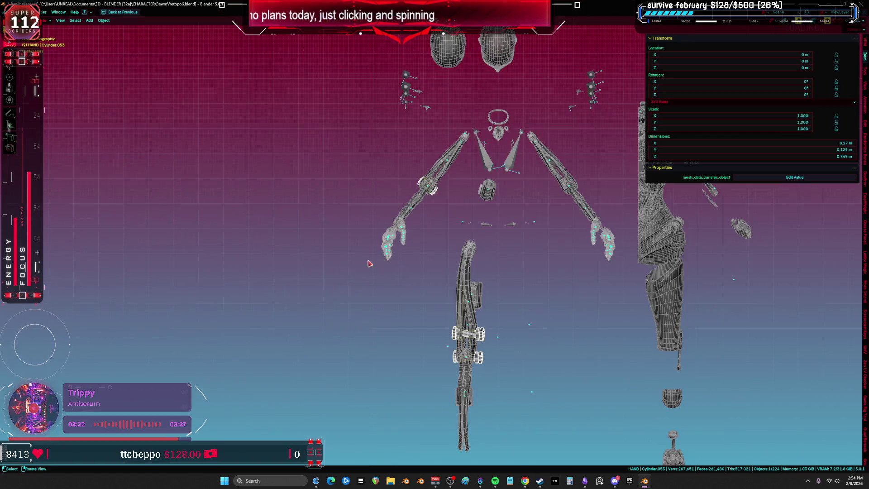
pyautogui.scroll(-5, 369, 264)
# - Put both small leg cylinders in Edit Mode and show their UV islands in a full-screen UV editor
pyautogui.hotkey('ctrl', 'space')
pyautogui.hotkey('ctrl', 'space')
pyautogui.scroll(8, 482, 255)
pyautogui.moveTo(344, 290)
pyautogui.mouseDown(button='middle')
pyautogui.moveTo(343, 297)
pyautogui.moveTo(329, 284)
pyautogui.mouseUp(button='middle')
pyautogui.click(325, 283)
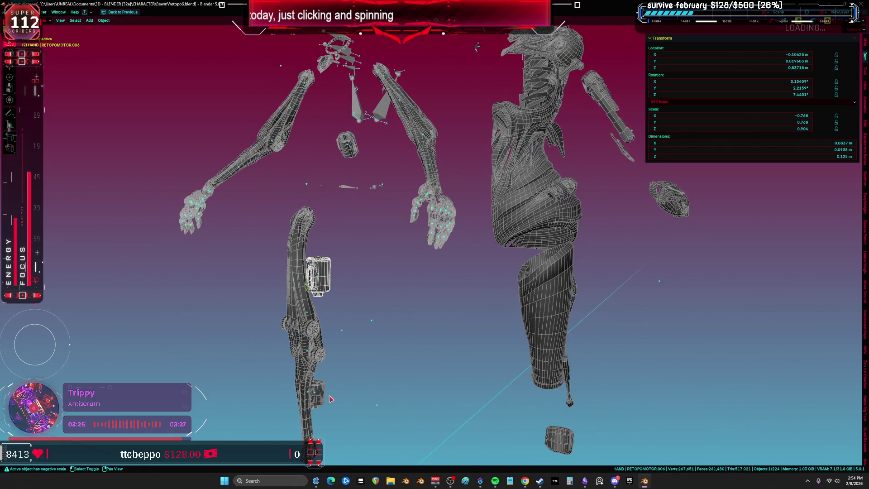
pyautogui.click(358, 153)
pyautogui.press('Tab')
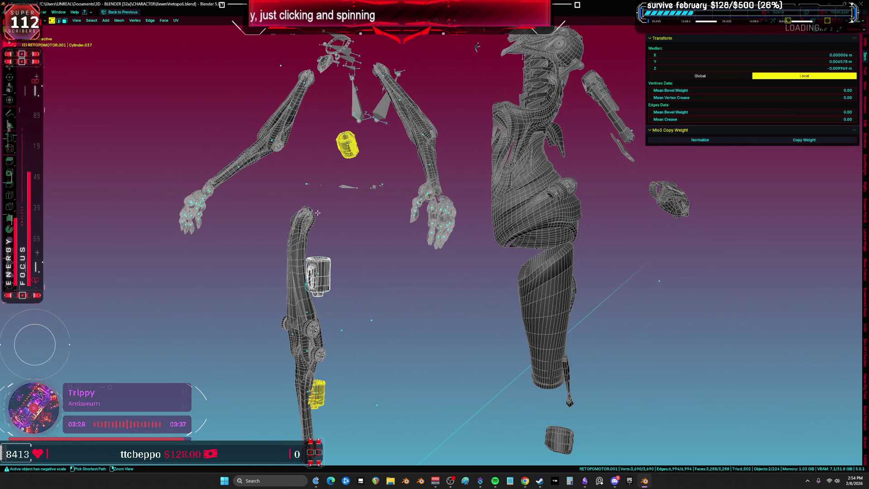
pyautogui.hotkey('ctrl', 'space')
pyautogui.hotkey('ctrl', 'space')
pyautogui.scroll(4, 470, 249)
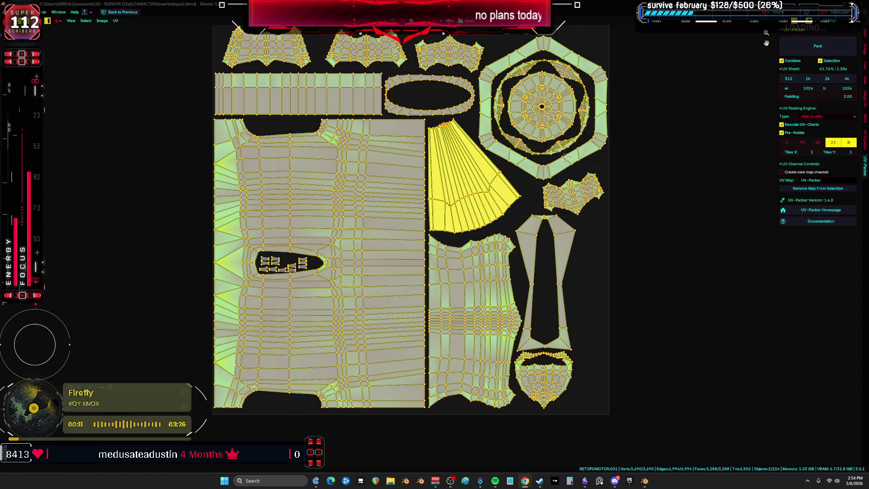
# - Convert the selected cylinders to plain mesh with Object > Convert > Mesh
pyautogui.keyDown('ctrl'); pyautogui.moveTo(530, 306); pyautogui.dragTo(482, 267, button='middle'); pyautogui.keyUp('ctrl')
pyautogui.hotkey('ctrl', 'space')
pyautogui.hotkey('ctrl', 'space')
pyautogui.moveTo(317, 272); pyautogui.dragTo(303, 267, button='middle')
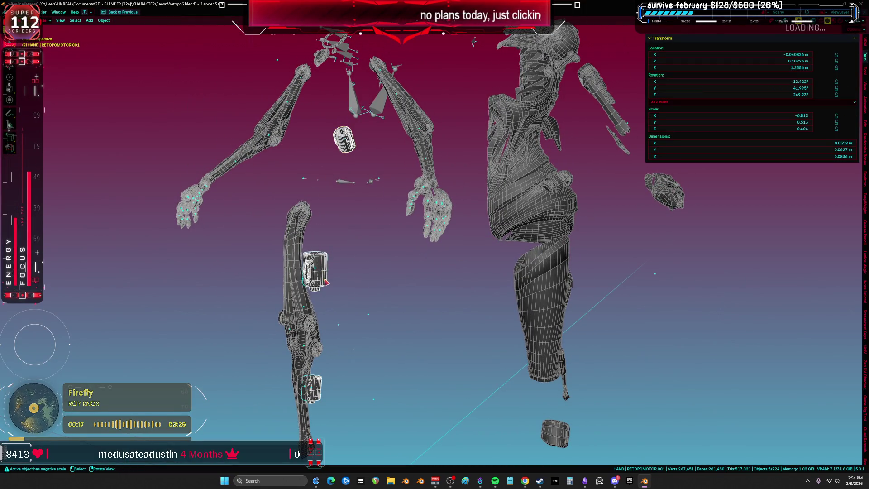
pyautogui.click(104, 20)
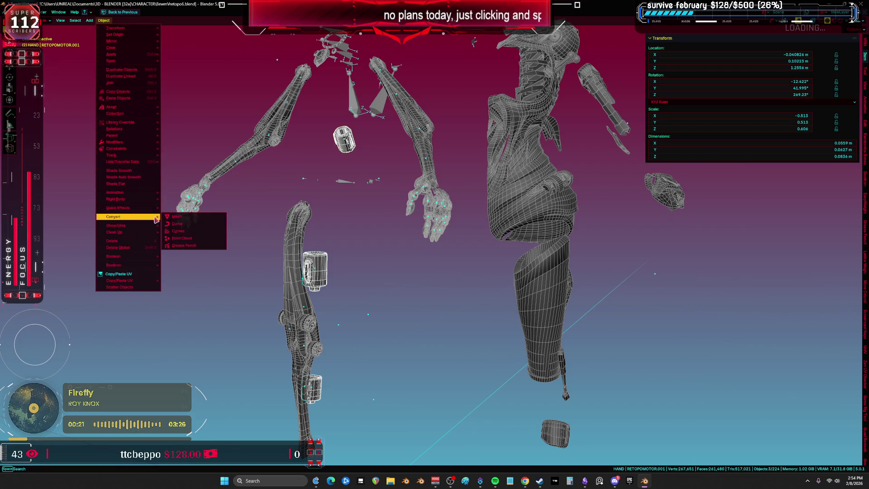
pyautogui.click(180, 218)
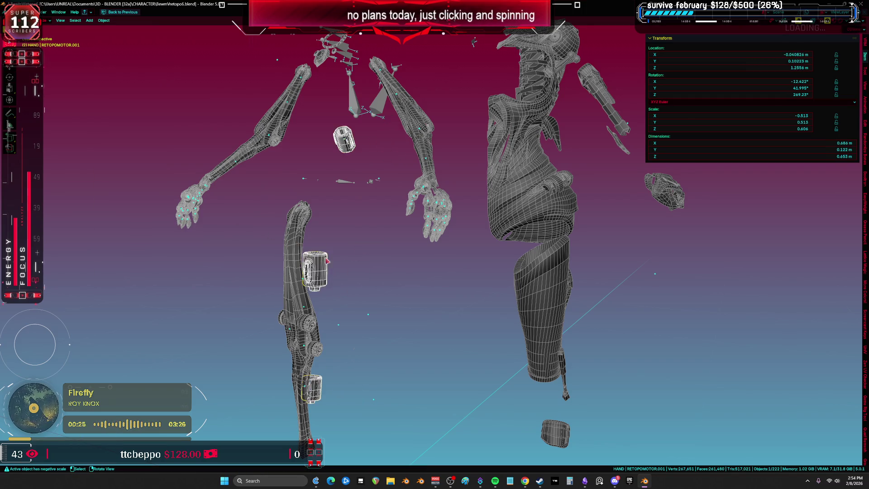
# - Select all of the cylinders' geometry in Edit Mode, then return to Object Mode
pyautogui.press('Tab')
pyautogui.hotkey('alt', 'a')
pyautogui.press('a')
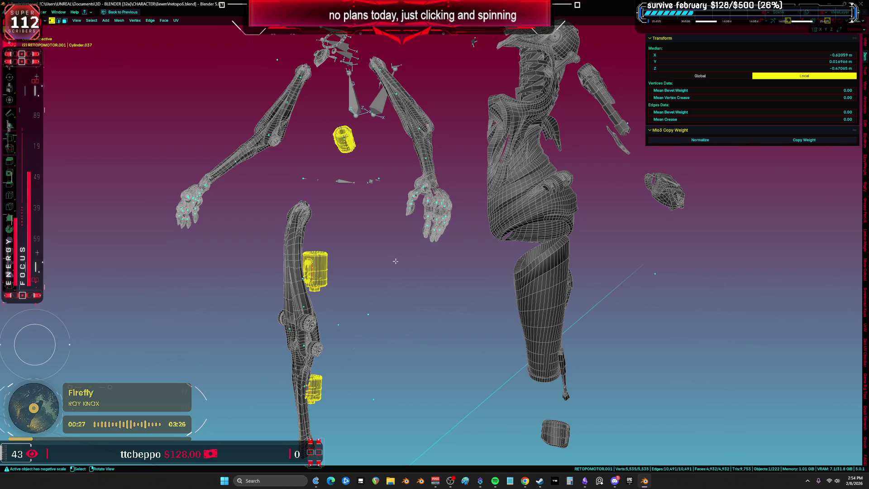
pyautogui.press('Tab')
# - Move the bolt cylinders (Cylinder.053) off the leg to the left side of the character
pyautogui.moveTo(368, 263); pyautogui.dragTo(475, 256, button='middle')
pyautogui.hotkey('ctrl', 'z')
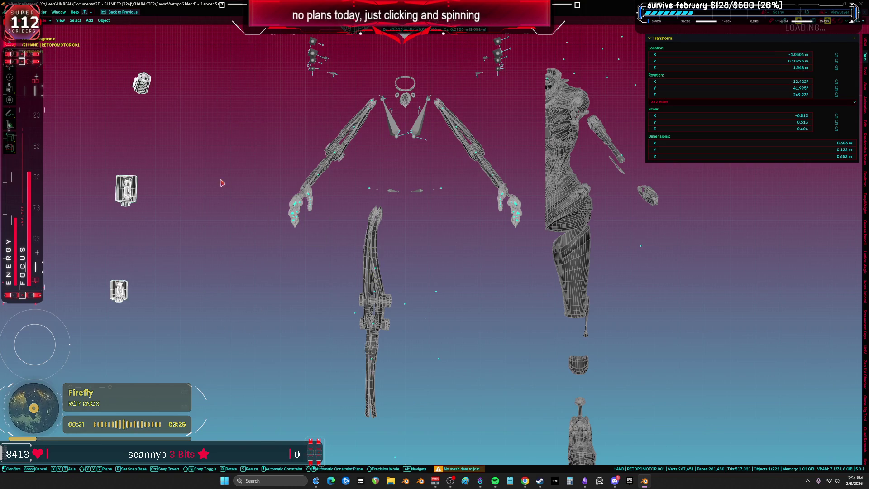
pyautogui.click(376, 299)
pyautogui.press('g')
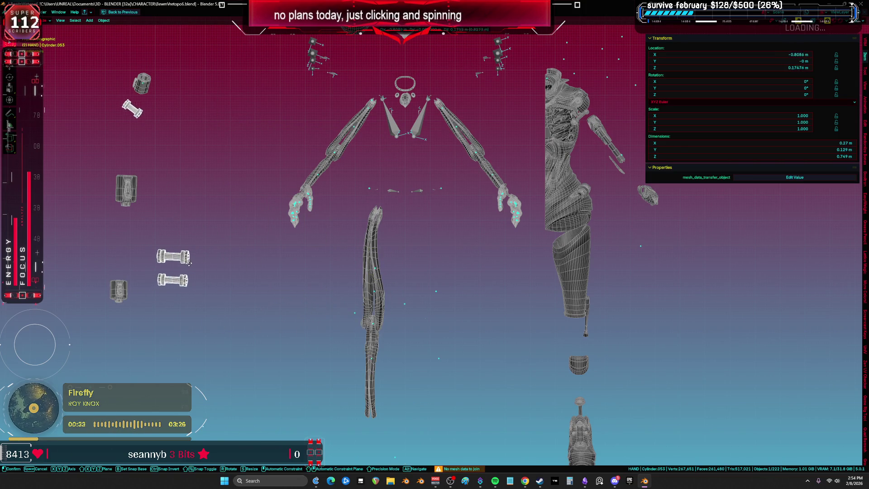
pyautogui.click(267, 270)
pyautogui.scroll(2, 339, 198)
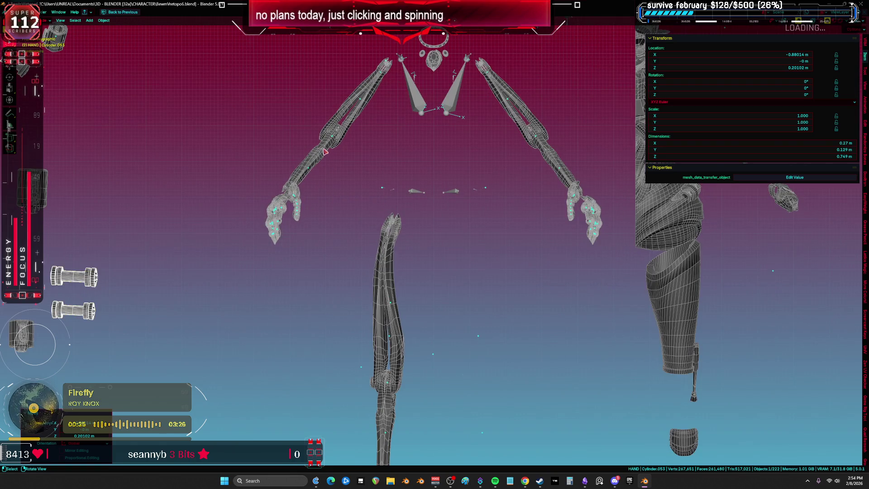
# - Select the leg parts: Cube.005, the knee disc, another knee part, then the upper leg piece
pyautogui.keyDown('shift'); pyautogui.click(385, 286); pyautogui.keyUp('shift')
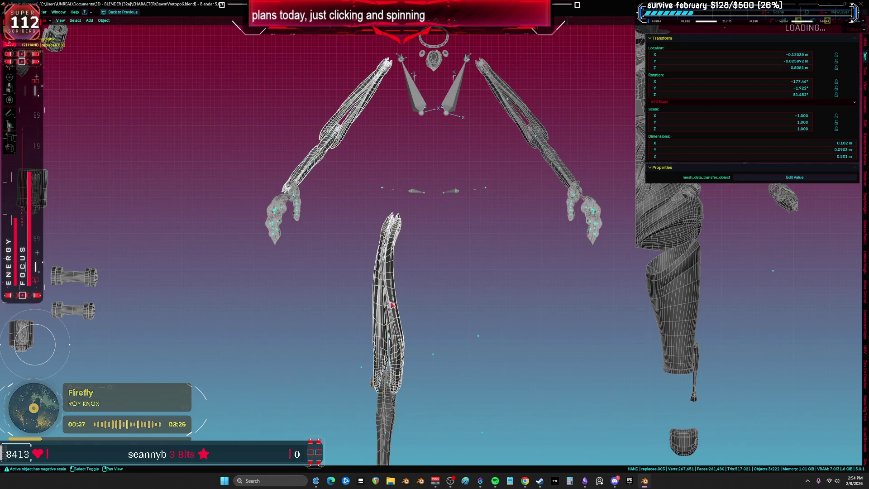
pyautogui.keyDown('shift'); pyautogui.scroll(-5, 385, 302); pyautogui.keyUp('shift')
pyautogui.keyDown('shift'); pyautogui.click(386, 302); pyautogui.keyUp('shift')
pyautogui.moveTo(385, 302)
pyautogui.mouseDown(button='middle')
pyautogui.moveTo(315, 232)
pyautogui.moveTo(419, 267)
pyautogui.moveTo(254, 219)
pyautogui.moveTo(262, 239)
pyautogui.moveTo(417, 244)
pyautogui.moveTo(365, 187)
pyautogui.moveTo(346, 223)
pyautogui.moveTo(377, 228)
pyautogui.moveTo(347, 246)
pyautogui.mouseUp(button='middle')
pyautogui.keyDown('shift'); pyautogui.click(393, 258); pyautogui.keyUp('shift')
pyautogui.scroll(2, 400, 221)
pyautogui.keyDown('shift'); pyautogui.click(400, 229); pyautogui.keyUp('shift')
pyautogui.click(340, 248)
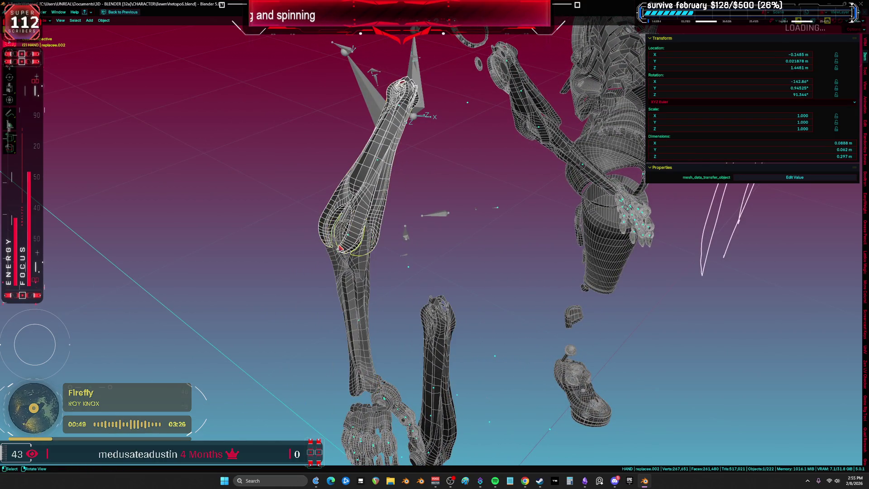
# - Clear the location of arm part Cube.008 and switch to wireframe shading
pyautogui.moveTo(340, 248); pyautogui.dragTo(353, 246, button='middle')
pyautogui.click(355, 245)
pyautogui.hotkey('ctrl', 'space')
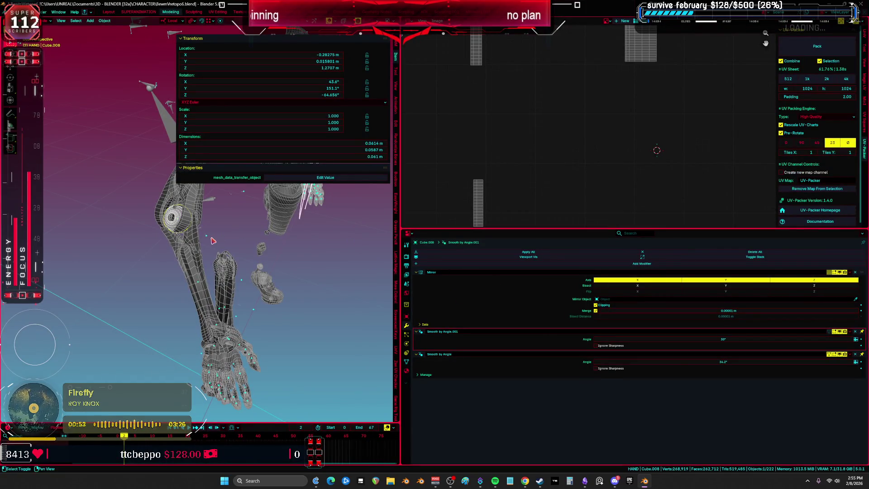
pyautogui.scroll(3, 212, 241)
pyautogui.hotkey('ctrl', 'space')
pyautogui.moveTo(425, 280)
pyautogui.mouseDown(button='middle')
pyautogui.moveTo(435, 288)
pyautogui.moveTo(390, 274)
pyautogui.moveTo(359, 275)
pyautogui.moveTo(341, 262)
pyautogui.moveTo(359, 274)
pyautogui.moveTo(394, 260)
pyautogui.moveTo(418, 263)
pyautogui.moveTo(408, 258)
pyautogui.moveTo(429, 323)
pyautogui.moveTo(347, 192)
pyautogui.moveTo(398, 200)
pyautogui.moveTo(316, 291)
pyautogui.moveTo(388, 270)
pyautogui.mouseUp(button='middle')
pyautogui.hotkey('alt', 'g')
pyautogui.scroll(5, 317, 204)
pyautogui.hotkey('shift', 'z')
# - Select the leg mesh Cube.005, the joint mesh and the spool cylinders Cylinder.053
pyautogui.click(379, 272)
pyautogui.click(413, 275)
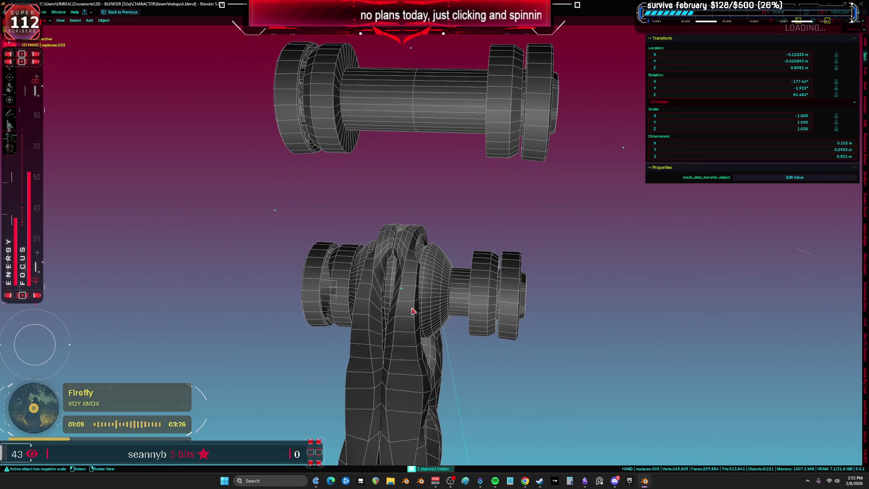
pyautogui.moveTo(455, 296); pyautogui.dragTo(434, 286, button='middle')
pyautogui.click(385, 295)
pyautogui.moveTo(385, 296); pyautogui.dragTo(231, 311, button='middle')
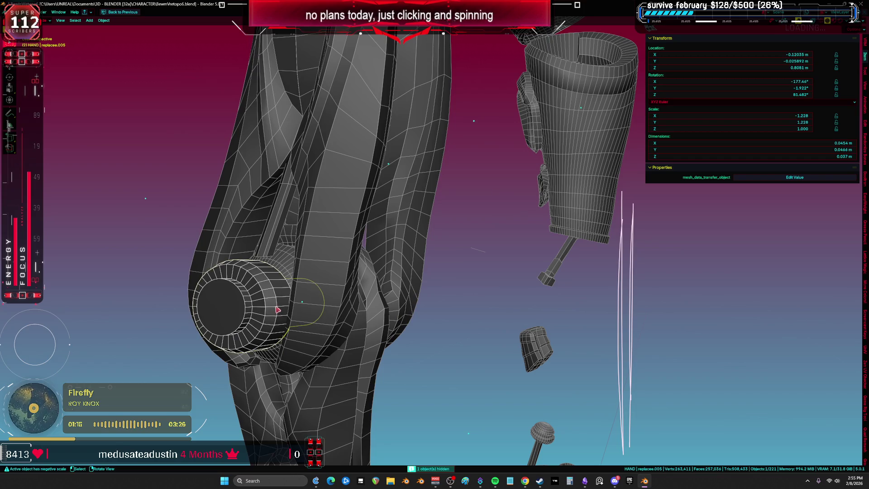
pyautogui.scroll(-3, 278, 310)
# - Reveal all hidden objects and bones in wireframe and select the sphere part Cube.011
pyautogui.hotkey('alt', 'h')
pyautogui.hotkey('shift', 'z')
pyautogui.scroll(4, 280, 302)
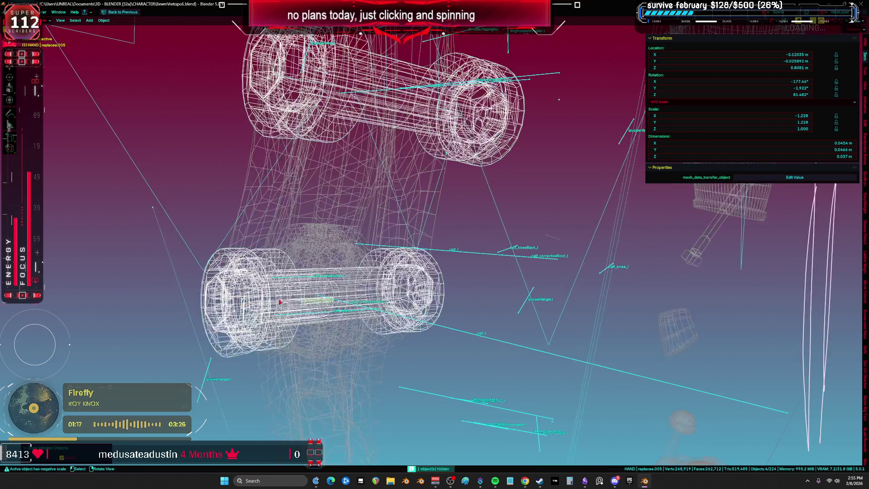
pyautogui.moveTo(280, 302); pyautogui.dragTo(269, 296, button='middle')
pyautogui.click(269, 297)
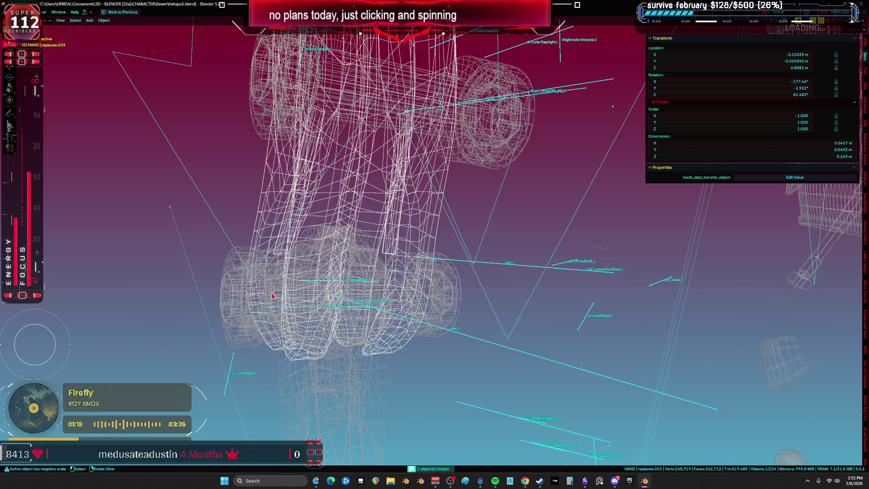
pyautogui.click(272, 295)
pyautogui.click(272, 295)
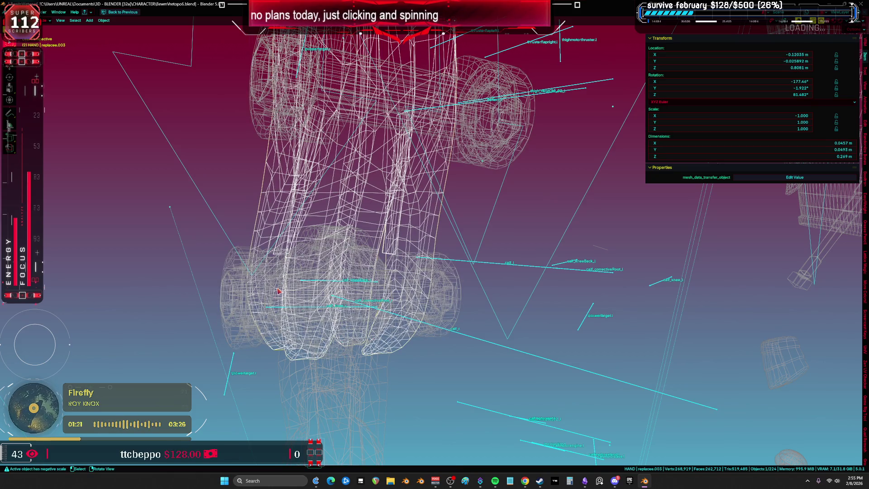
# - Cycle through the stacked knee parts to select the small knee disc, back in solid shading
pyautogui.click(278, 291)
pyautogui.click(262, 292)
pyautogui.click(258, 289)
pyautogui.click(254, 285)
pyautogui.click(250, 282)
pyautogui.moveTo(250, 282)
pyautogui.mouseDown(button='middle')
pyautogui.moveTo(437, 290)
pyautogui.moveTo(415, 279)
pyautogui.moveTo(438, 291)
pyautogui.moveTo(379, 266)
pyautogui.moveTo(431, 269)
pyautogui.moveTo(365, 270)
pyautogui.moveTo(397, 272)
pyautogui.mouseUp(button='middle')
pyautogui.hotkey('shift', 'z')
pyautogui.hotkey('shift', 'z')
# - In front orthographic view, move the two knee cylinders aside to the left
pyautogui.scroll(3, 400, 288)
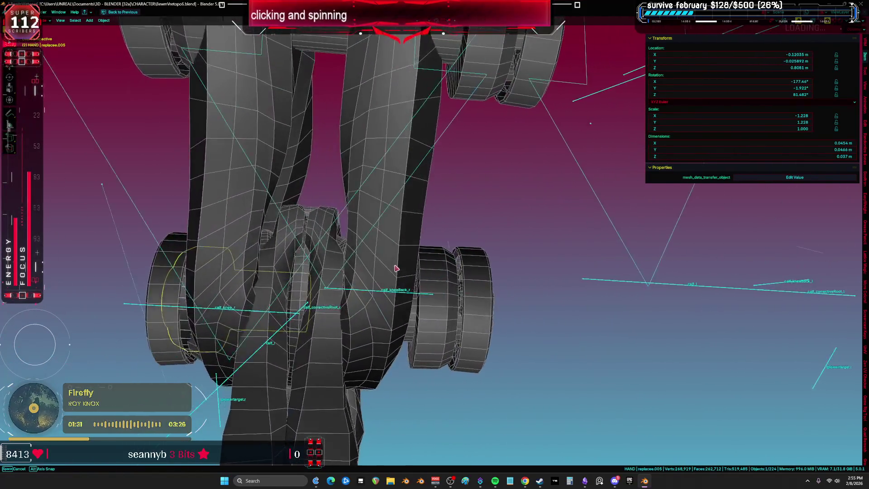
pyautogui.hotkey('ctrl', 'space')
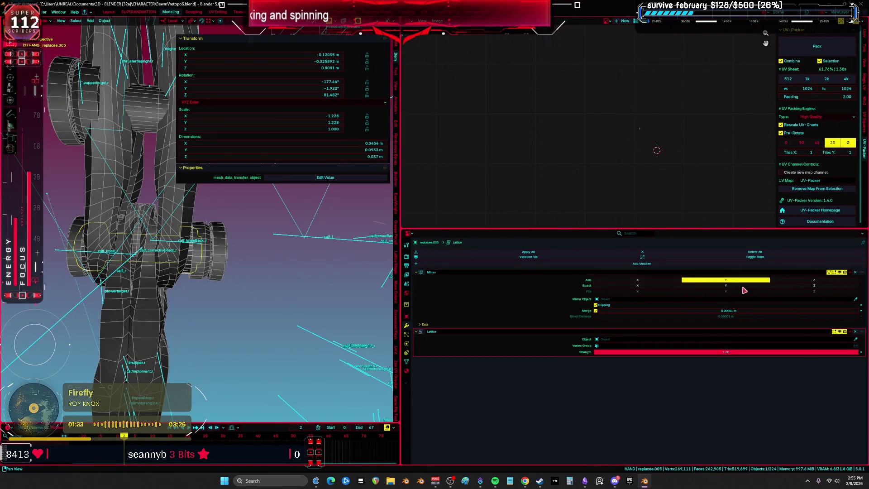
pyautogui.hotkey('ctrl', 'space')
pyautogui.moveTo(335, 269); pyautogui.dragTo(342, 269, button='middle')
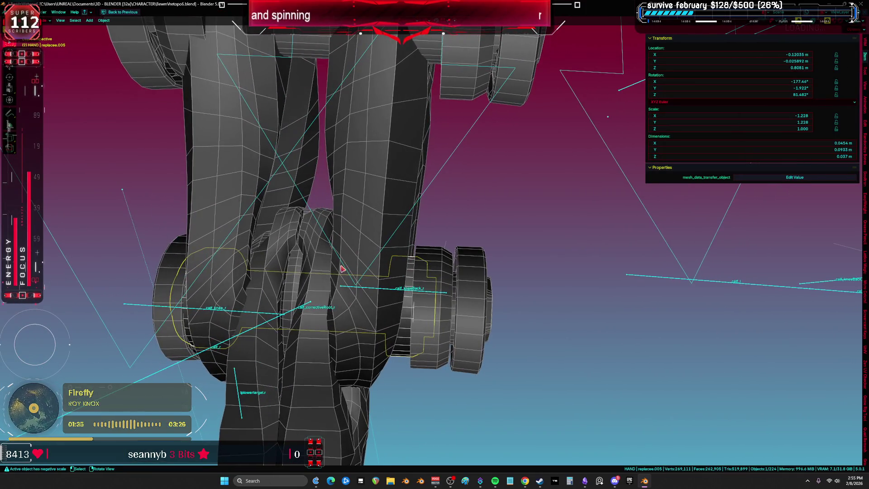
pyautogui.scroll(-5, 342, 267)
pyautogui.press('KP_1')
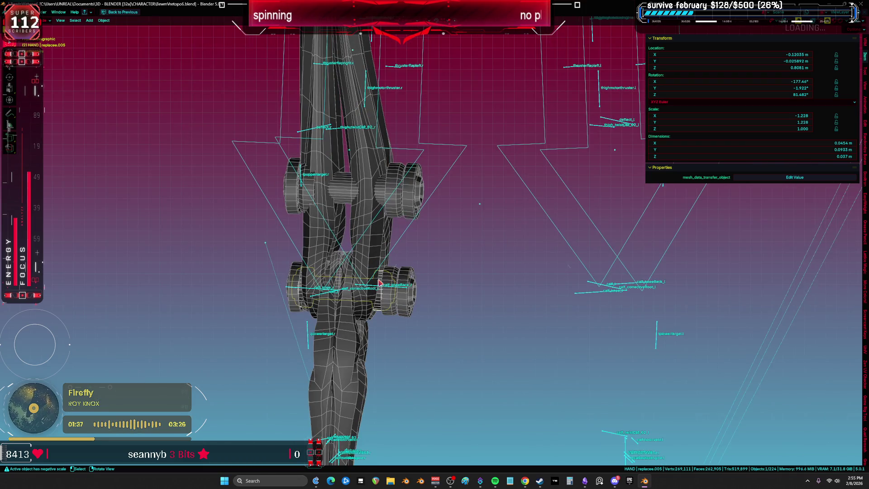
pyautogui.scroll(-4, 413, 193)
pyautogui.moveTo(414, 193); pyautogui.dragTo(460, 306, button='middle')
pyautogui.press('KP_1')
pyautogui.scroll(3, 448, 281)
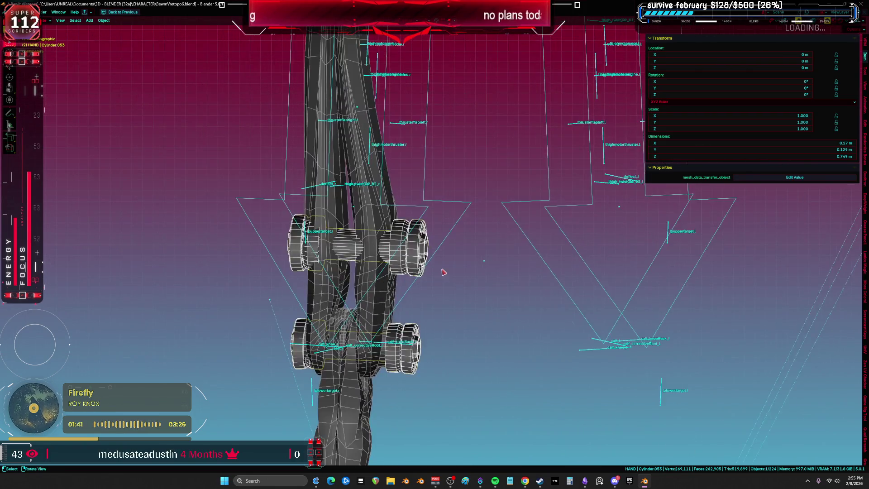
pyautogui.scroll(-5, 443, 274)
pyautogui.press('g')
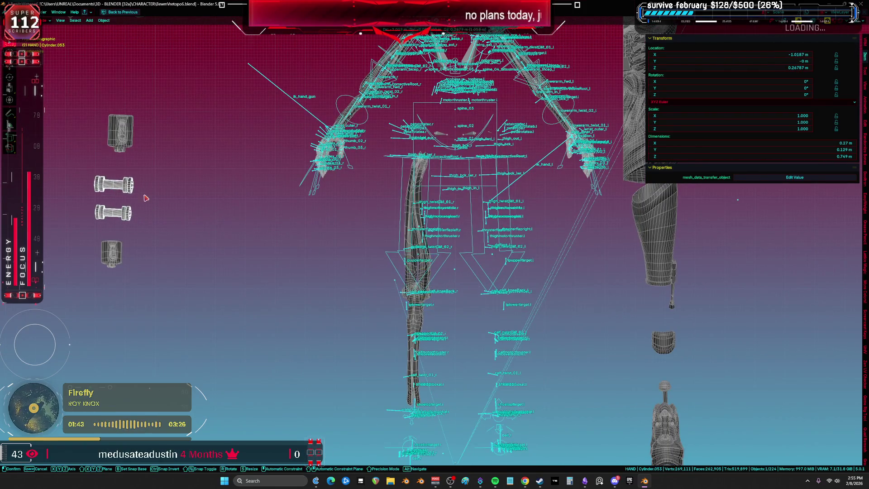
pyautogui.scroll(-4, 192, 212)
pyautogui.click(275, 235)
pyautogui.scroll(4, 275, 235)
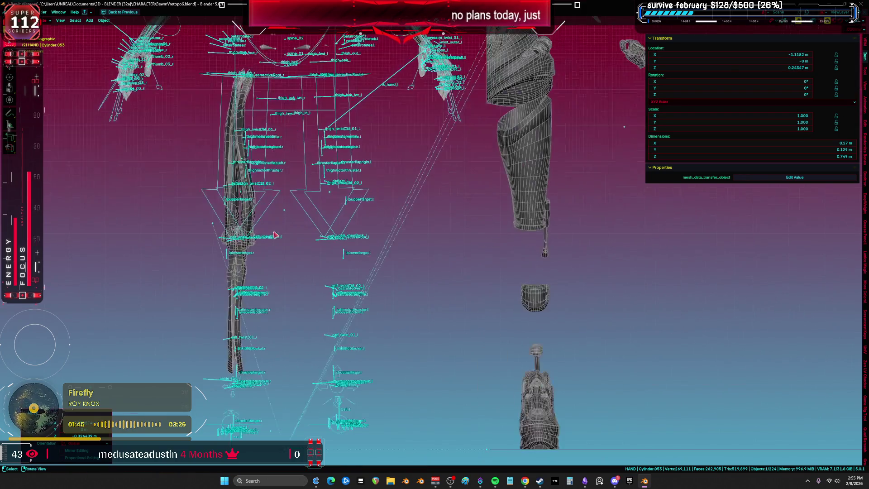
# - Select the character's armature rig and hide it
pyautogui.click(268, 209)
pyautogui.press('h')
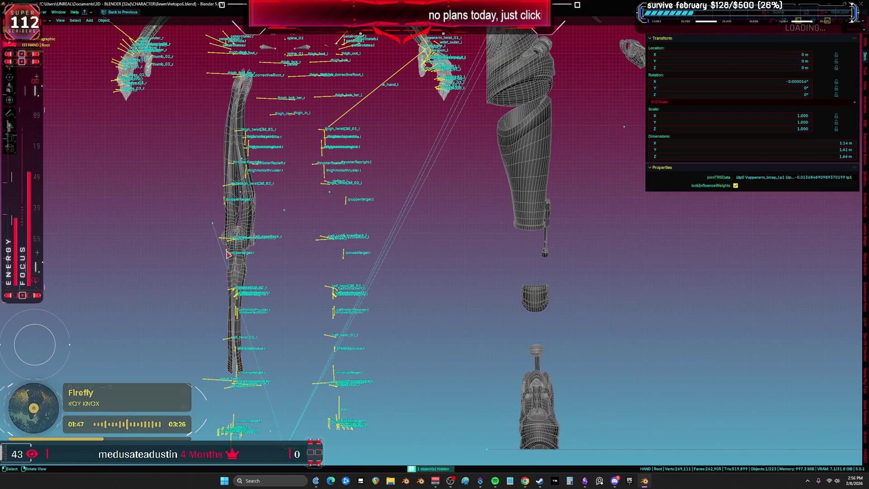
pyautogui.scroll(-4, 270, 254)
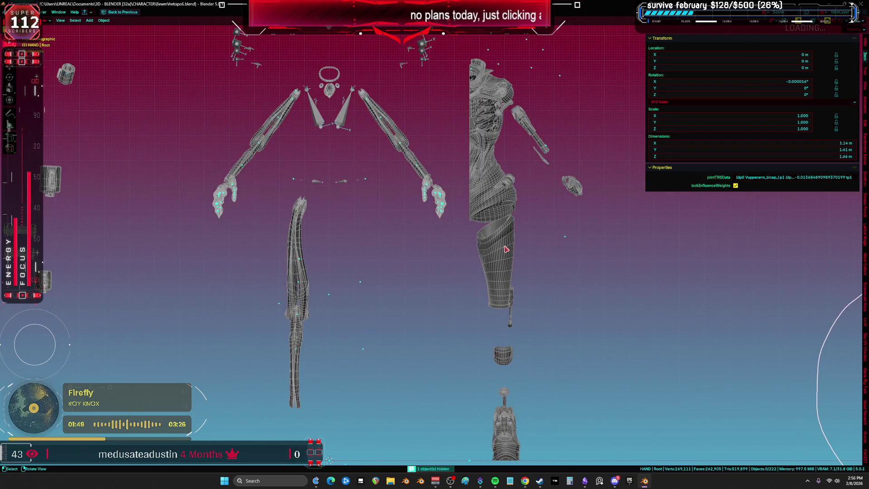
# - Clear the location of the leg and torso meshes and hide the wing piece
pyautogui.click(506, 249)
pyautogui.hotkey('alt', 'g')
pyautogui.click(498, 212)
pyautogui.hotkey('alt', 'g')
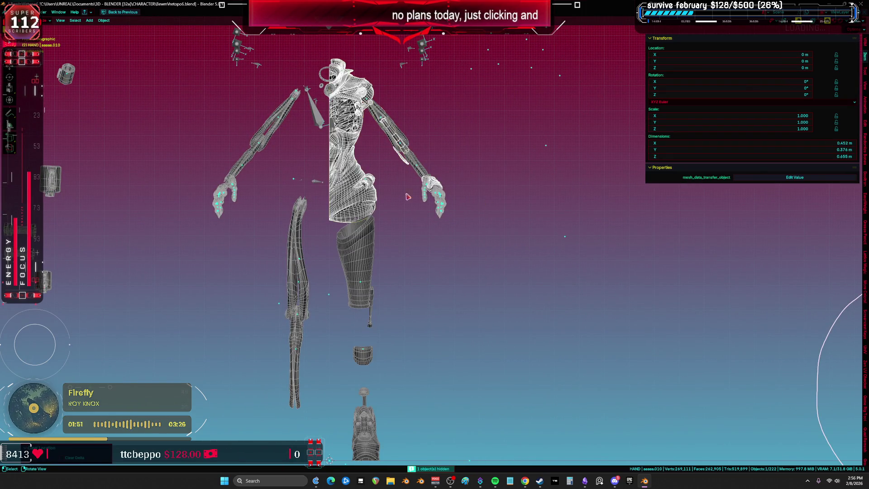
pyautogui.keyDown('shift'); pyautogui.moveTo(407, 196); pyautogui.dragTo(446, 218, button='middle'); pyautogui.keyUp('shift')
pyautogui.click(354, 135)
pyautogui.press('h')
pyautogui.scroll(3, 336, 160)
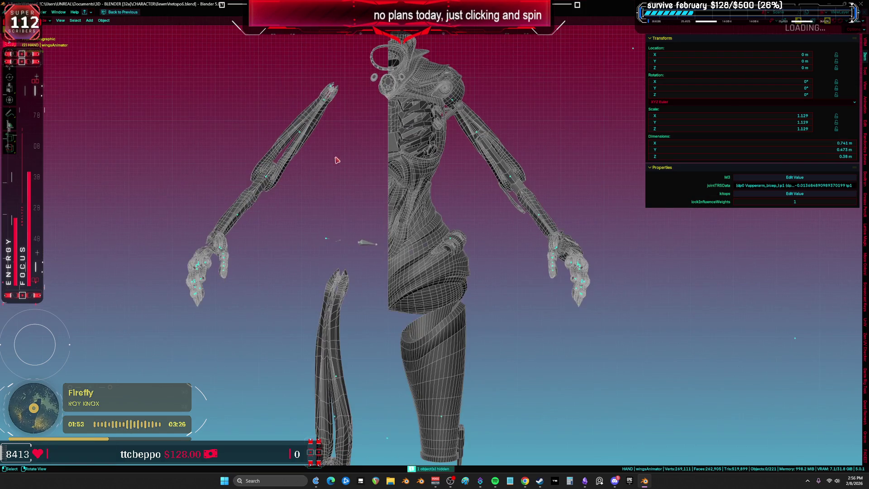
# - In wireframe, box-select the hand's finger and palm pieces and hide them
pyautogui.moveTo(261, 264); pyautogui.dragTo(235, 295, button='middle')
pyautogui.scroll(5, 236, 294)
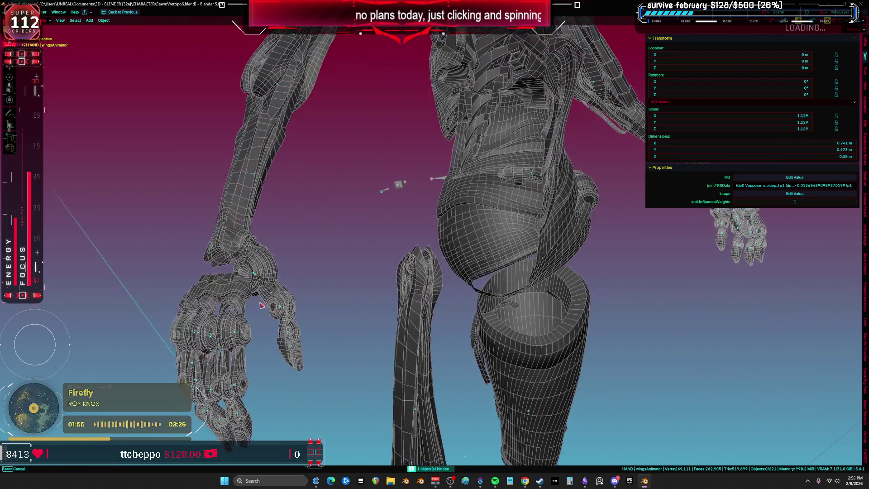
pyautogui.click(196, 346)
pyautogui.moveTo(196, 346); pyautogui.dragTo(239, 364, button='middle')
pyautogui.moveTo(172, 300); pyautogui.dragTo(147, 279)
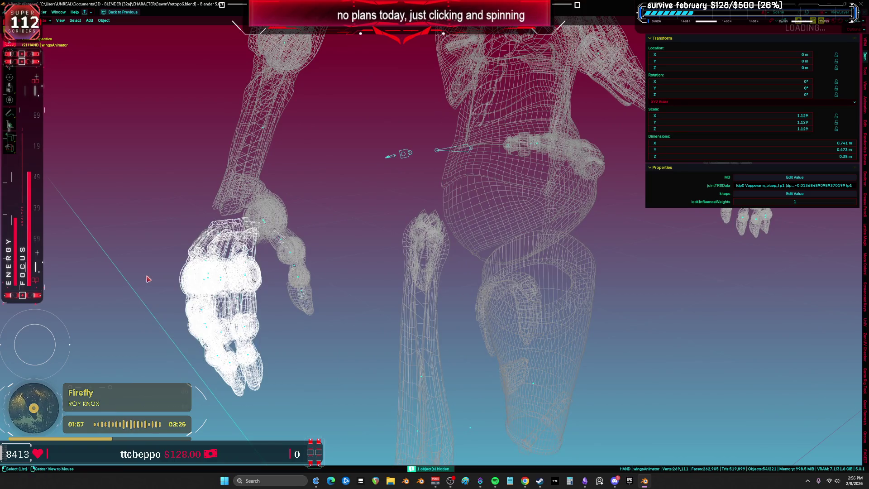
pyautogui.moveTo(258, 316)
pyautogui.mouseDown(button='middle')
pyautogui.moveTo(287, 316)
pyautogui.moveTo(268, 272)
pyautogui.mouseUp(button='middle')
pyautogui.keyDown('ctrl'); pyautogui.moveTo(290, 294); pyautogui.dragTo(267, 268); pyautogui.keyUp('ctrl')
pyautogui.scroll(-3, 217, 192)
pyautogui.keyDown('ctrl'); pyautogui.moveTo(235, 145); pyautogui.dragTo(295, 280); pyautogui.keyUp('ctrl')
pyautogui.moveTo(289, 213); pyautogui.dragTo(299, 210, button='middle')
pyautogui.press('h')
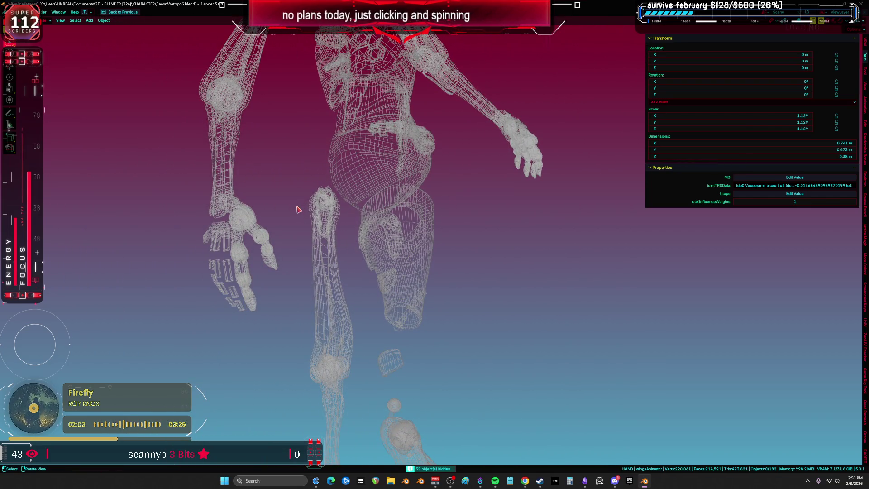
pyautogui.moveTo(384, 194)
pyautogui.mouseDown(button='middle')
pyautogui.moveTo(378, 239)
pyautogui.moveTo(430, 276)
pyautogui.moveTo(421, 241)
pyautogui.mouseUp(button='middle')
pyautogui.click(421, 241)
# - Delete the forearm, right upper arm and small claw pieces one by one
pyautogui.press('Delete')
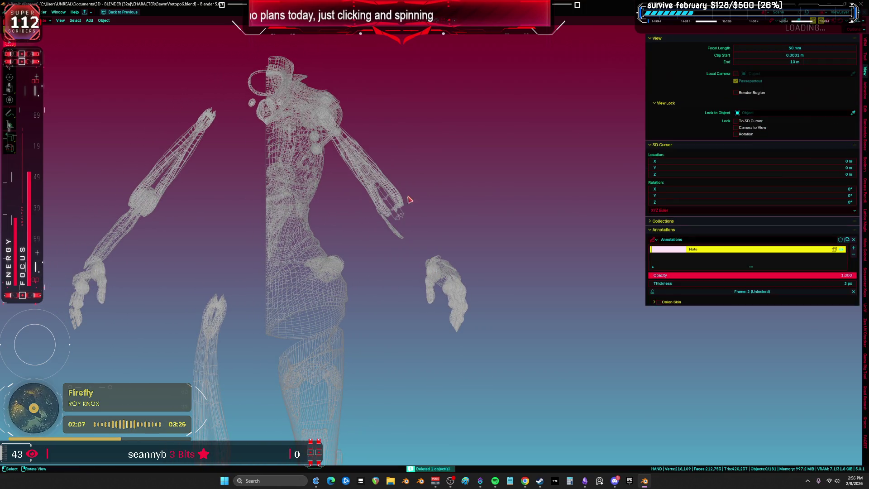
pyautogui.click(392, 197)
pyautogui.press('Delete')
pyautogui.scroll(3, 393, 193)
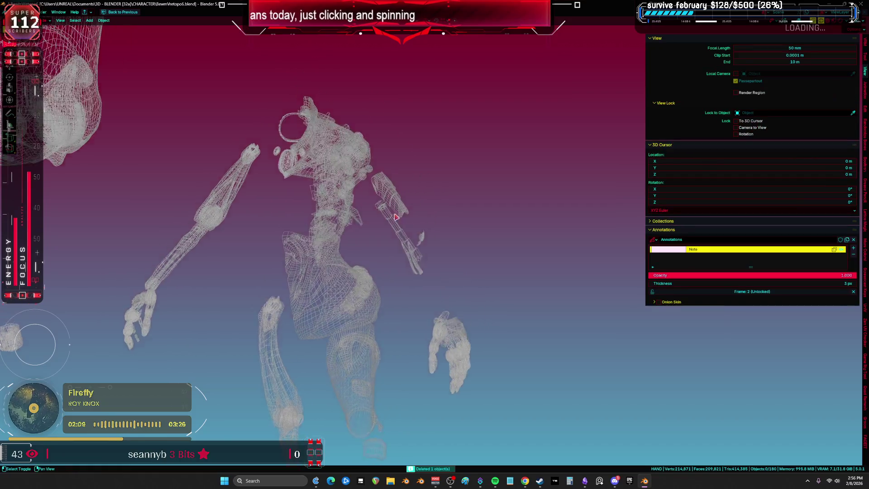
pyautogui.click(393, 190)
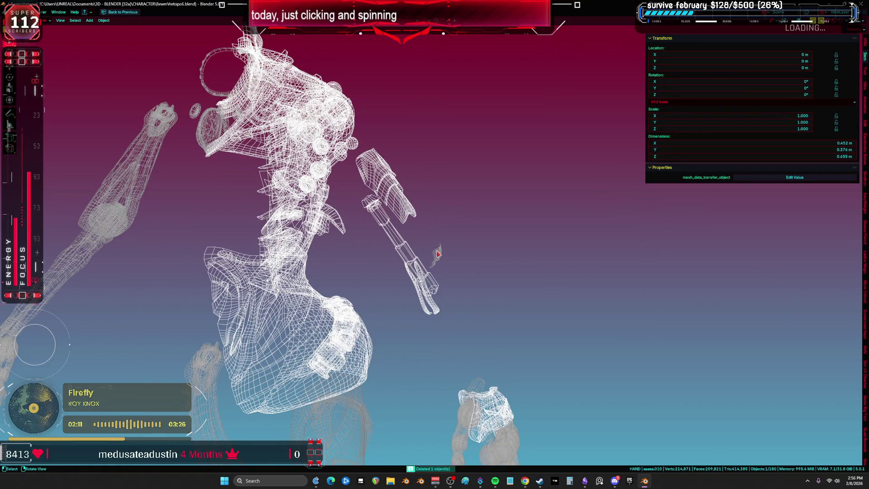
pyautogui.click(437, 254)
pyautogui.scroll(2, 438, 252)
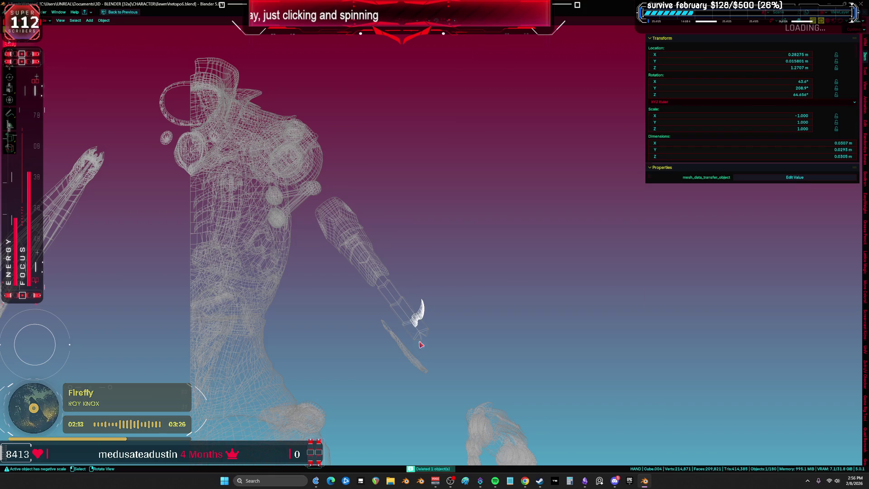
pyautogui.press('Delete')
pyautogui.scroll(-4, 421, 345)
# - Box-select the leftover hand pieces, excluding the torso, and delete all 71
pyautogui.click(414, 300)
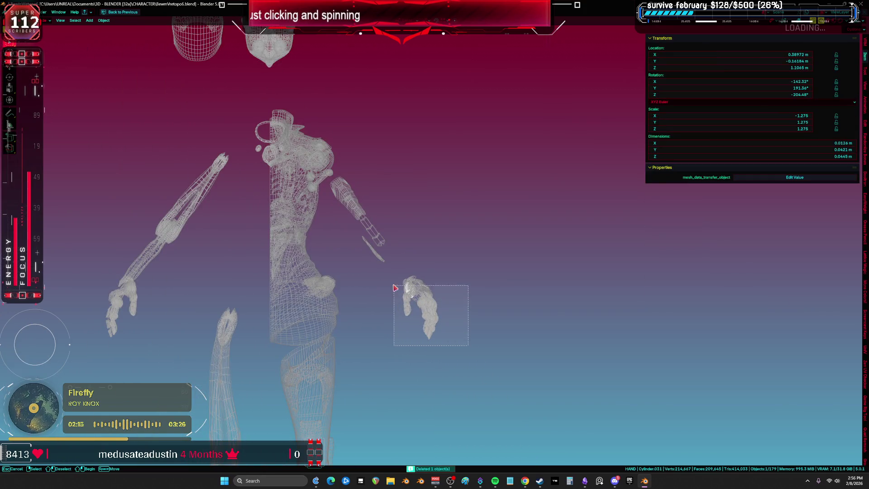
pyautogui.moveTo(395, 288); pyautogui.dragTo(395, 272)
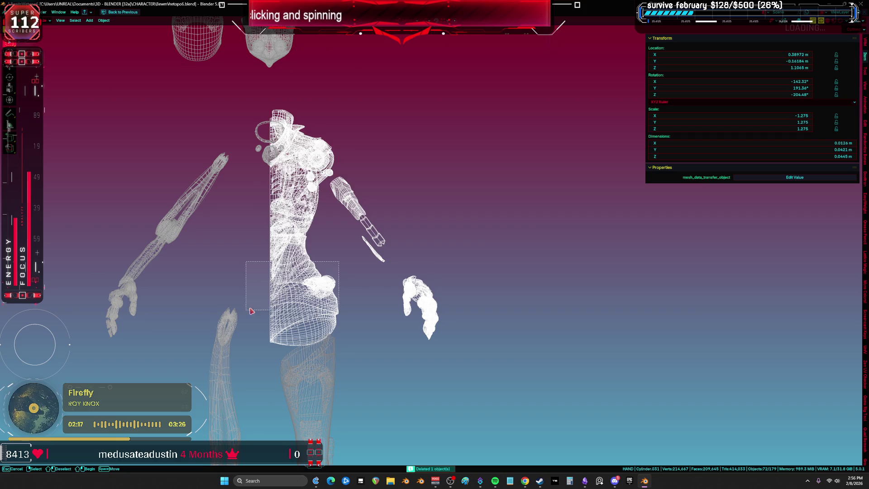
pyautogui.keyDown('ctrl'); pyautogui.moveTo(249, 311); pyautogui.dragTo(261, 302); pyautogui.keyUp('ctrl')
pyautogui.press('Delete')
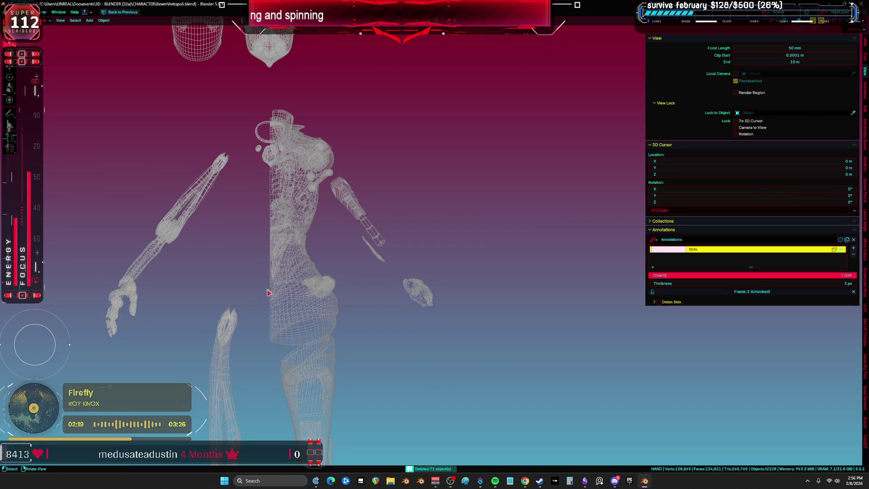
pyautogui.scroll(3, 268, 292)
pyautogui.scroll(2, 355, 219)
pyautogui.moveTo(355, 219)
pyautogui.mouseDown(button='middle')
pyautogui.moveTo(538, 220)
pyautogui.moveTo(477, 196)
pyautogui.mouseUp(button='middle')
pyautogui.click(398, 220)
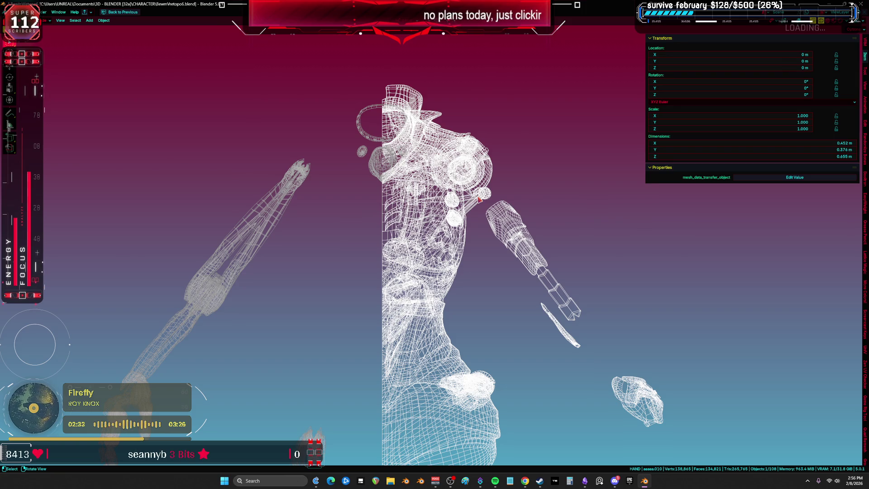
pyautogui.moveTo(491, 154); pyautogui.dragTo(460, 243, button='middle')
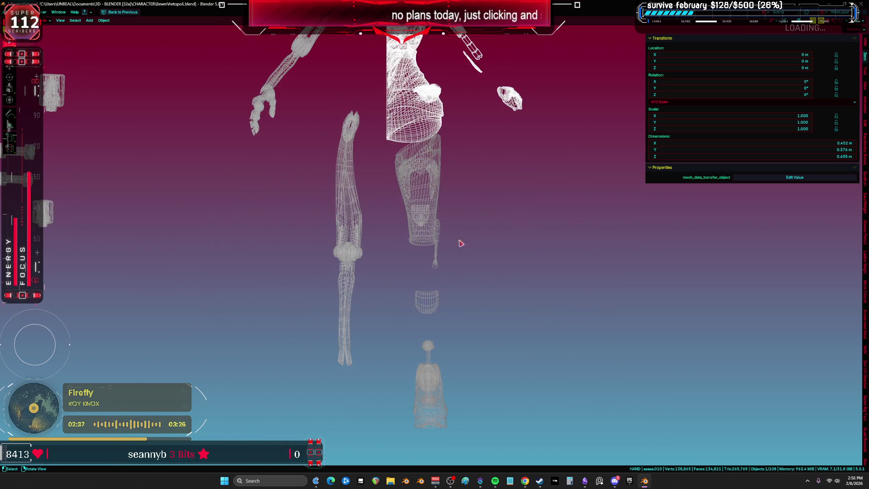
# - Select the leg-and-boot mesh and the arm mesh together, with the arm as the active object
pyautogui.click(363, 261)
pyautogui.click(429, 206)
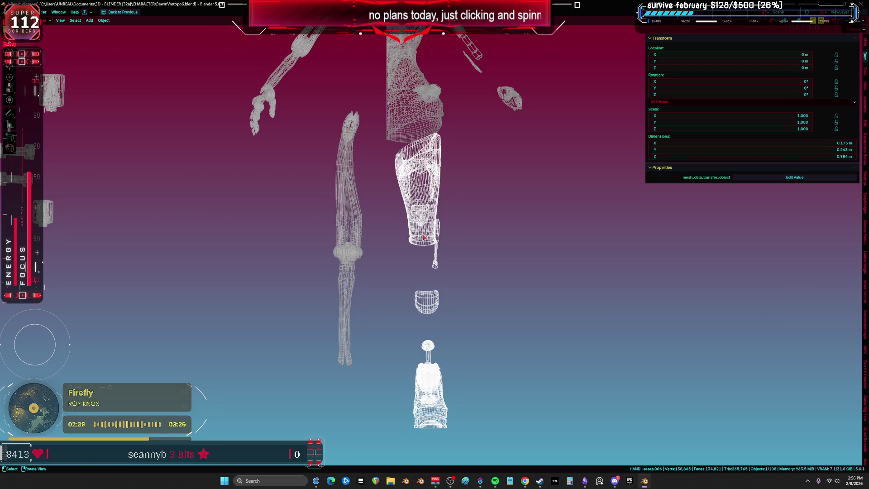
pyautogui.click(427, 252)
pyautogui.click(433, 239)
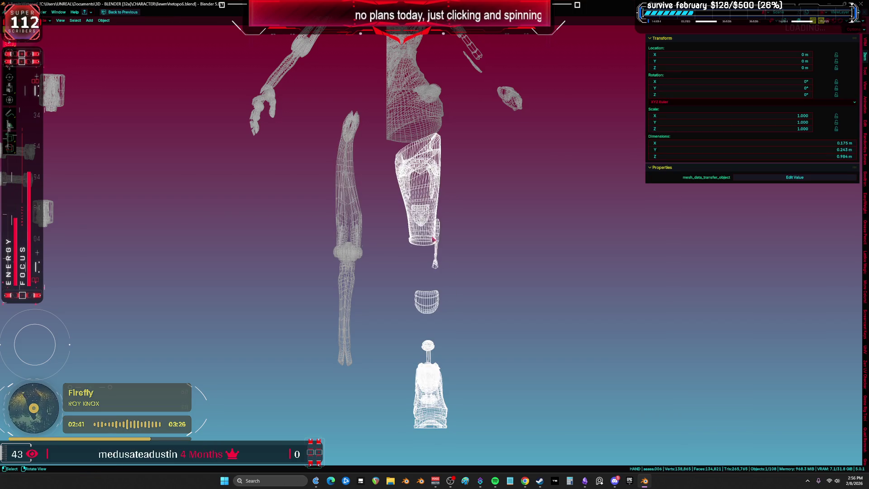
pyautogui.keyDown('shift'); pyautogui.click(362, 233); pyautogui.keyUp('shift')
pyautogui.keyDown('shift'); pyautogui.click(349, 295); pyautogui.keyUp('shift')
pyautogui.moveTo(322, 276); pyautogui.dragTo(323, 276)
pyautogui.moveTo(322, 276); pyautogui.dragTo(474, 328, button='middle')
# - Enter Edit Mode, inspect the packed shared UV sheet, then return to the 3D view in see-through wireframe
pyautogui.press('Tab')
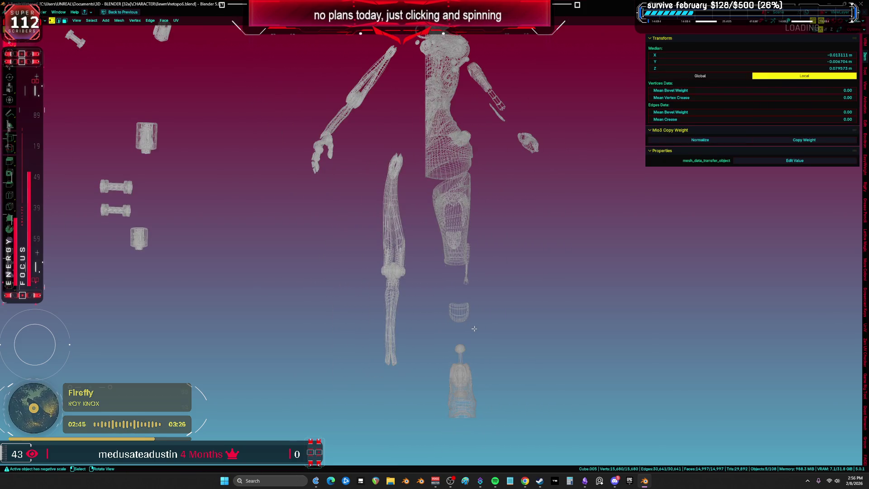
pyautogui.hotkey('shift', 'F10')
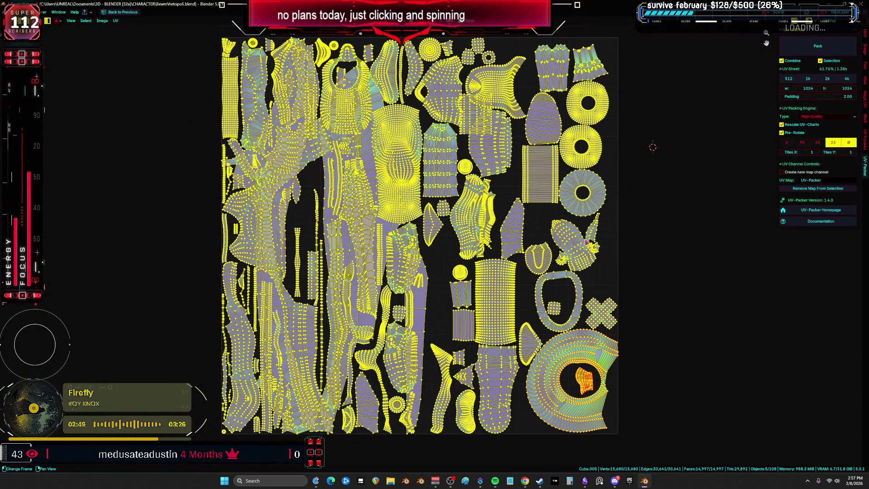
pyautogui.hotkey('shift', 'F5')
pyautogui.scroll(3, 454, 220)
pyautogui.moveTo(454, 220)
pyautogui.mouseDown(button='middle')
pyautogui.moveTo(409, 230)
pyautogui.moveTo(455, 144)
pyautogui.moveTo(489, 210)
pyautogui.moveTo(431, 260)
pyautogui.moveTo(392, 259)
pyautogui.moveTo(440, 286)
pyautogui.moveTo(497, 232)
pyautogui.moveTo(547, 210)
pyautogui.moveTo(401, 243)
pyautogui.moveTo(456, 206)
pyautogui.moveTo(470, 182)
pyautogui.mouseUp(button='middle')
pyautogui.click(392, 259)
pyautogui.hotkey('shift', 'z')
pyautogui.hotkey('shift', 'z')
# - Edit the torso mesh and select its sphere-and-rod bolt piece with L
pyautogui.press('Tab')
pyautogui.click(456, 206)
pyautogui.press('Tab')
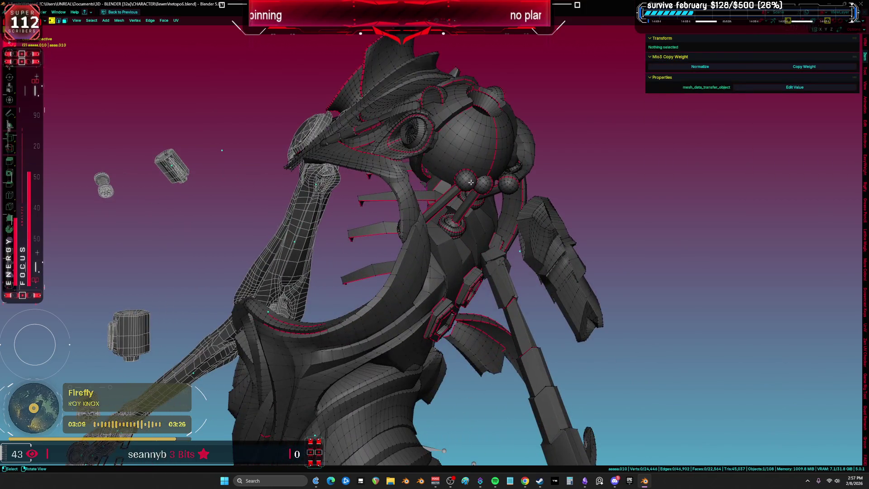
pyautogui.press('l')
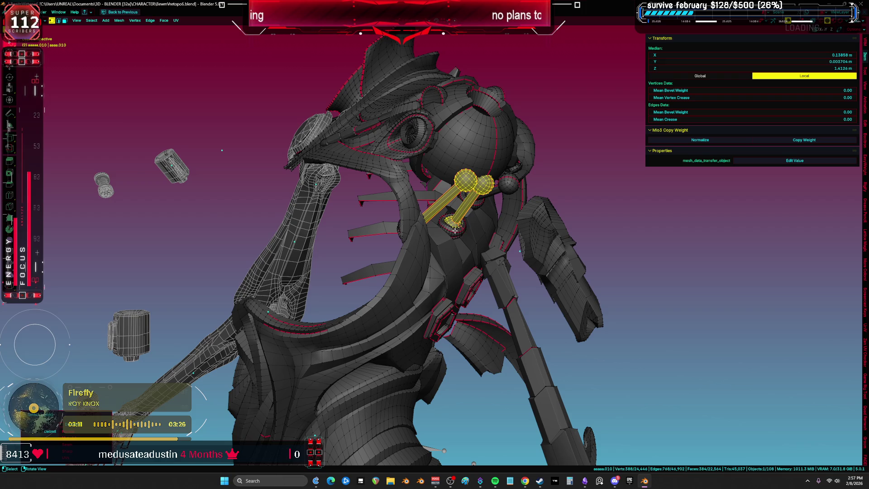
pyautogui.moveTo(450, 211); pyautogui.dragTo(433, 192, button='middle')
# - Check the bolt's islands full-screen in the UV editing layout, then switch back to Object Mode
pyautogui.hotkey('ctrl', 'pagedown')
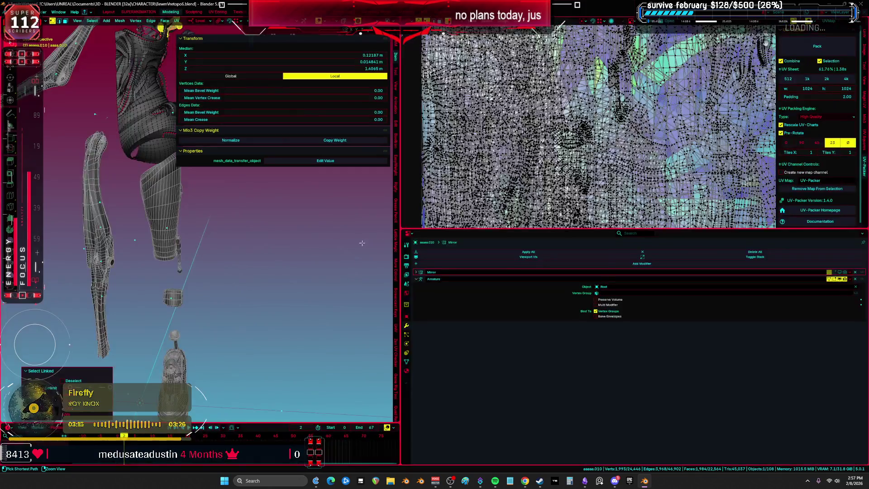
pyautogui.hotkey('ctrl', 'space')
pyautogui.scroll(-1, 521, 258)
pyautogui.moveTo(521, 258); pyautogui.dragTo(521, 160, button='middle')
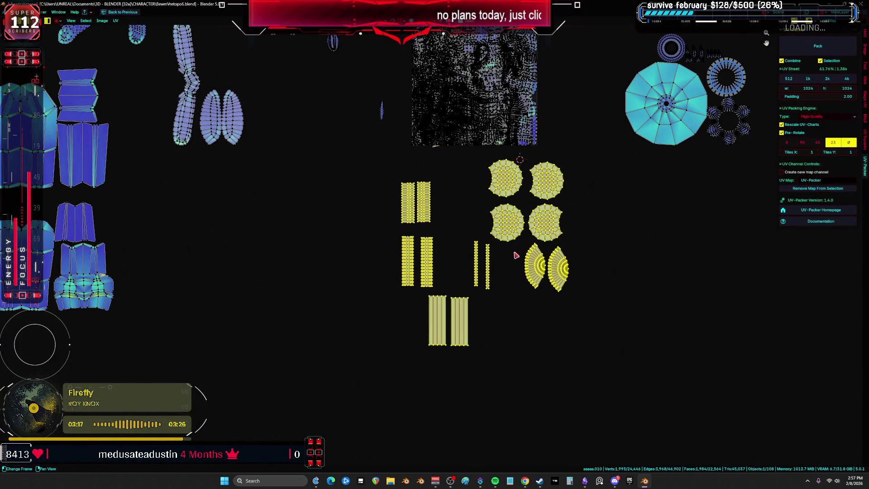
pyautogui.hotkey('ctrl', 'space')
pyautogui.hotkey('ctrl', 'Tab')
pyautogui.click(282, 253)
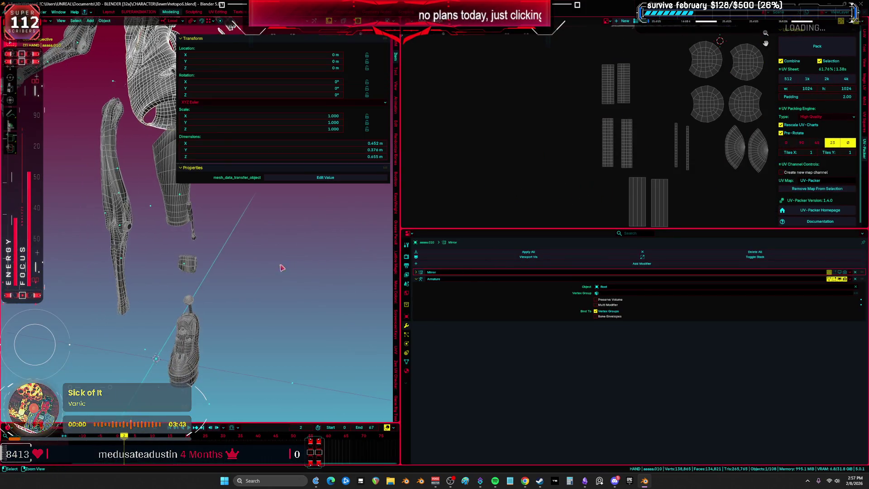
pyautogui.hotkey('ctrl', 'space')
pyautogui.scroll(-5, 483, 257)
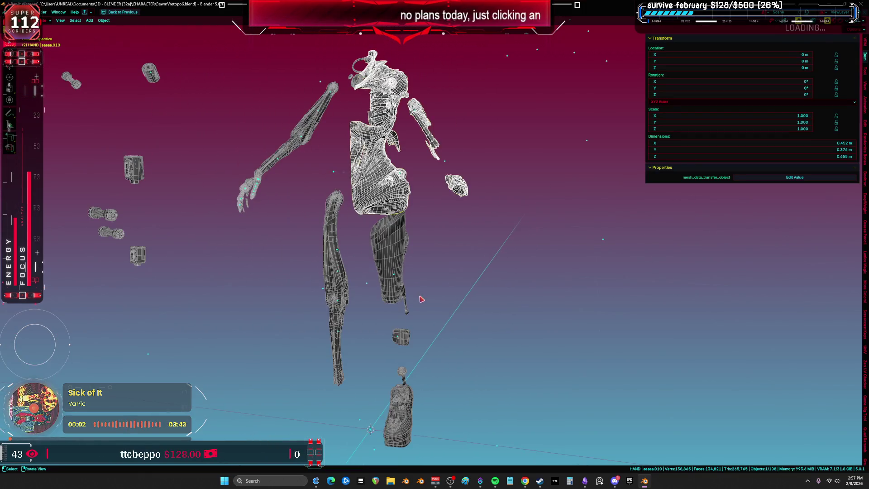
pyautogui.press('Tab')
pyautogui.hotkey('ctrl', 'Tab')
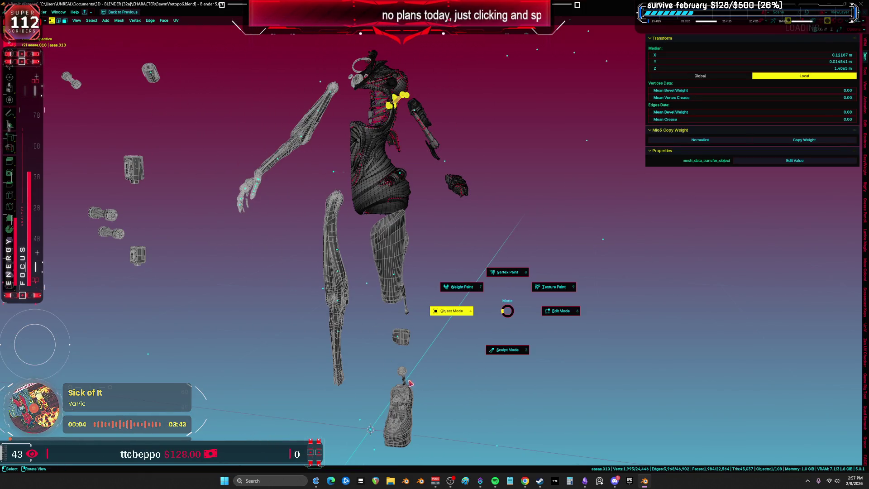
pyautogui.click(450, 308)
pyautogui.click(410, 375)
pyautogui.press('Tab')
pyautogui.scroll(2, 414, 372)
pyautogui.press('a')
pyautogui.hotkey('alt', 'a')
pyautogui.press('l')
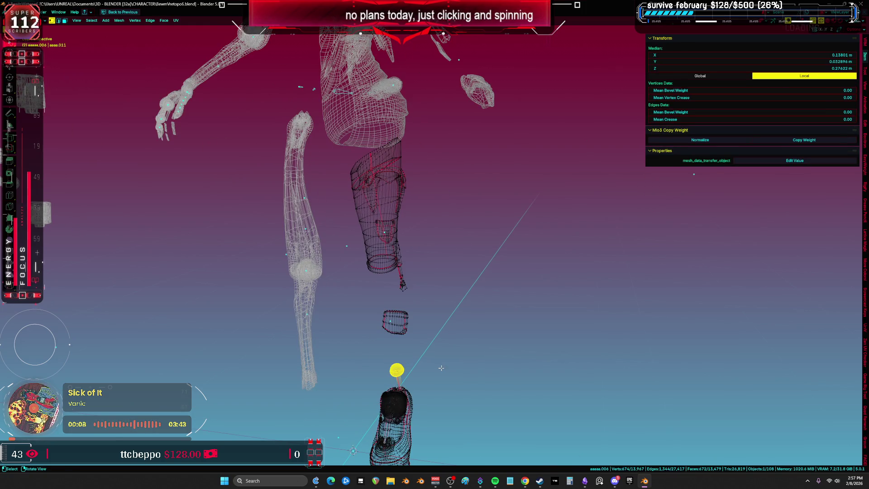
pyautogui.hotkey('ctrl', 'space')
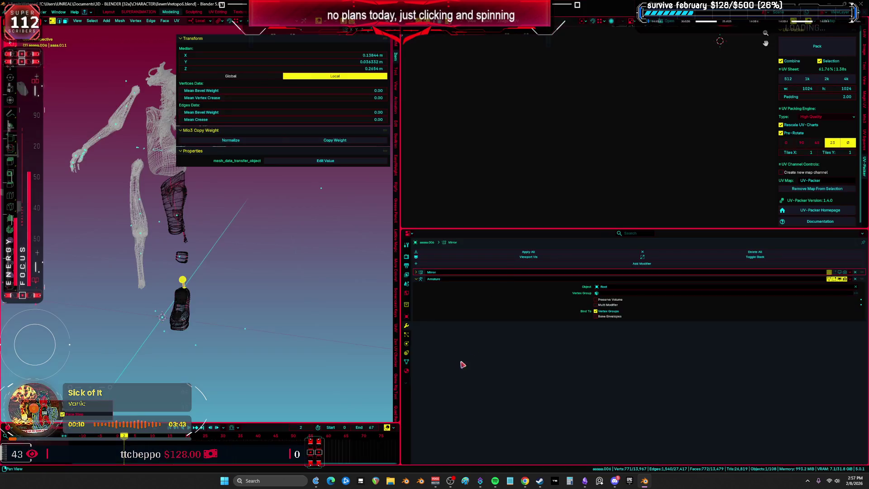
pyautogui.hotkey('ctrl', 'space')
pyautogui.scroll(4, 456, 187)
pyautogui.scroll(3, 457, 187)
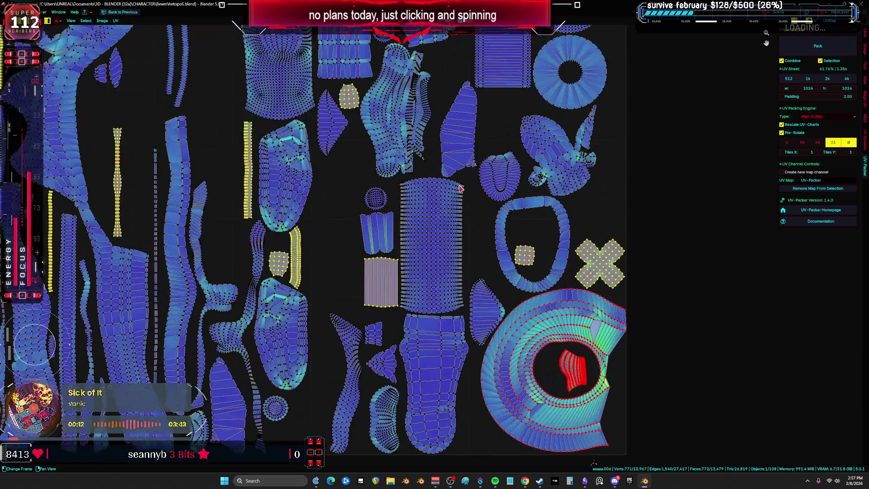
pyautogui.scroll(-4, 446, 252)
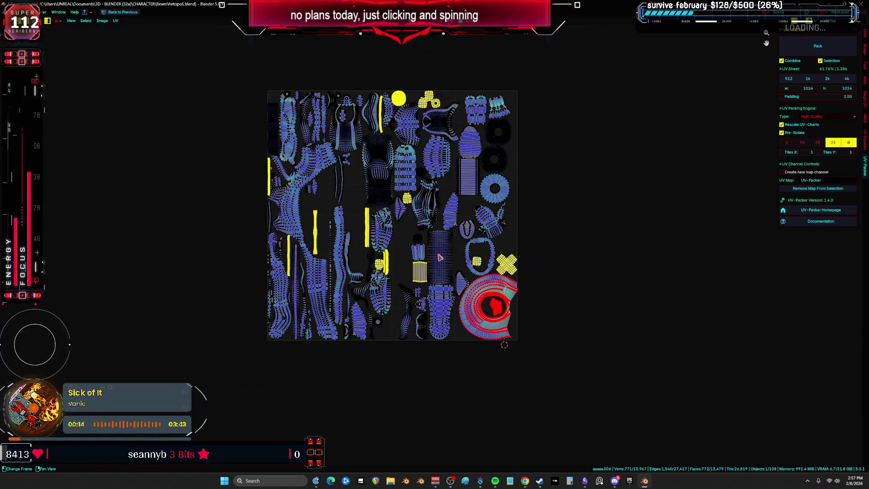
pyautogui.hotkey('ctrl', 'space')
pyautogui.hotkey('ctrl', 'space')
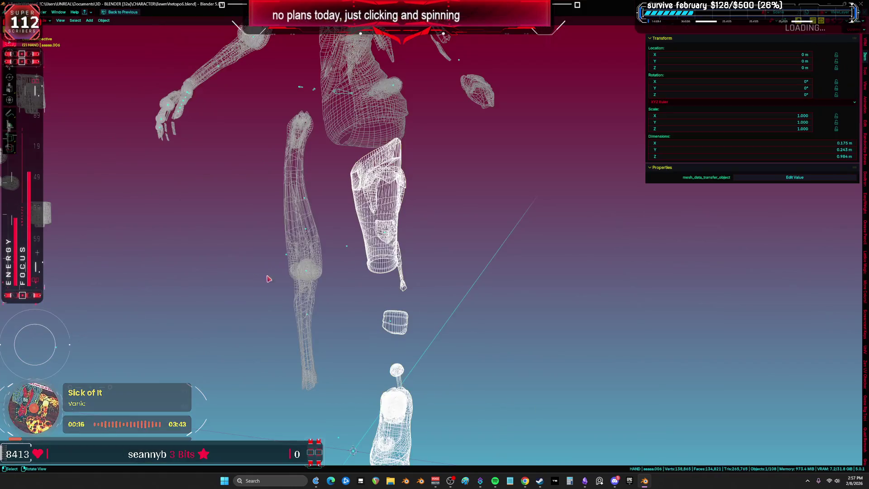
# - Shift-add the leg piece, the lower-leg mesh and the small shin cylinder to the selection
pyautogui.scroll(-3, 439, 238)
pyautogui.keyDown('shift'); pyautogui.moveTo(438, 238); pyautogui.dragTo(442, 286, button='middle'); pyautogui.keyUp('shift')
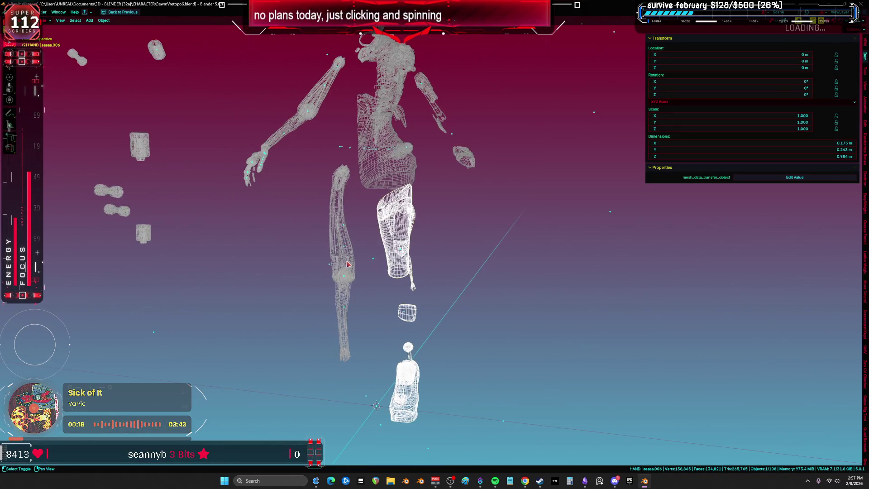
pyautogui.keyDown('shift'); pyautogui.click(354, 280); pyautogui.keyUp('shift')
pyautogui.scroll(4, 348, 283)
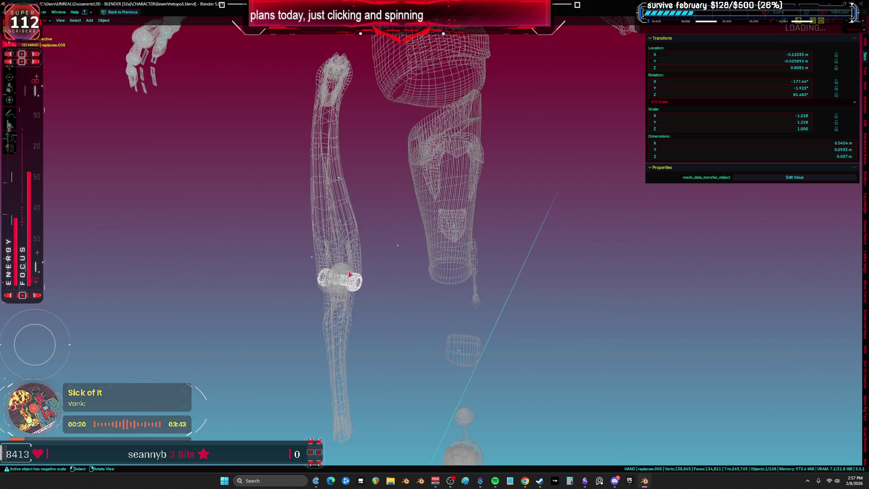
pyautogui.keyDown('shift'); pyautogui.click(365, 285); pyautogui.keyUp('shift')
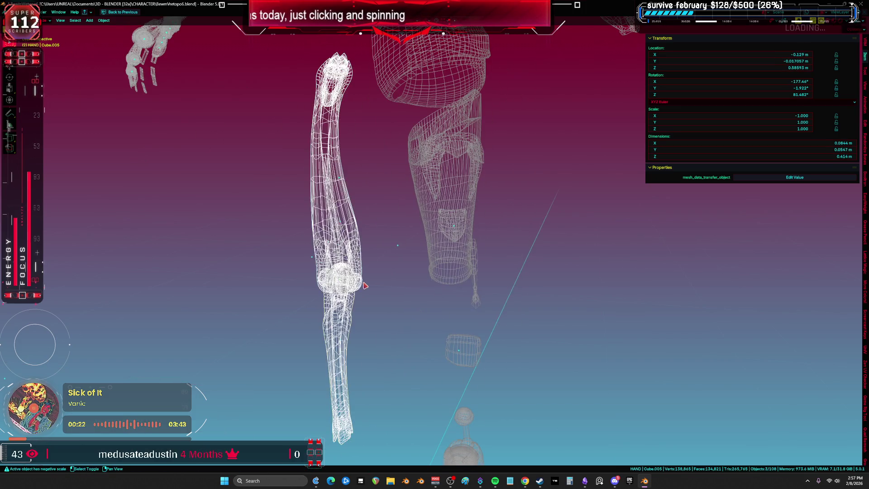
pyautogui.keyDown('shift'); pyautogui.moveTo(464, 235); pyautogui.dragTo(453, 209, button='middle'); pyautogui.keyUp('shift')
pyautogui.scroll(-2, 462, 310)
pyautogui.keyDown('shift'); pyautogui.click(463, 310); pyautogui.keyUp('shift')
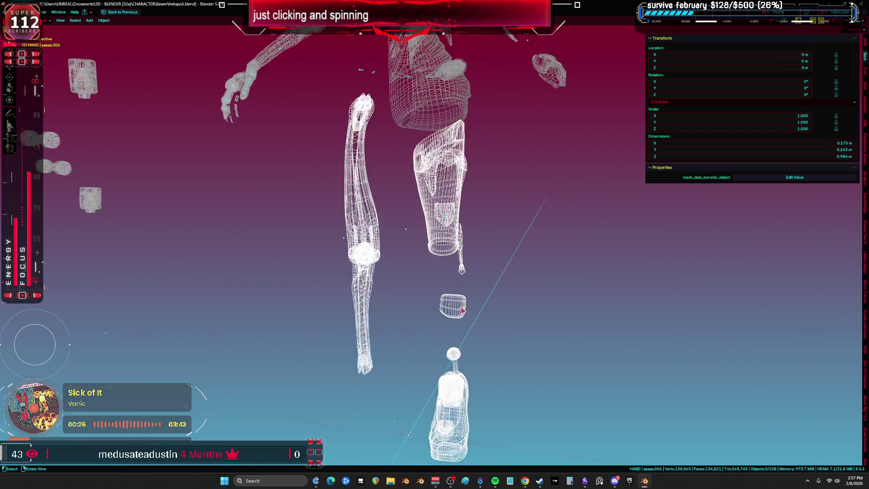